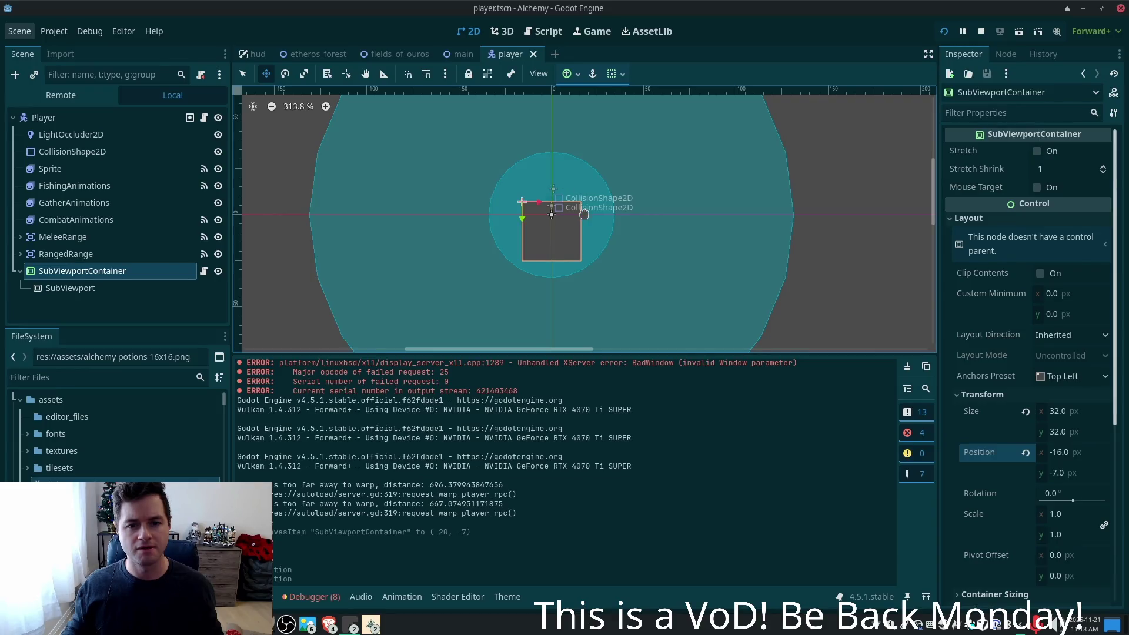
- Zoom the 2D viewport in on the player, then switch to player.gd in Cursor
scroll(582, 213, up, 2)
scroll(570, 228, up, 1)
scroll(570, 227, up, 1)
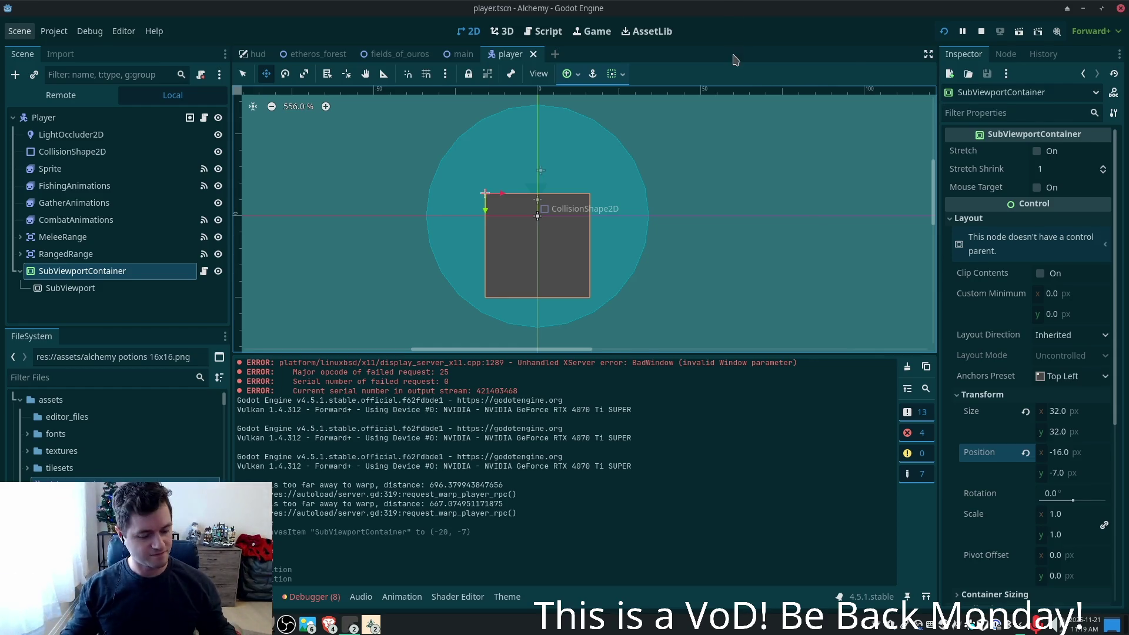
key(alt+Tab)
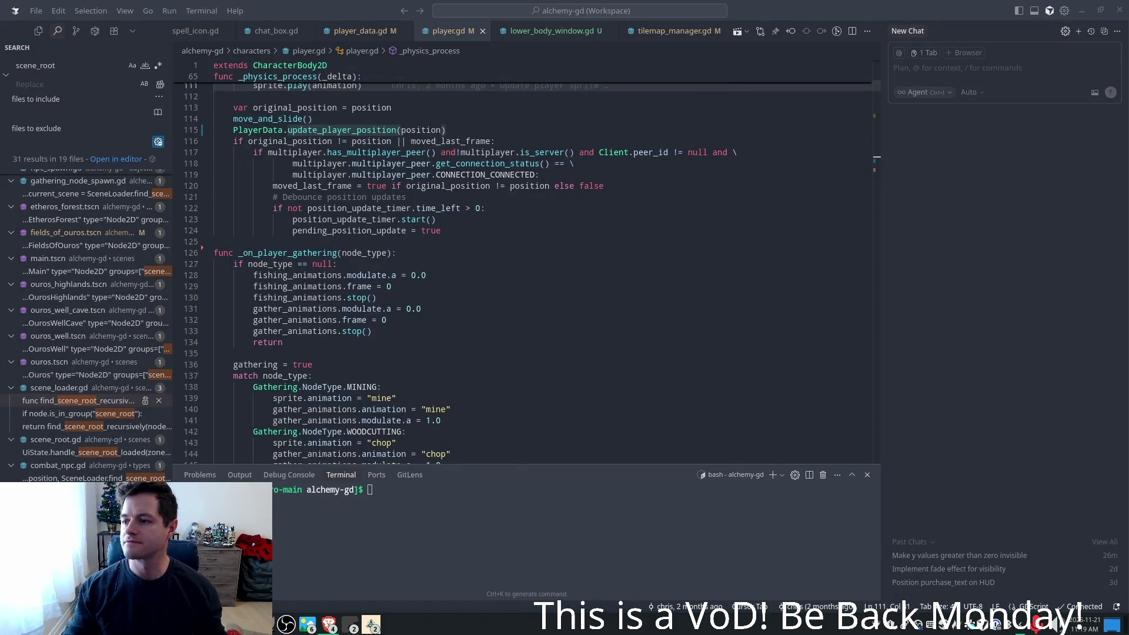
- Review player.gd lines 124, 132 and 126 and the movement code, then return to the game
click(706, 231)
click(521, 320)
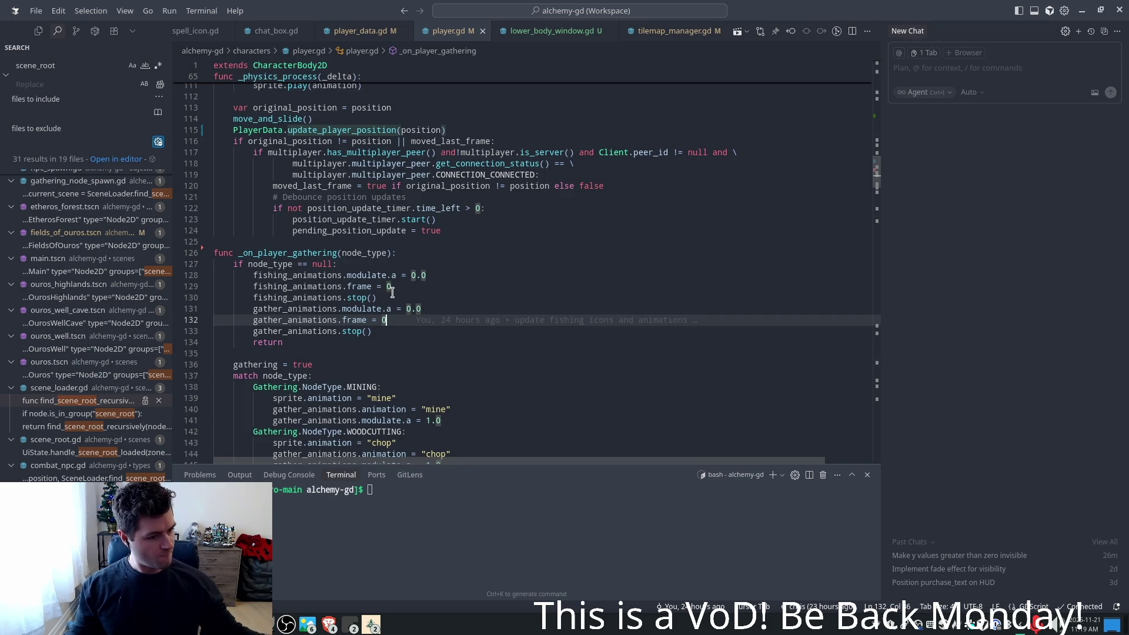
click(438, 255)
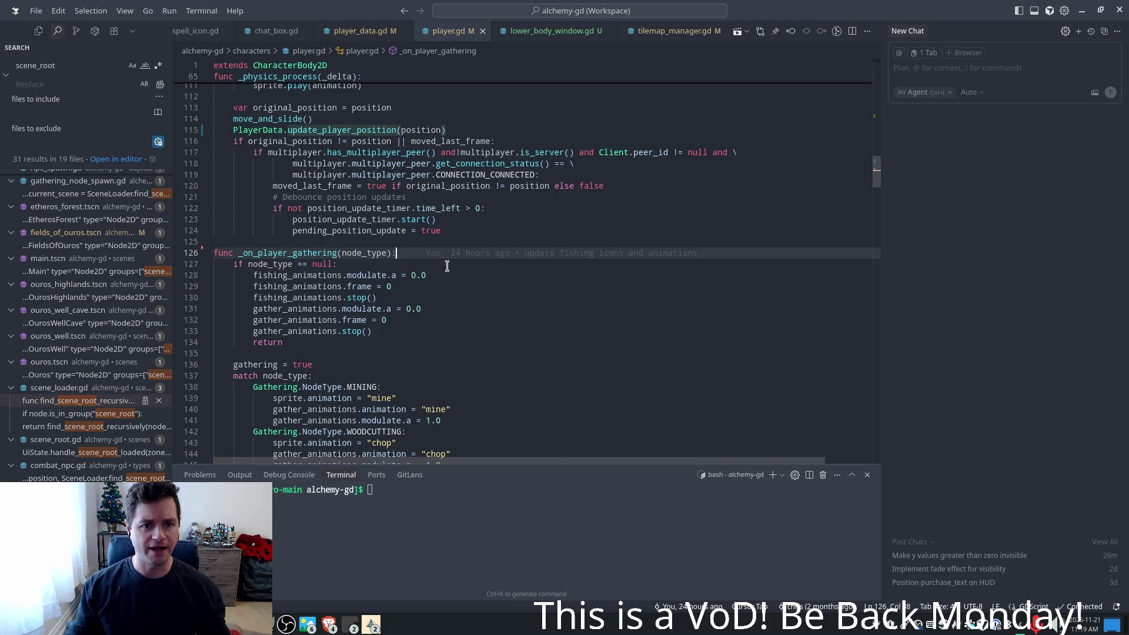
scroll(447, 267, up, 3)
scroll(445, 266, up, 4)
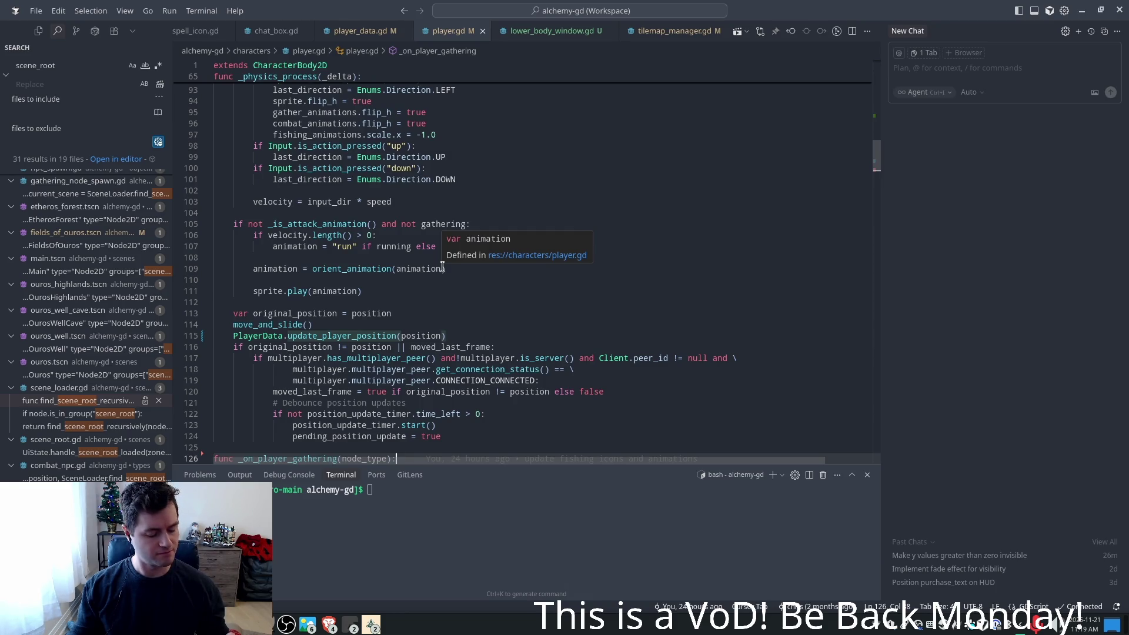
scroll(444, 269, up, 3)
scroll(671, 220, up, 1)
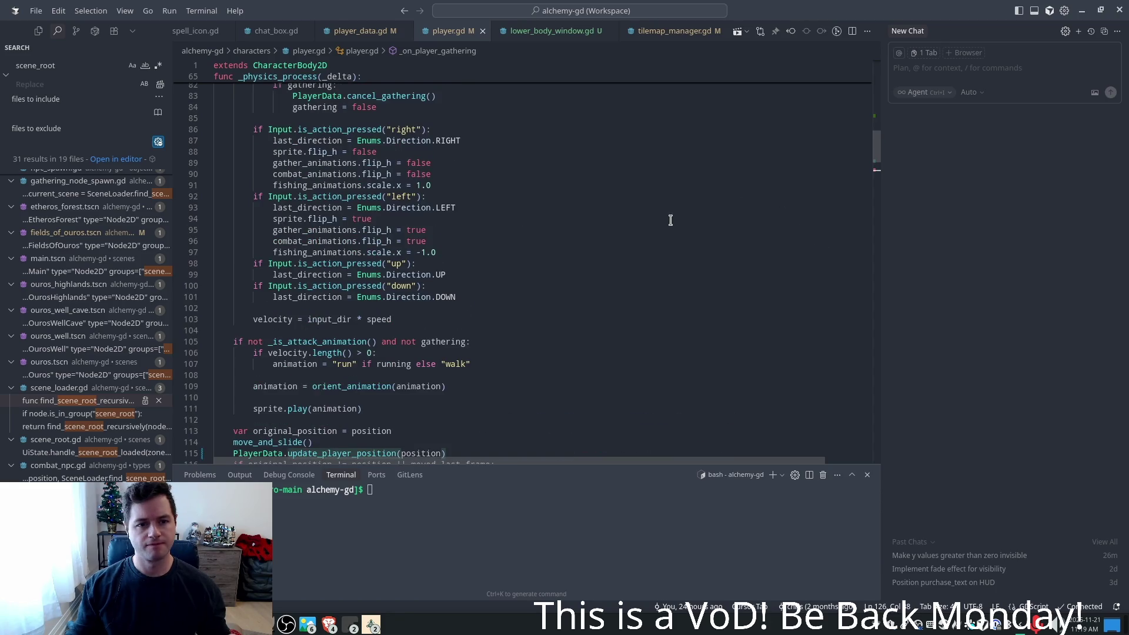
scroll(681, 234, up, 2)
key(alt+Tab)
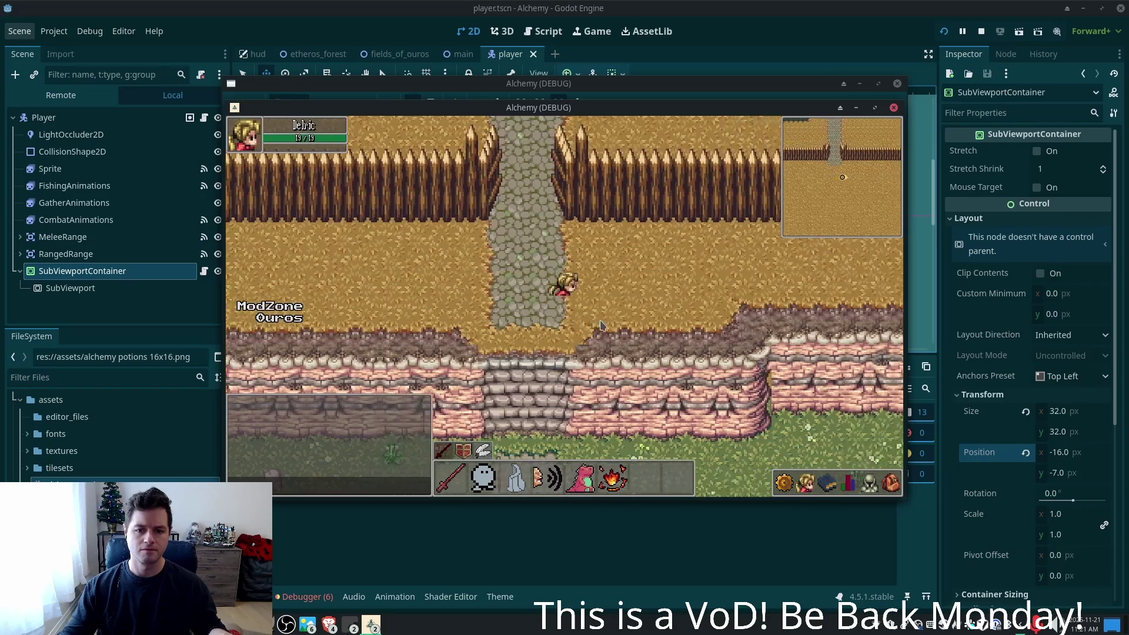
- Walk the character south and east past the fence into the tall grass and back out
key(s)
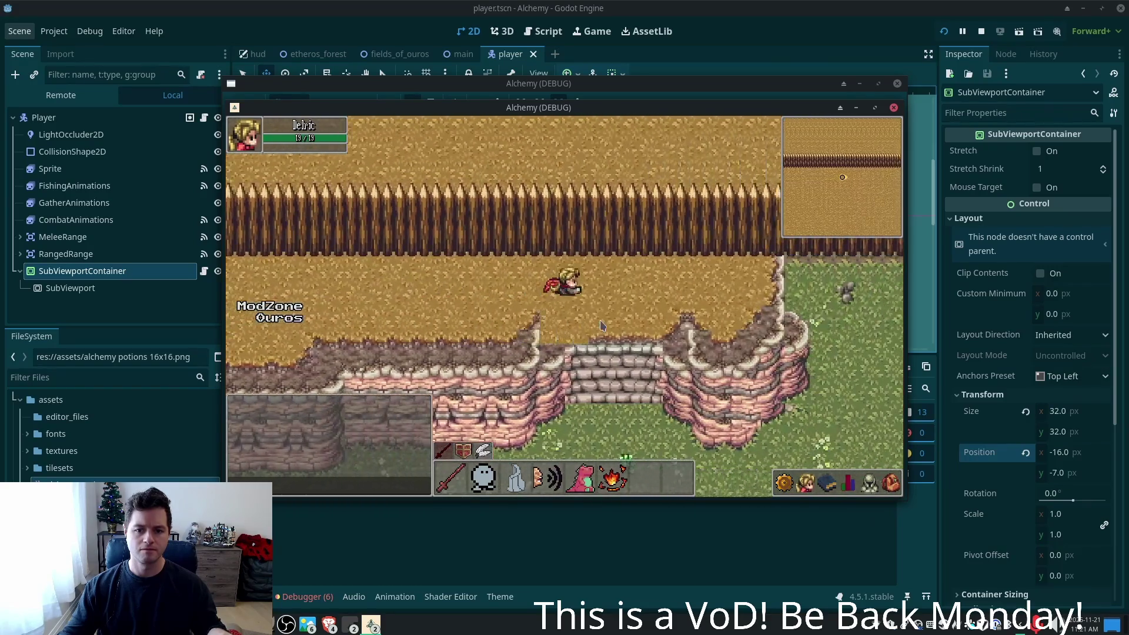
key(d)
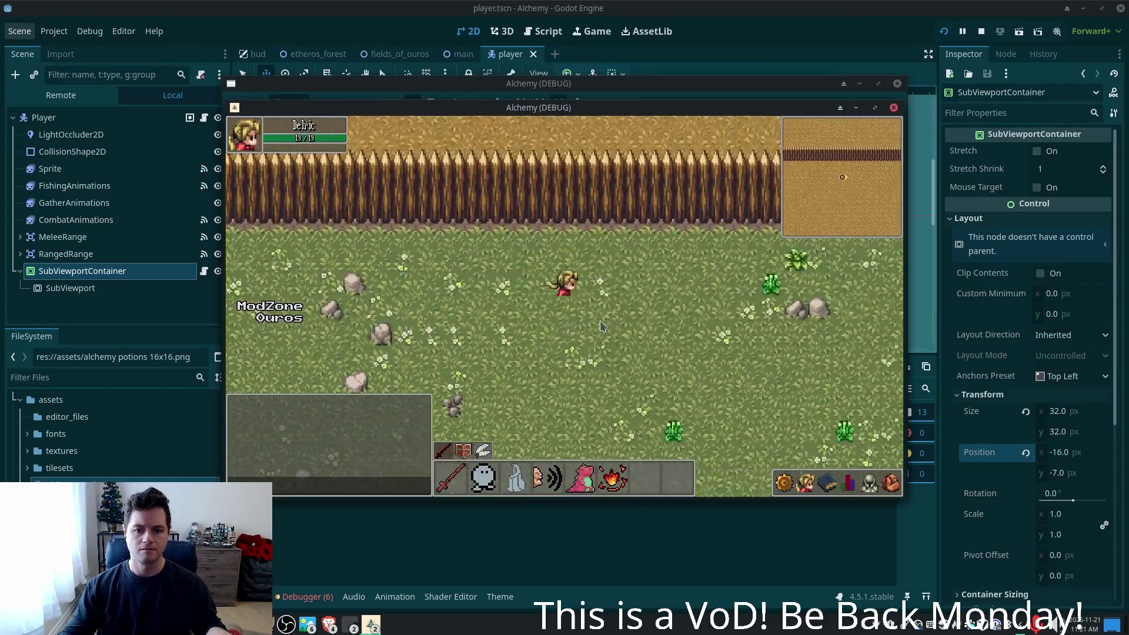
key(d)
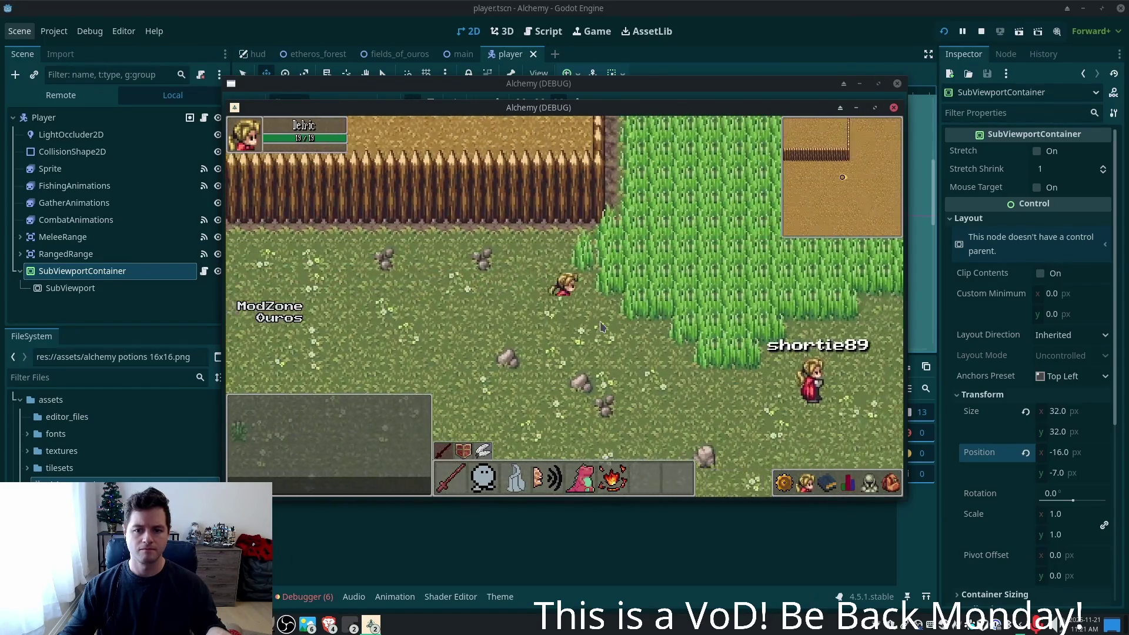
key(d)
key(w)
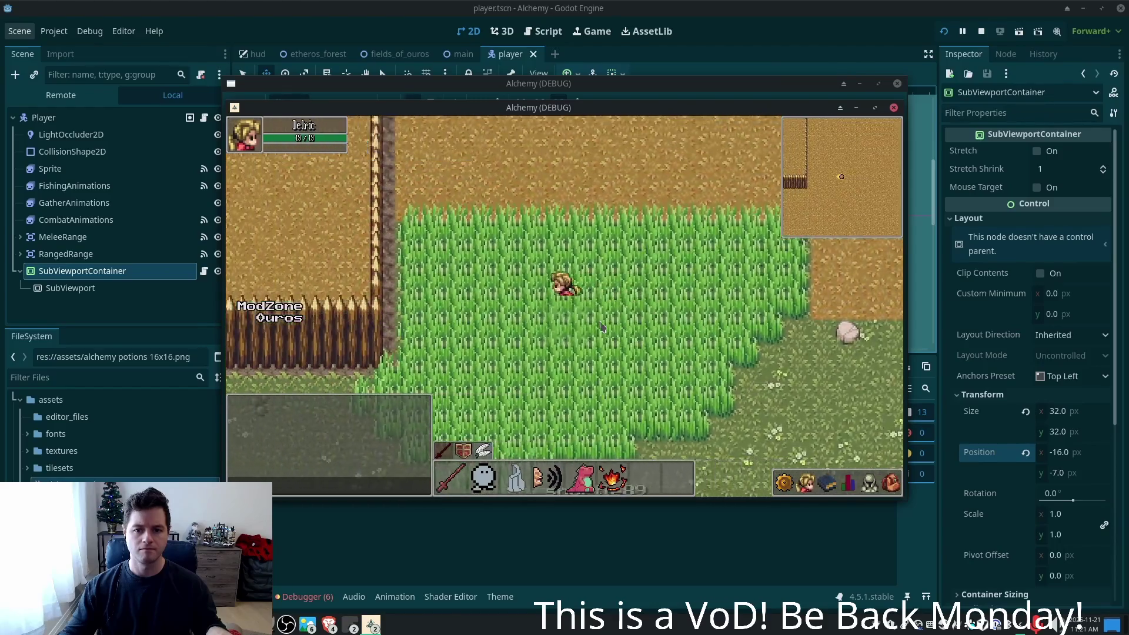
key(a)
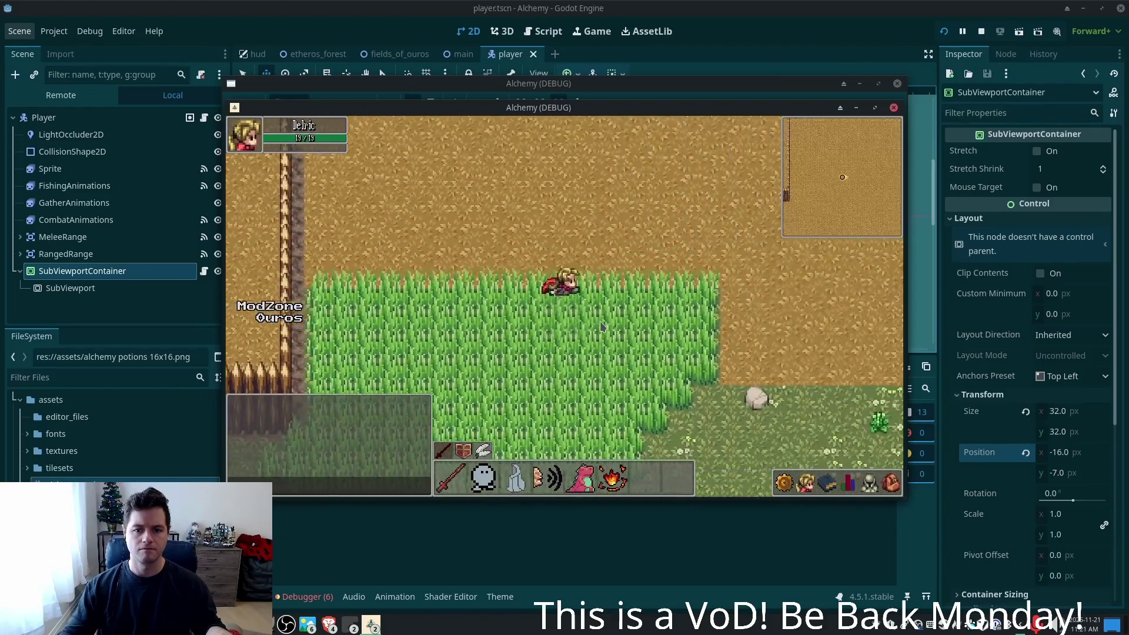
key(s)
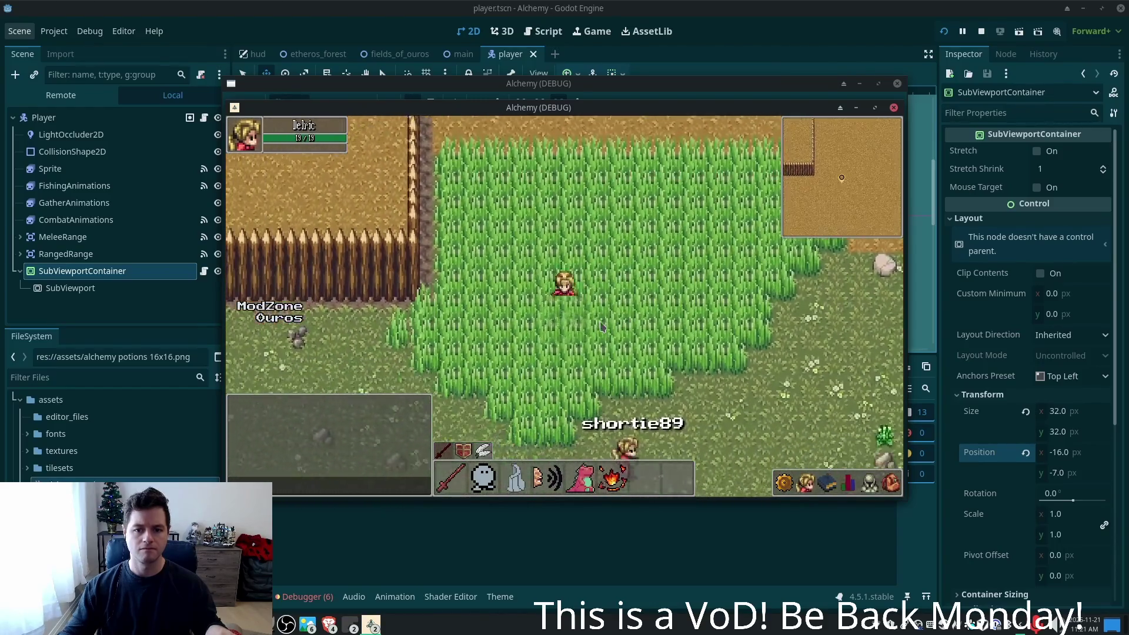
key(d)
key(s)
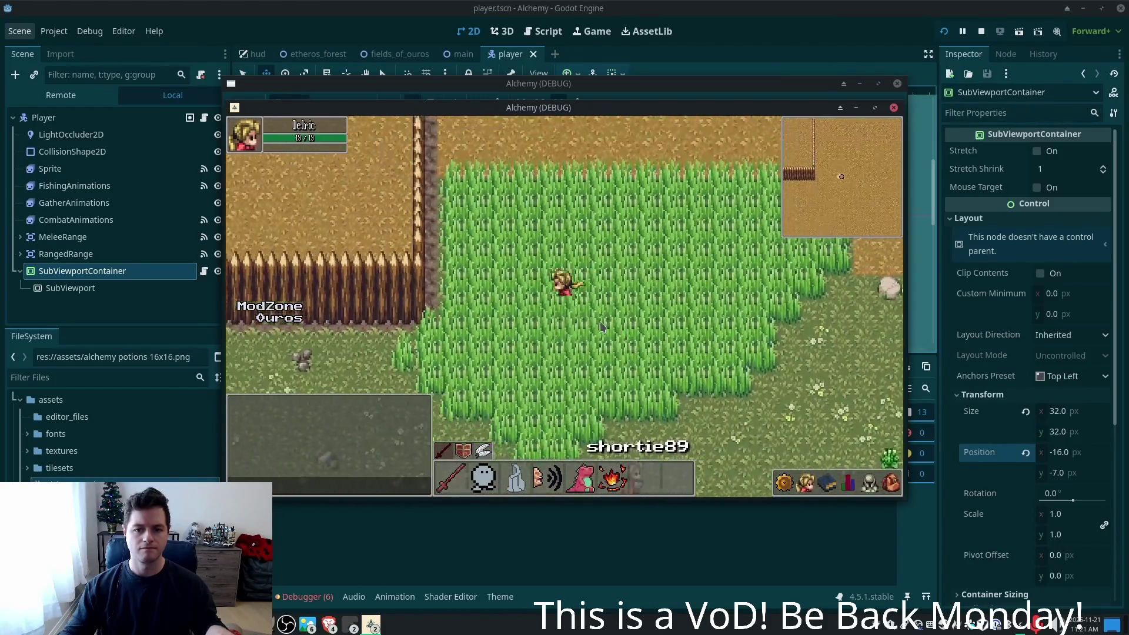
- Weave the character back and forth through the tall grass, ending south on short grass
key(a)
key(w)
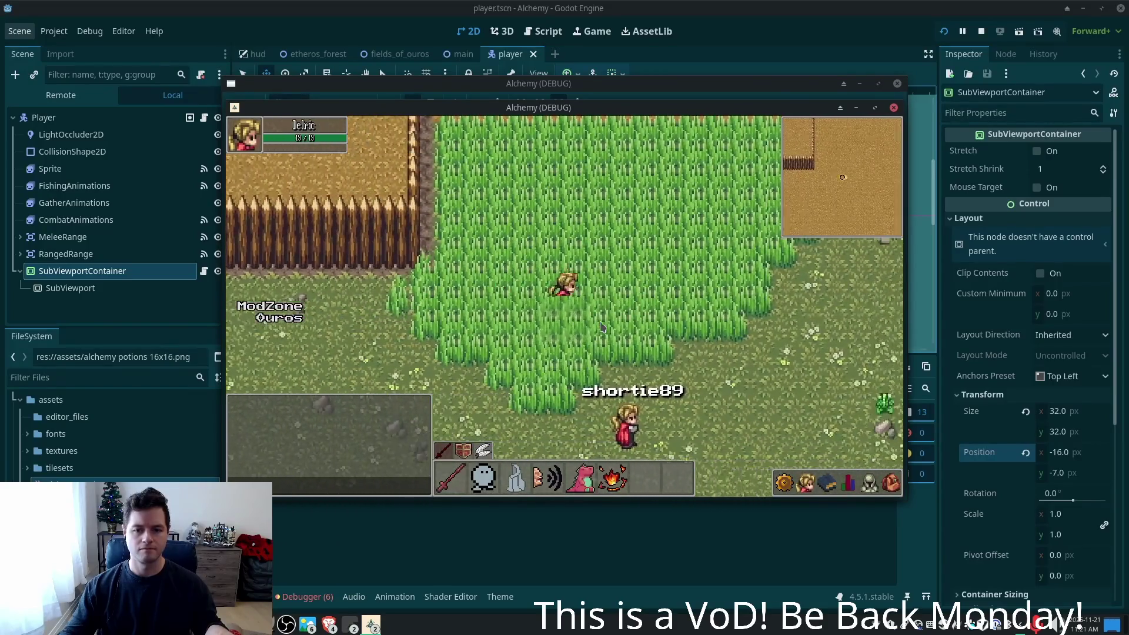
key(d)
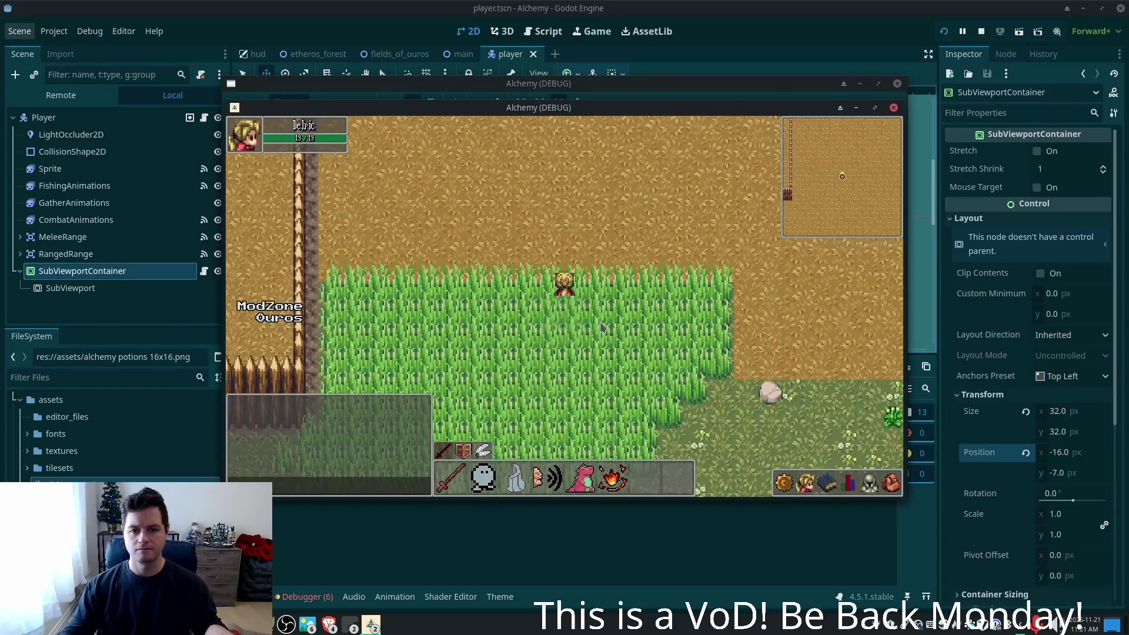
key(a)
key(s)
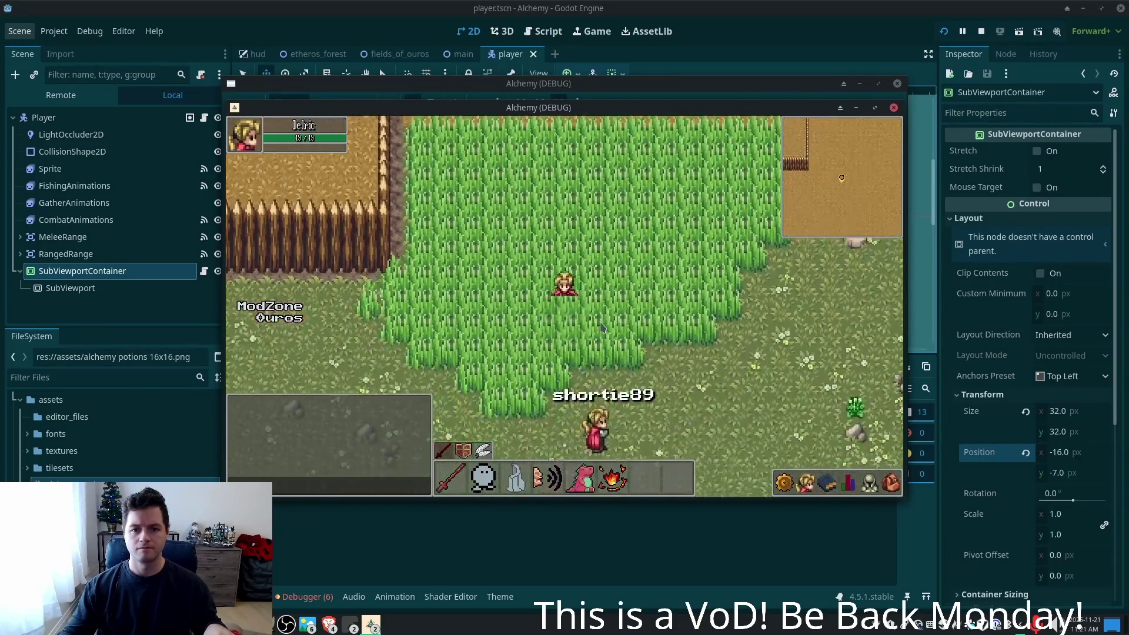
key(w)
key(d)
key(a)
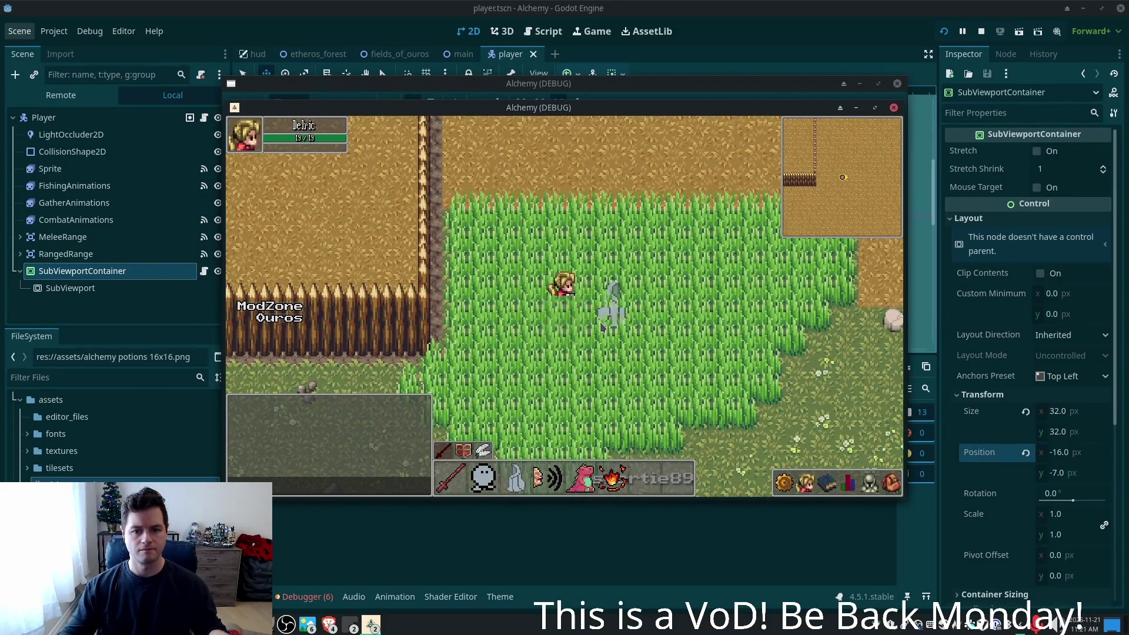
key(d)
key(d)
key(a)
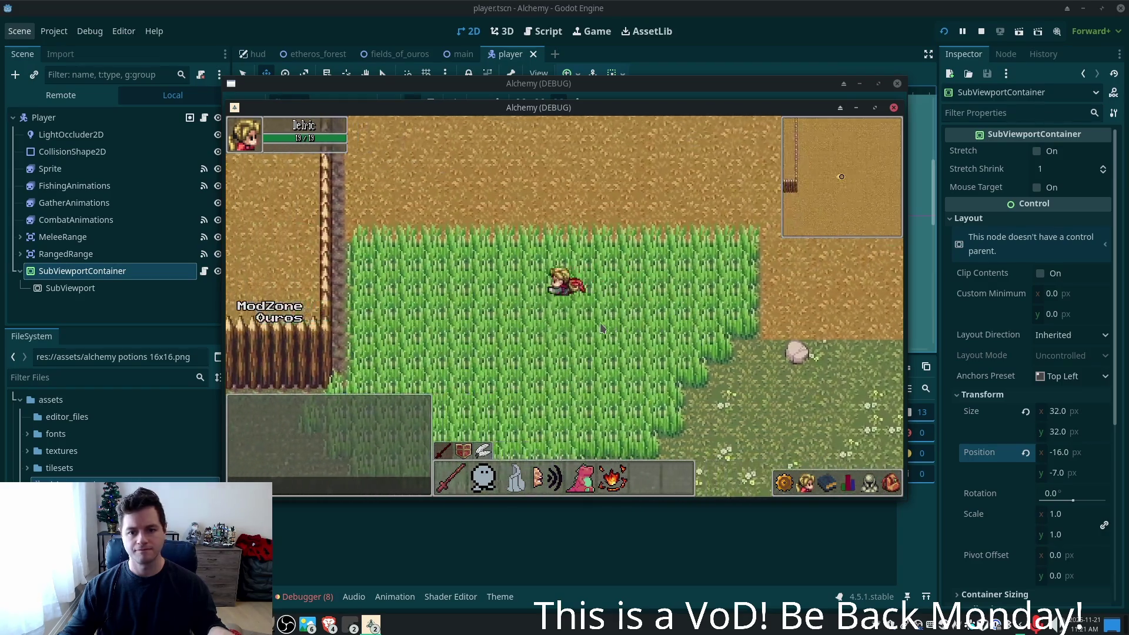
key(s)
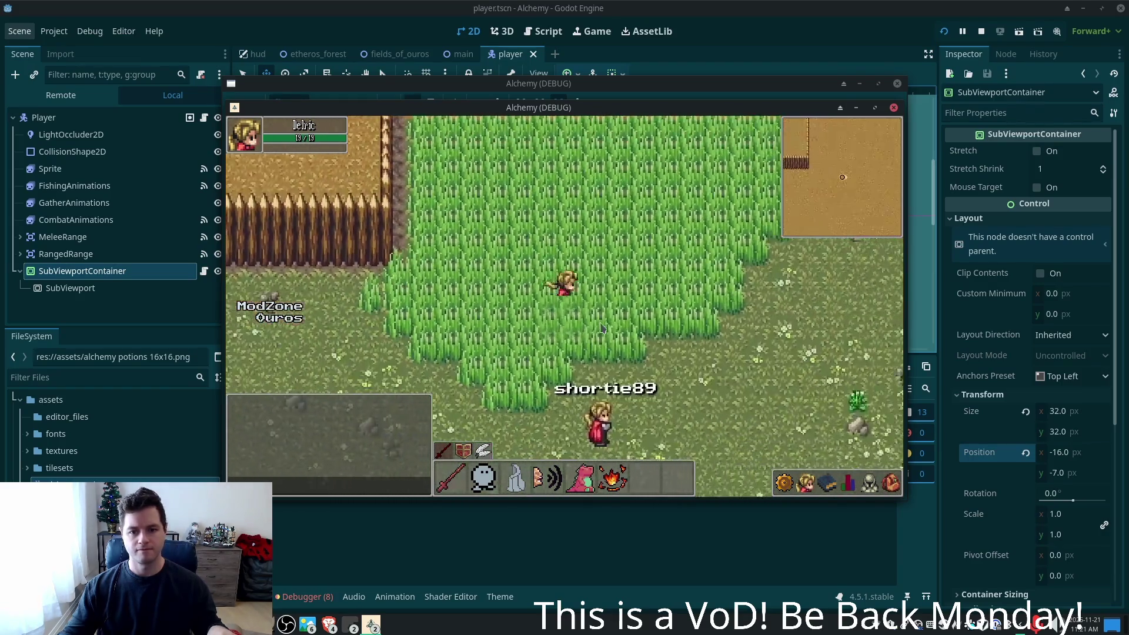
key(w)
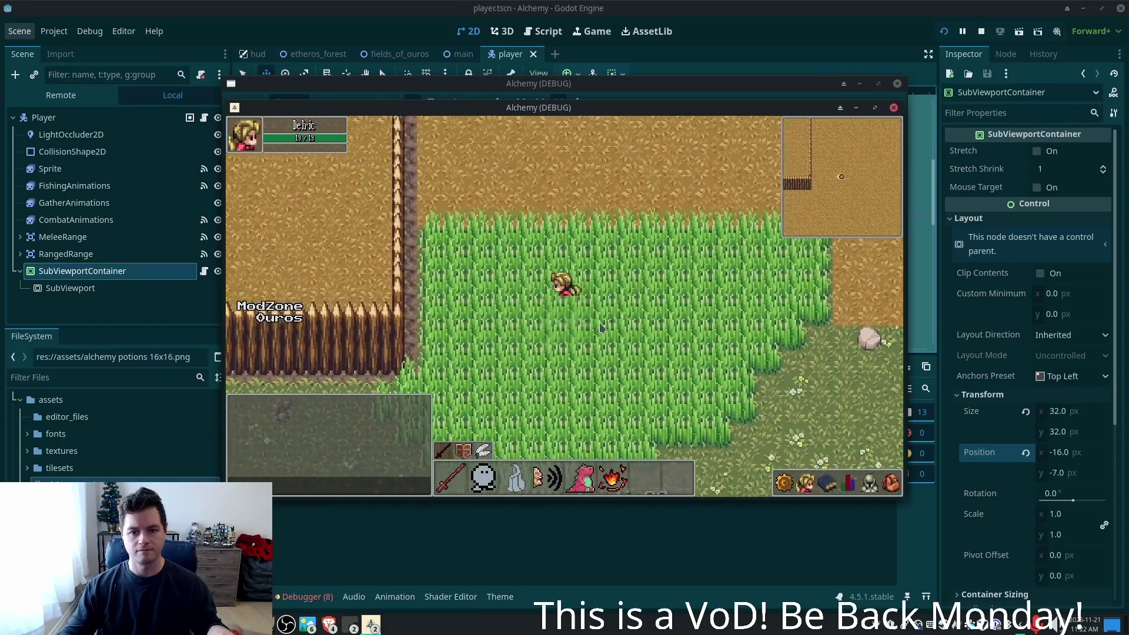
key(s)
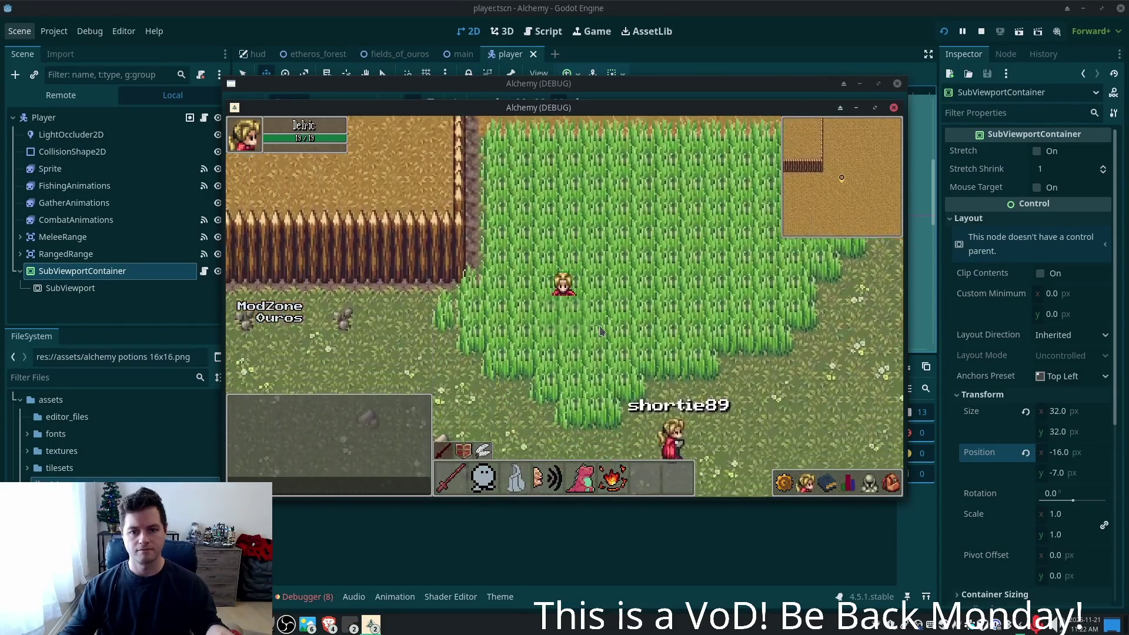
key(s)
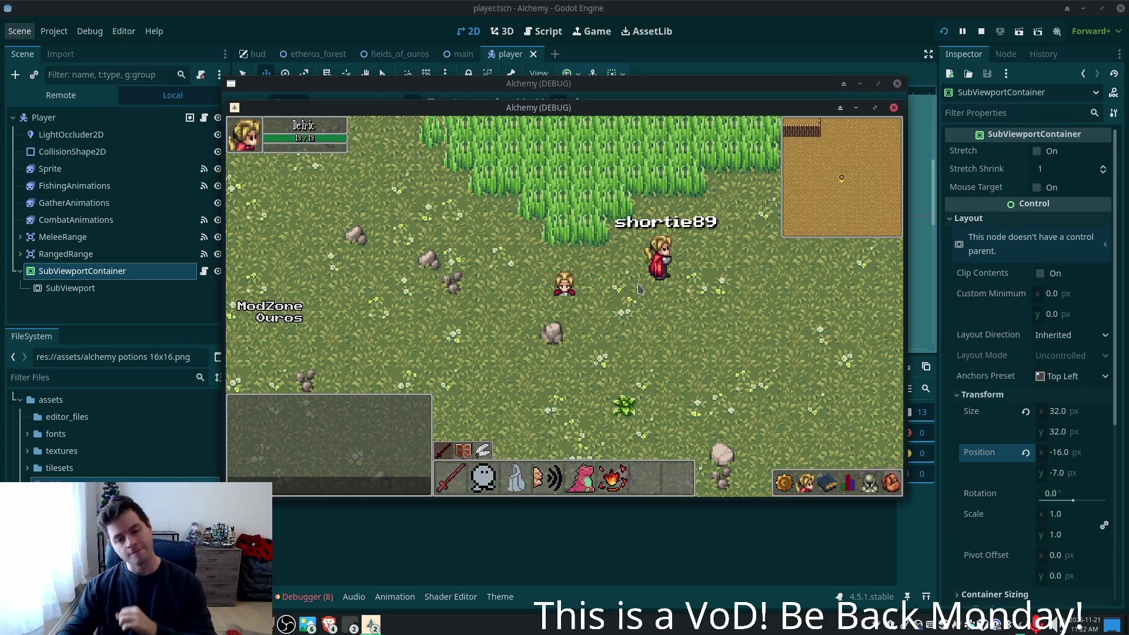
- Walk north onto the dirt, then south-east through the grass edge and return to the editor
key(w)
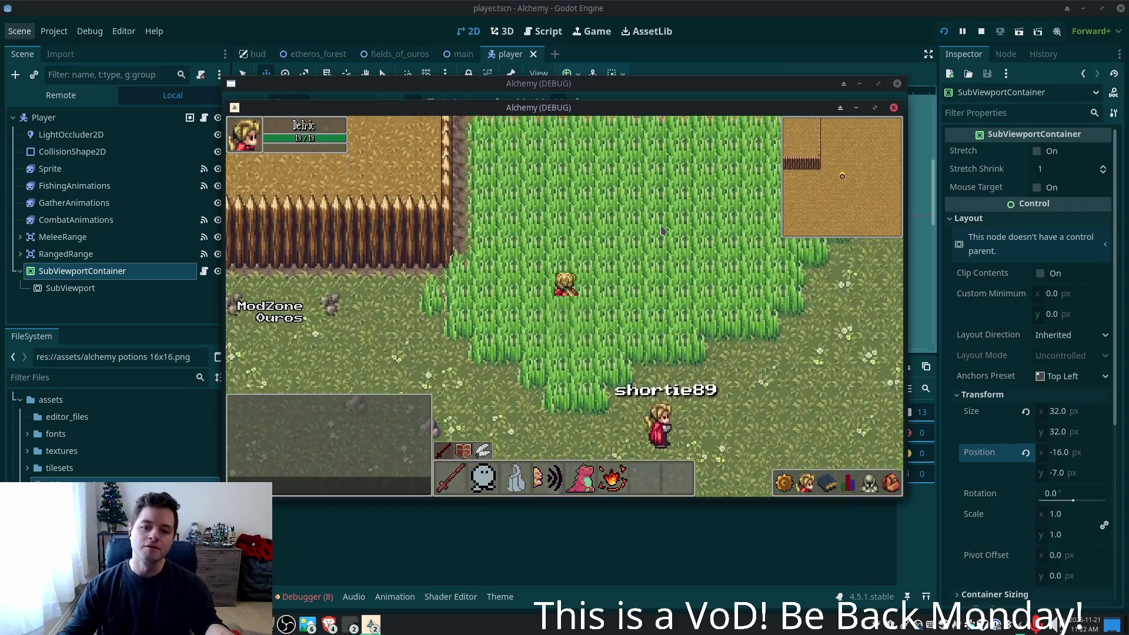
key(w)
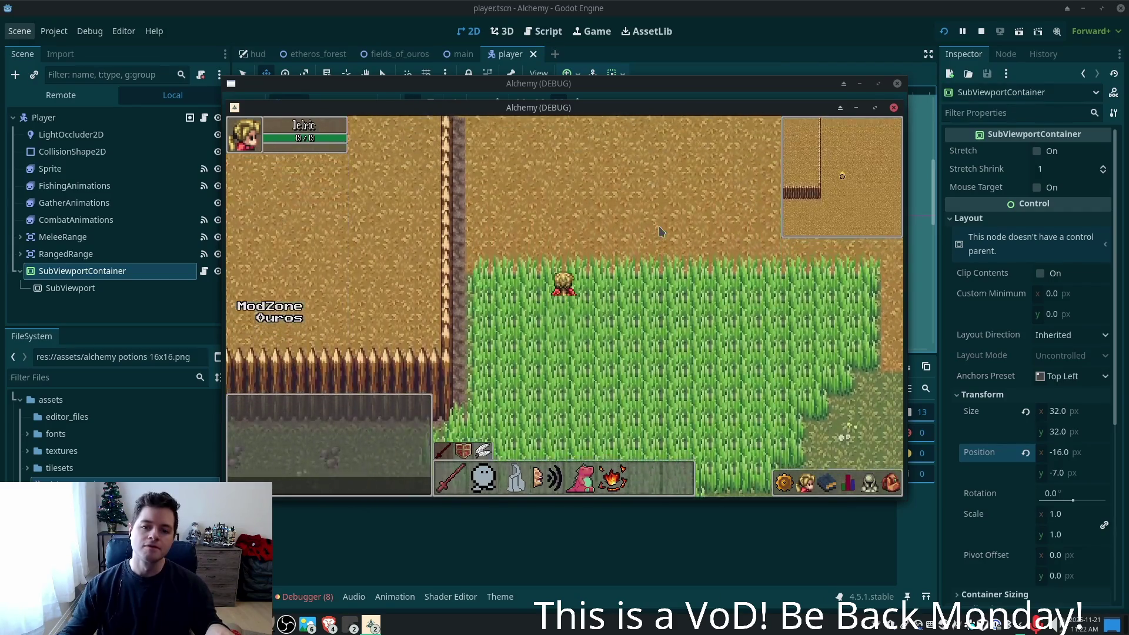
key(w)
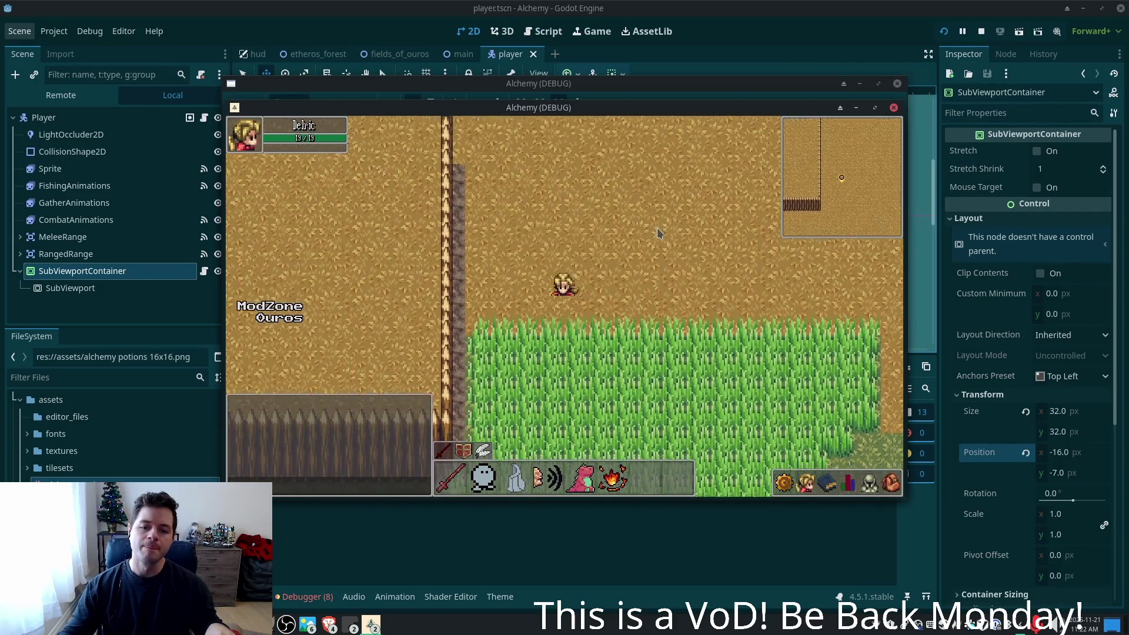
key(s)
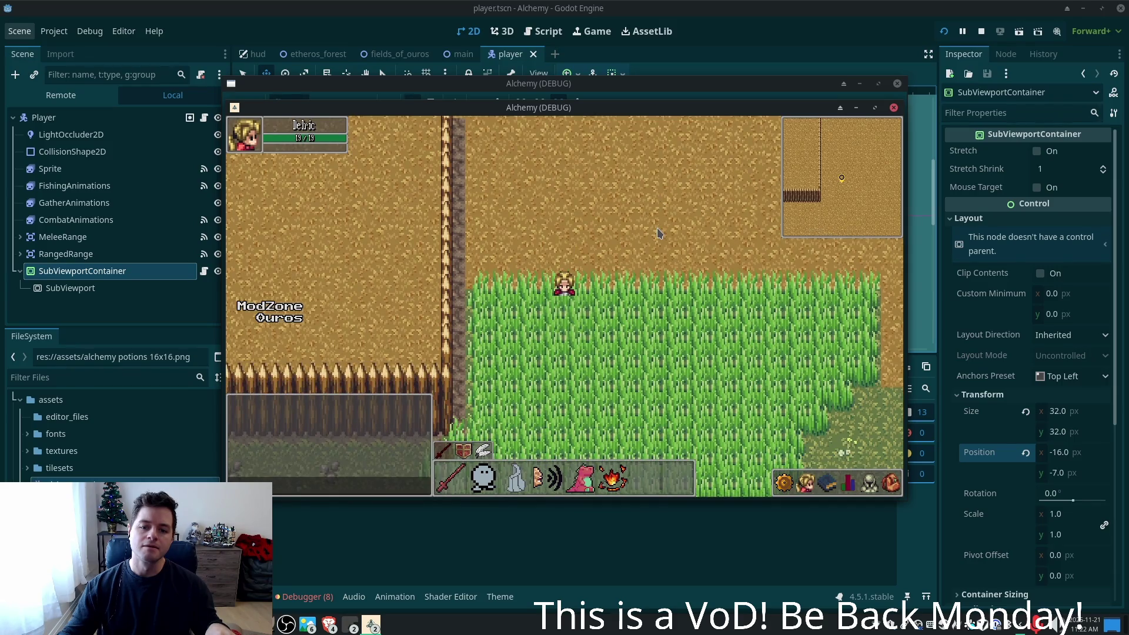
key(w)
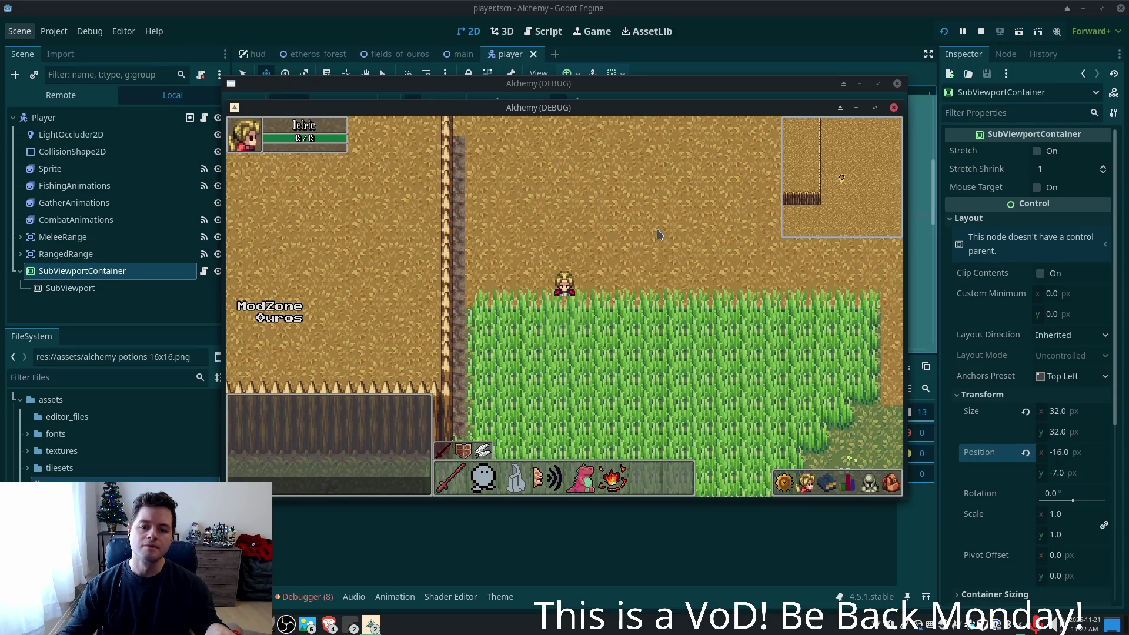
key(s)
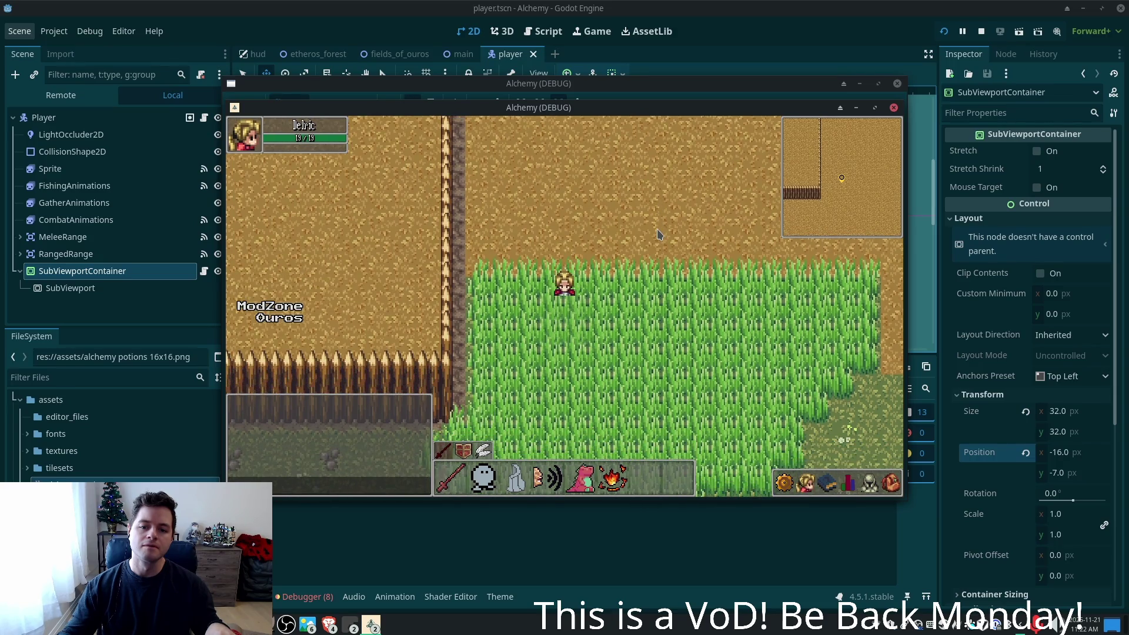
key(s)
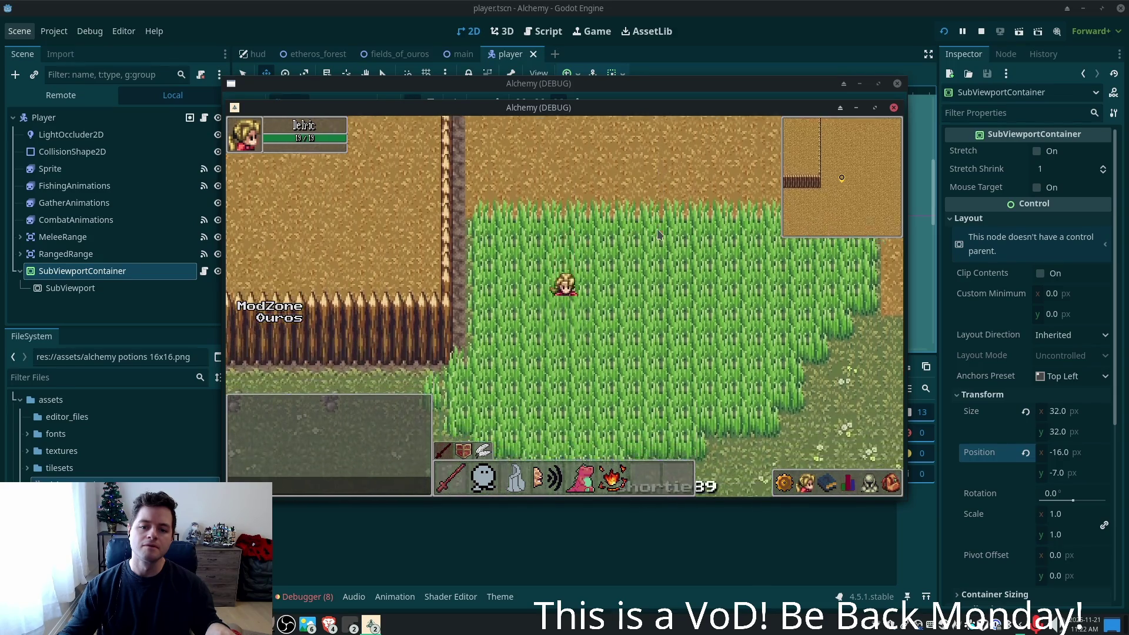
key(d)
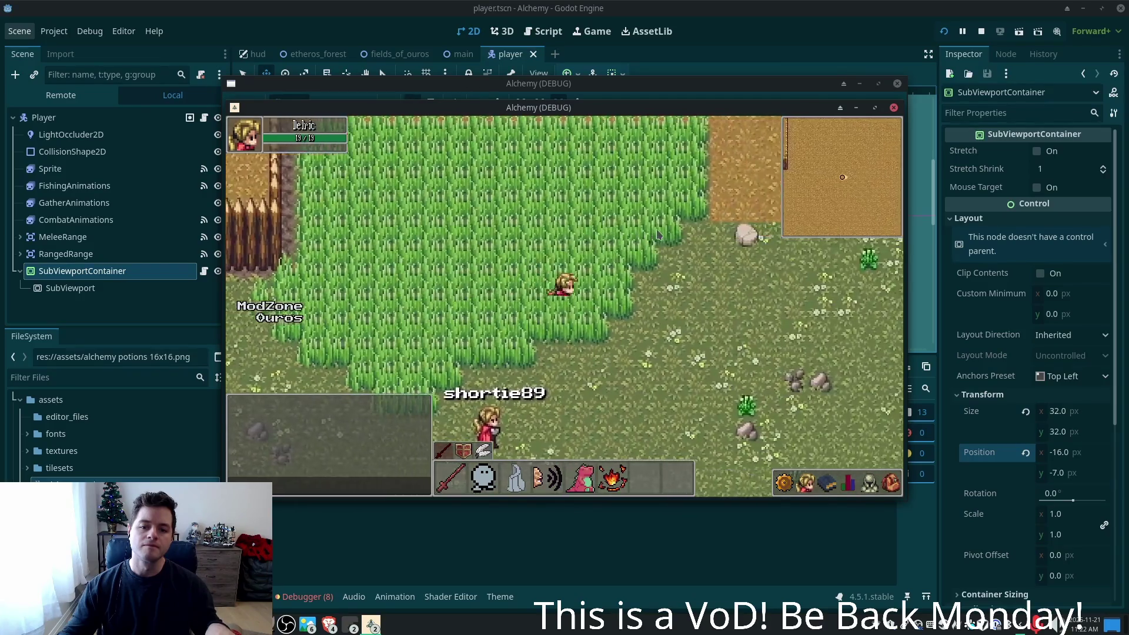
key(d)
key(s)
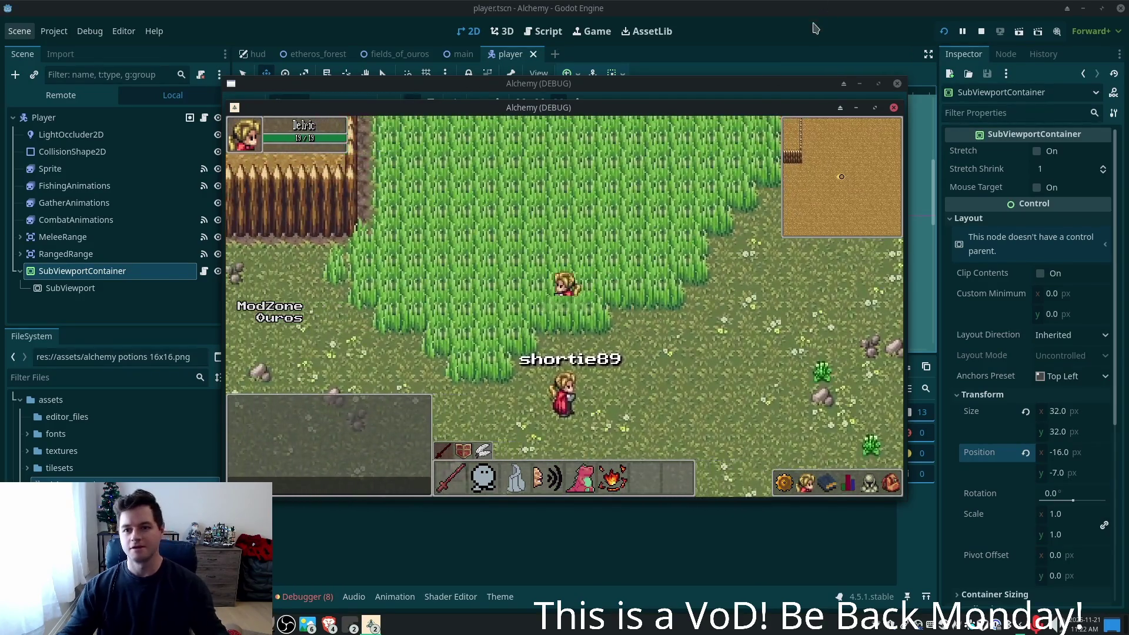
key(alt+Tab)
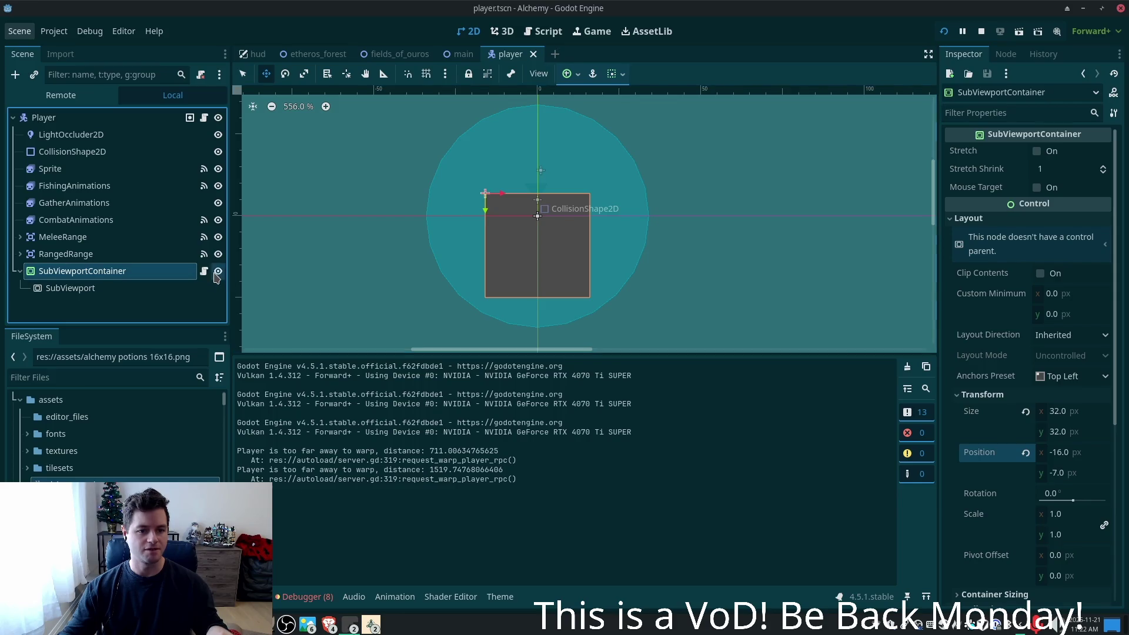
- Hide the SubViewportContainer, save the player scene, and return to the Alchemy debug window
click(219, 270)
key(ctrl+s)
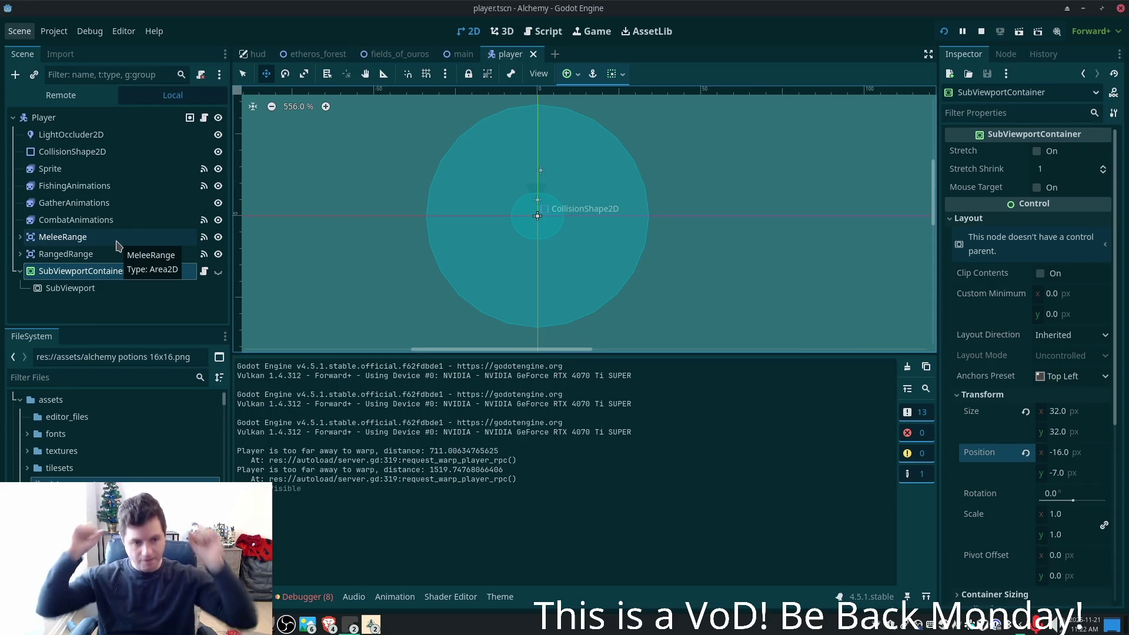
key(alt+Tab)
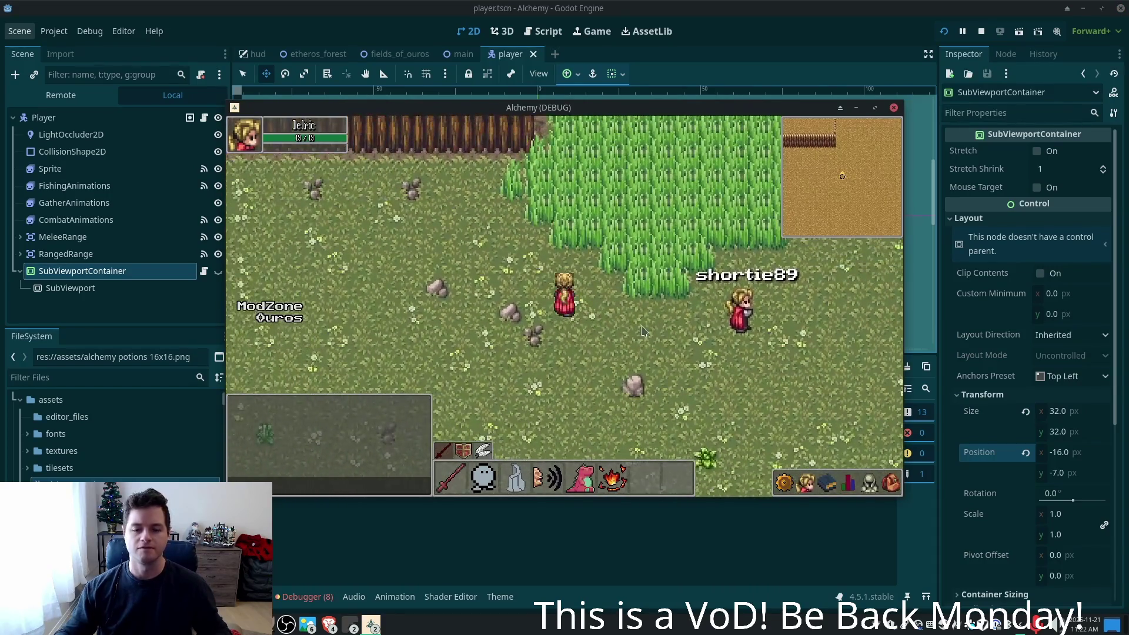
- Bring the Godot editor back in front of the Alchemy debug window
key(alt+Tab)
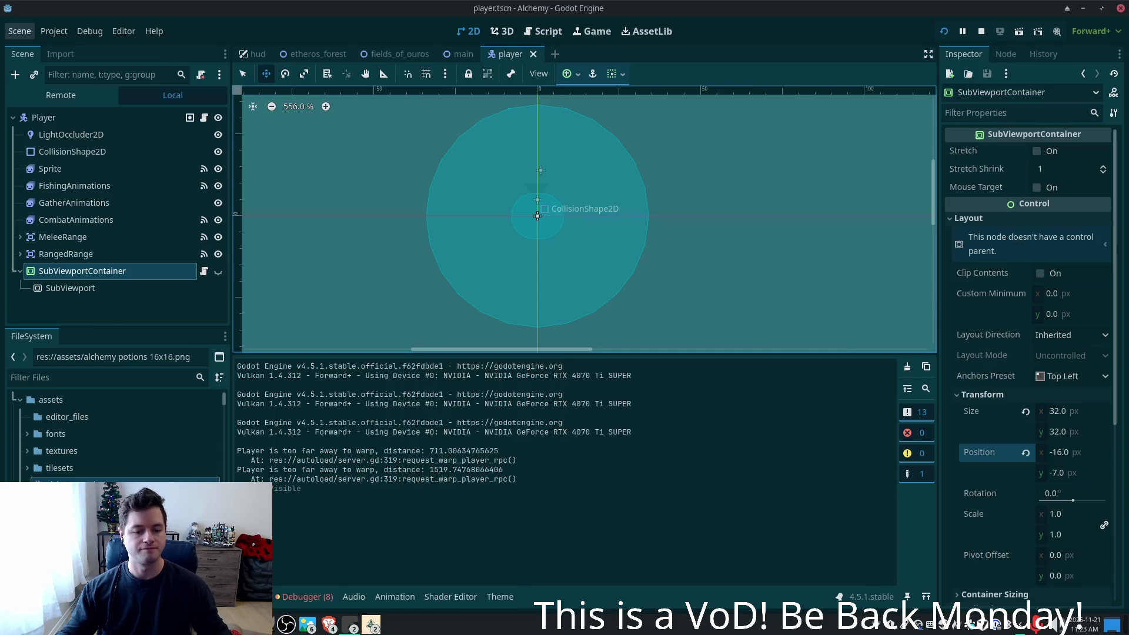
- Select the Sprite node to show its SpriteFrames animation list and AnimatedSprite2D inspector
click(100, 169)
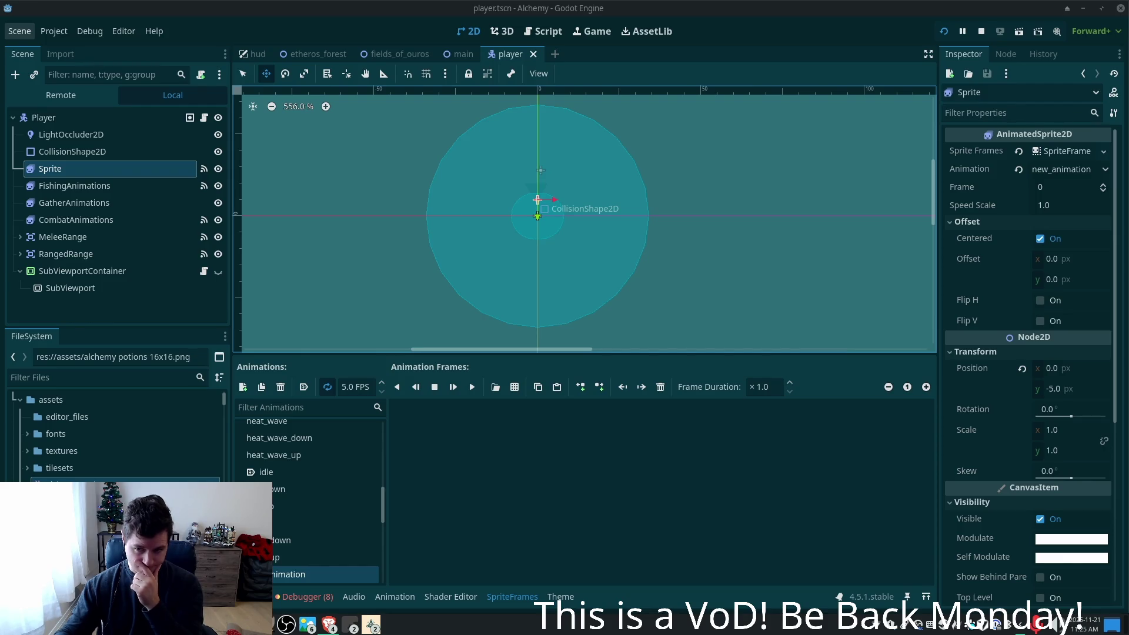
- Inspect the MeleeRange area's properties, then switch to the main scene
click(97, 237)
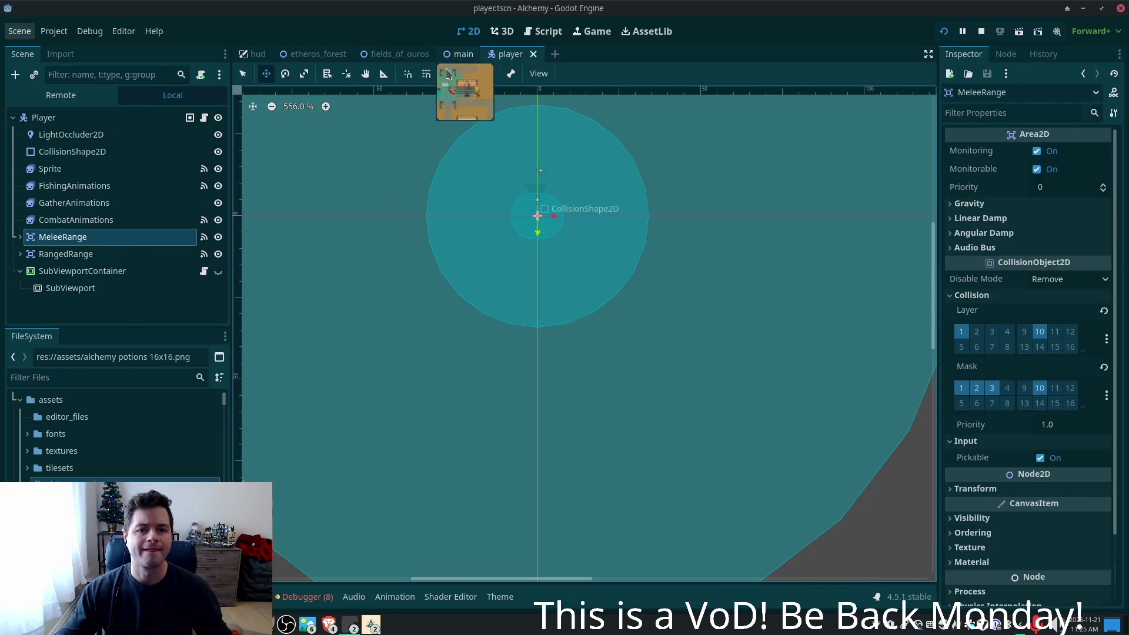
click(464, 53)
scroll(101, 228, down, 1)
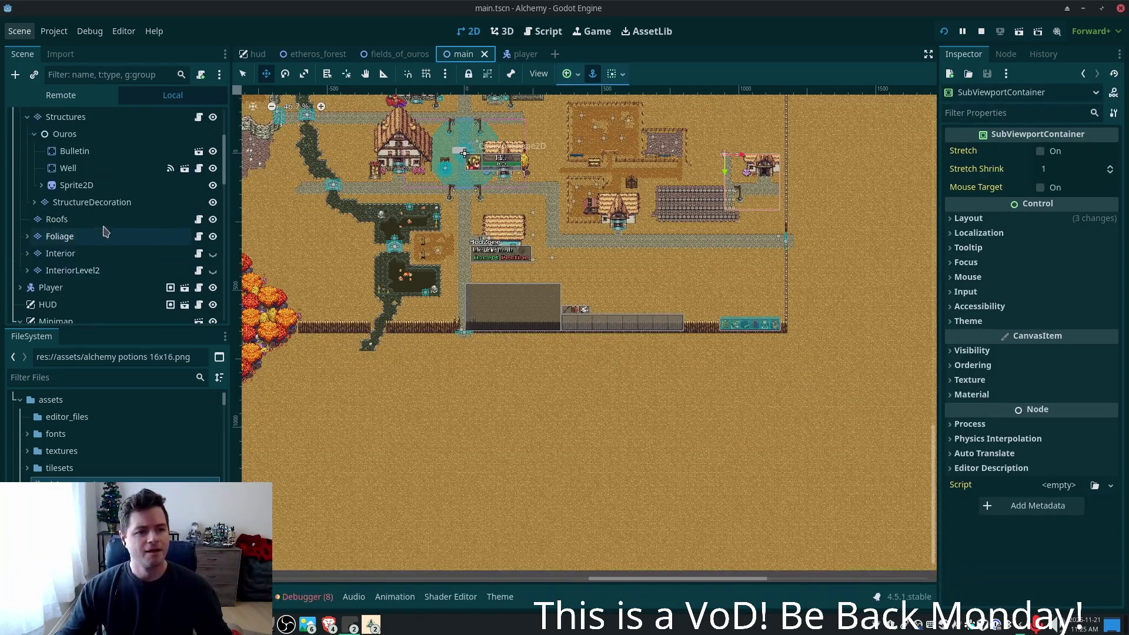
scroll(104, 230, up, 5)
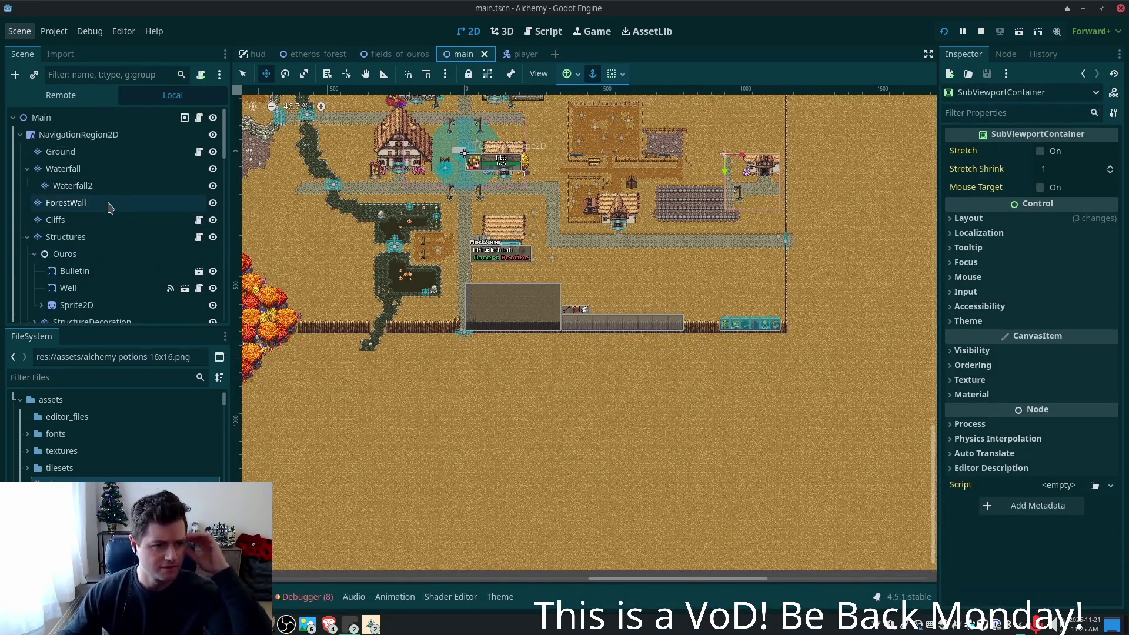
- Inspect the Ground layer's TileSet: collapse terrain sets, expand physics and custom data layers
click(83, 153)
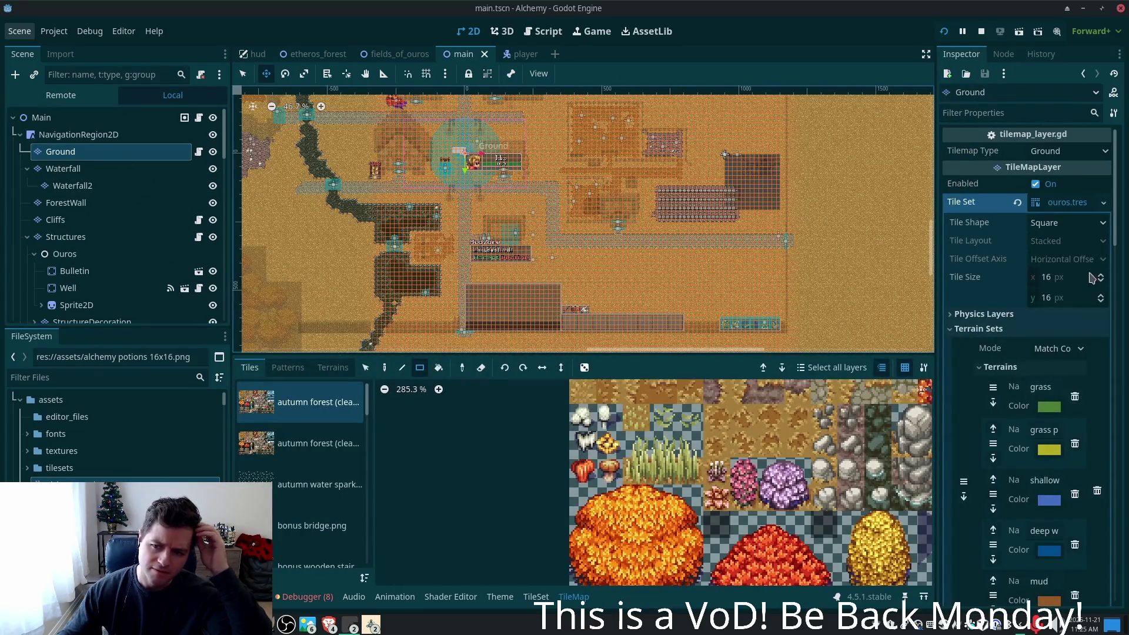
click(978, 327)
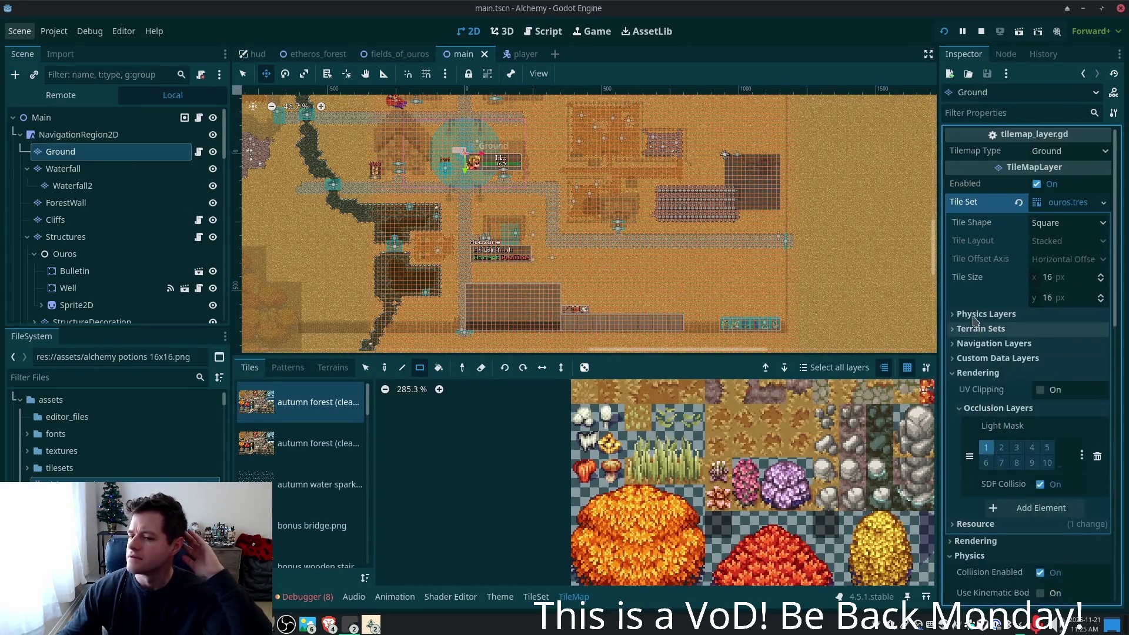
click(976, 315)
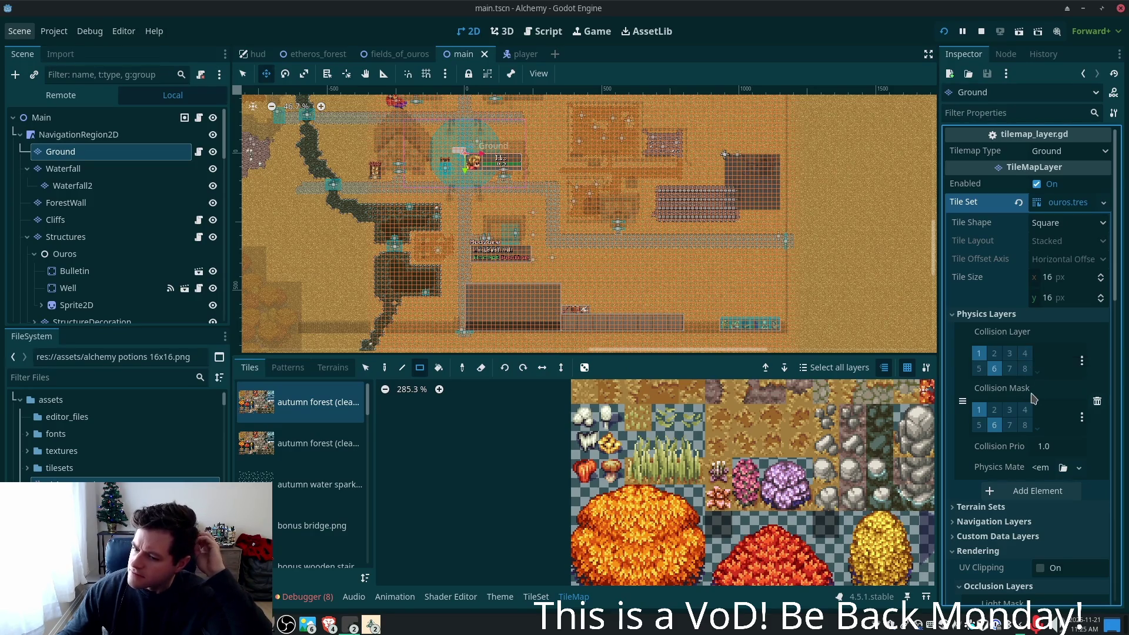
scroll(1026, 397, down, 3)
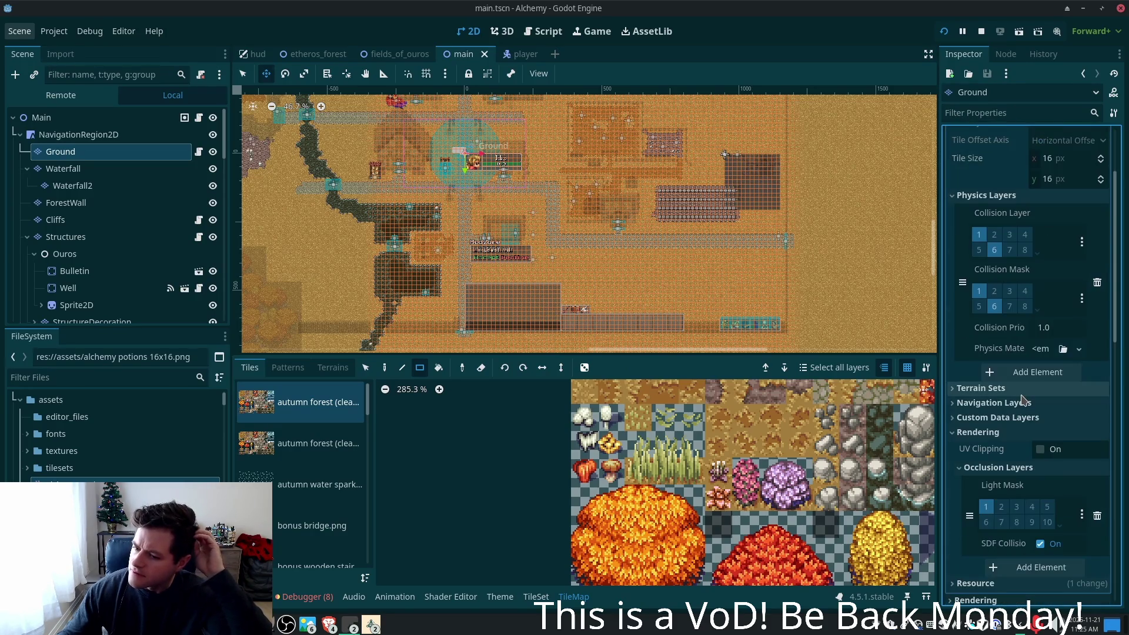
click(964, 419)
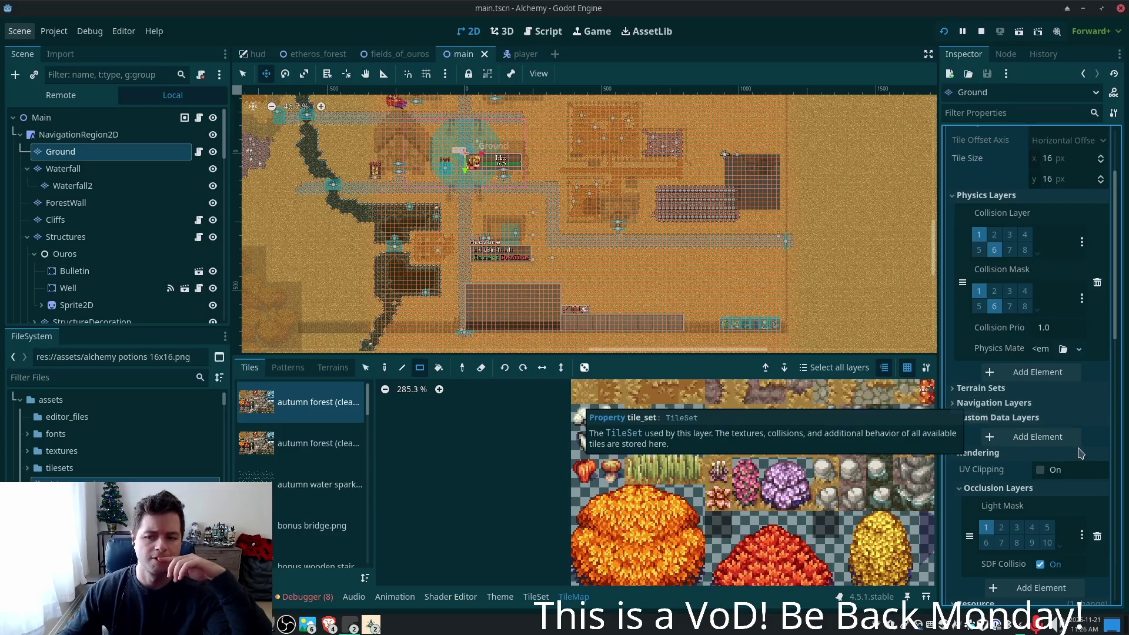
scroll(1030, 442, down, 2)
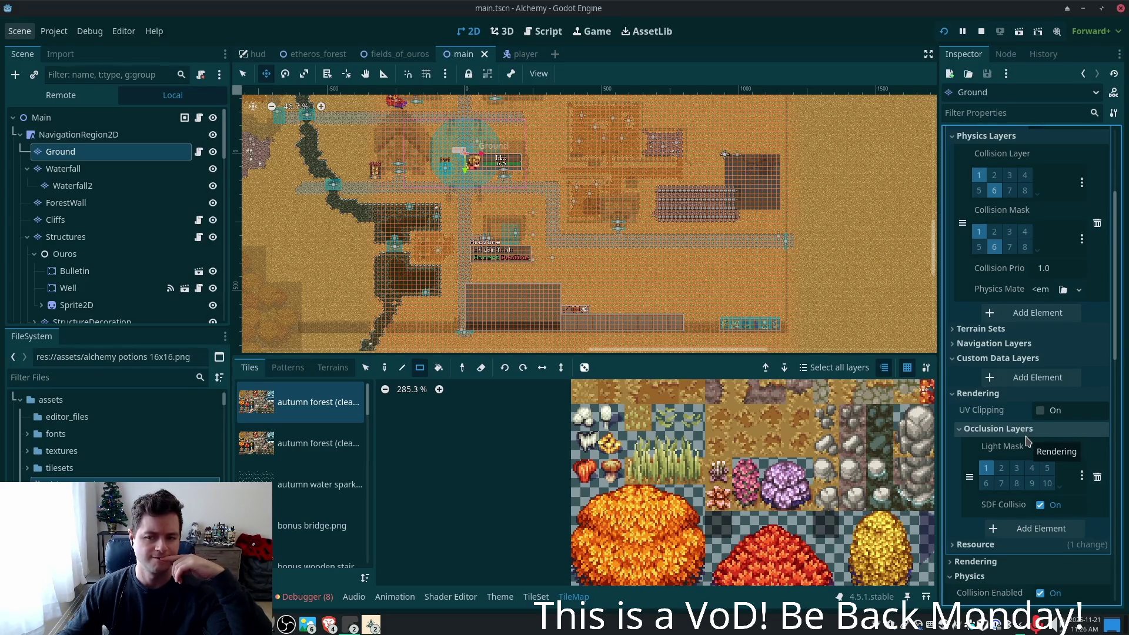
scroll(1028, 441, down, 2)
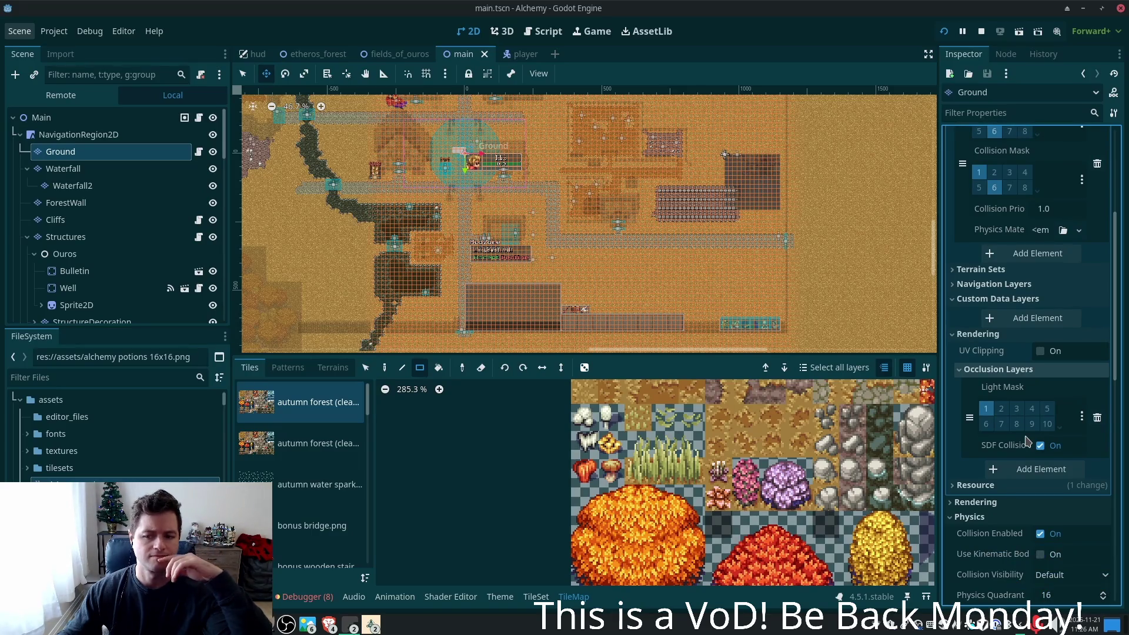
scroll(1027, 442, down, 4)
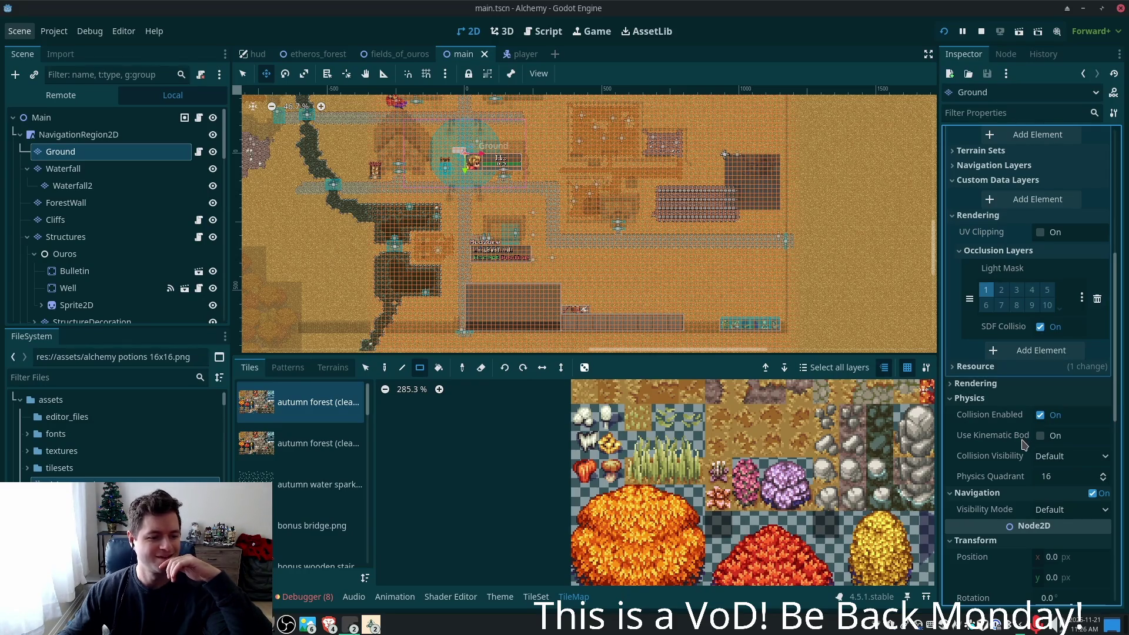
mouse_move(1025, 442)
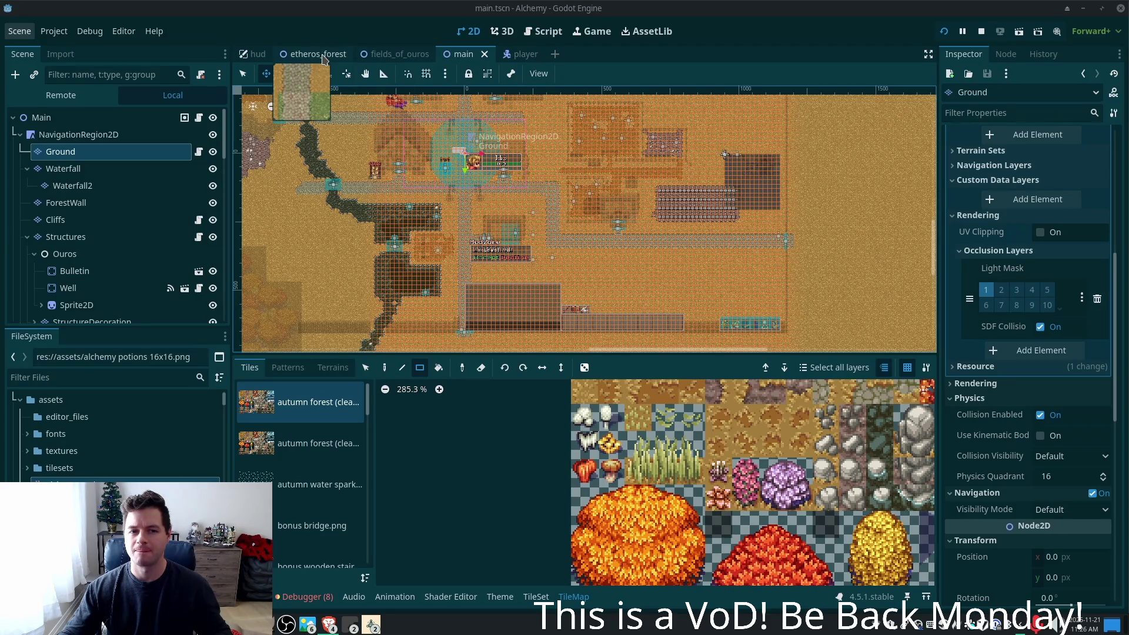
- Open the fields_of_ouros scene and zoom in on the tall grass beside the fence
click(365, 54)
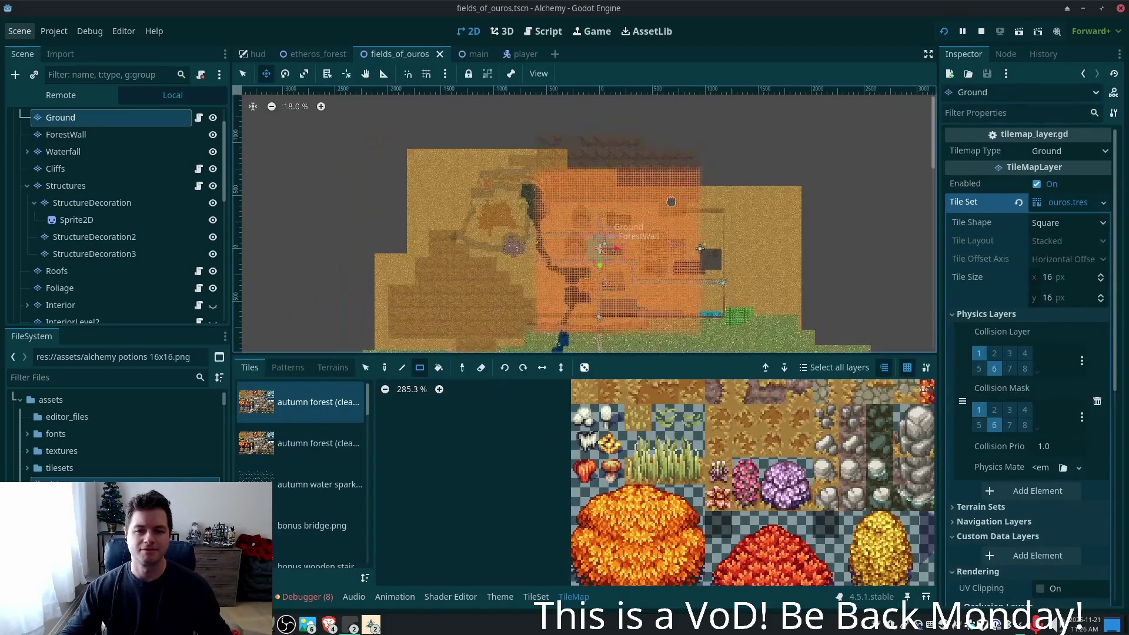
scroll(764, 229, up, 3)
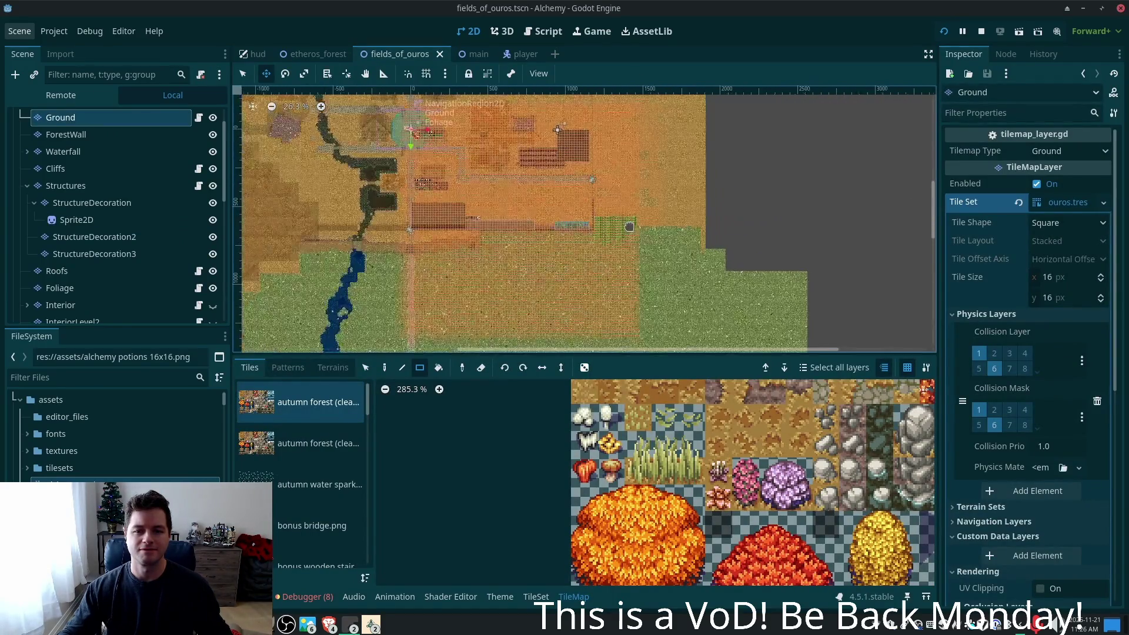
scroll(626, 229, up, 6)
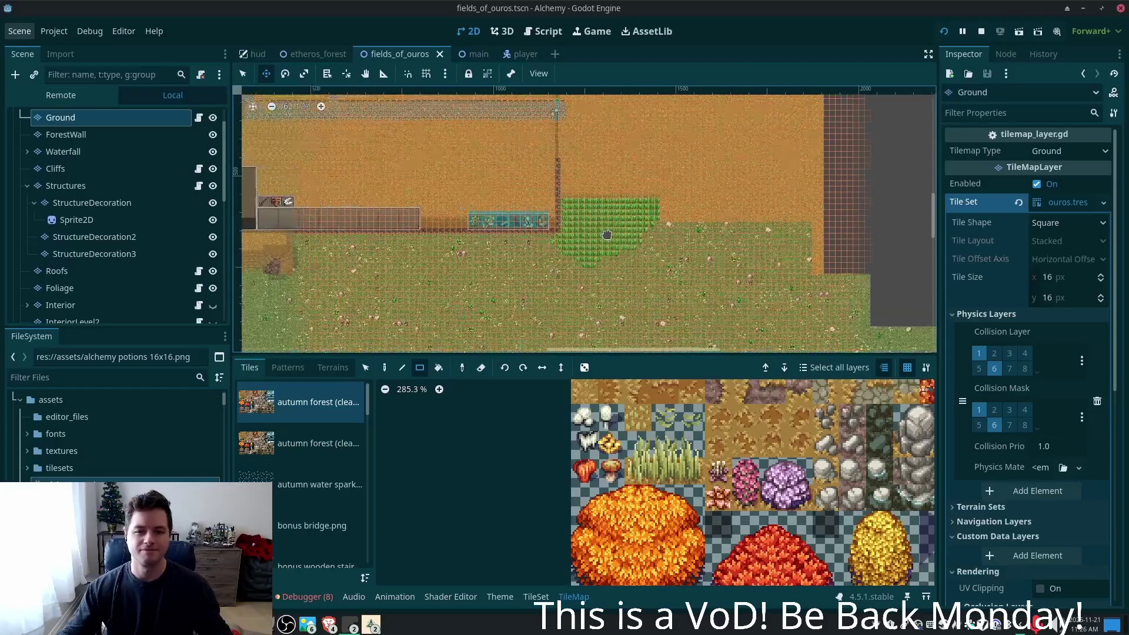
scroll(607, 234, up, 3)
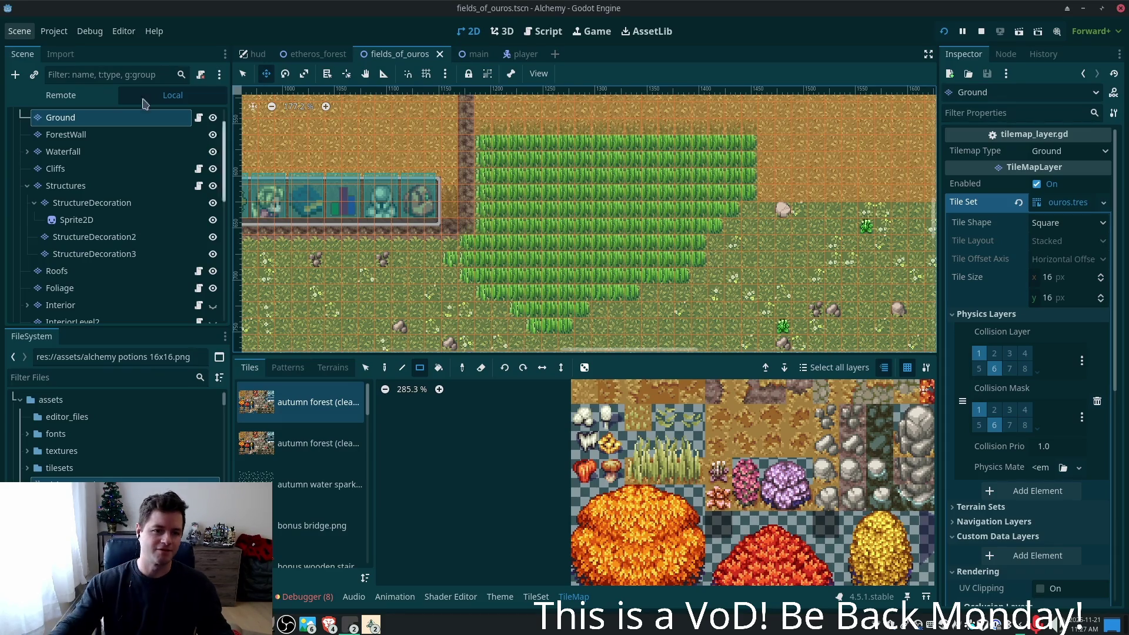
scroll(123, 203, up, 2)
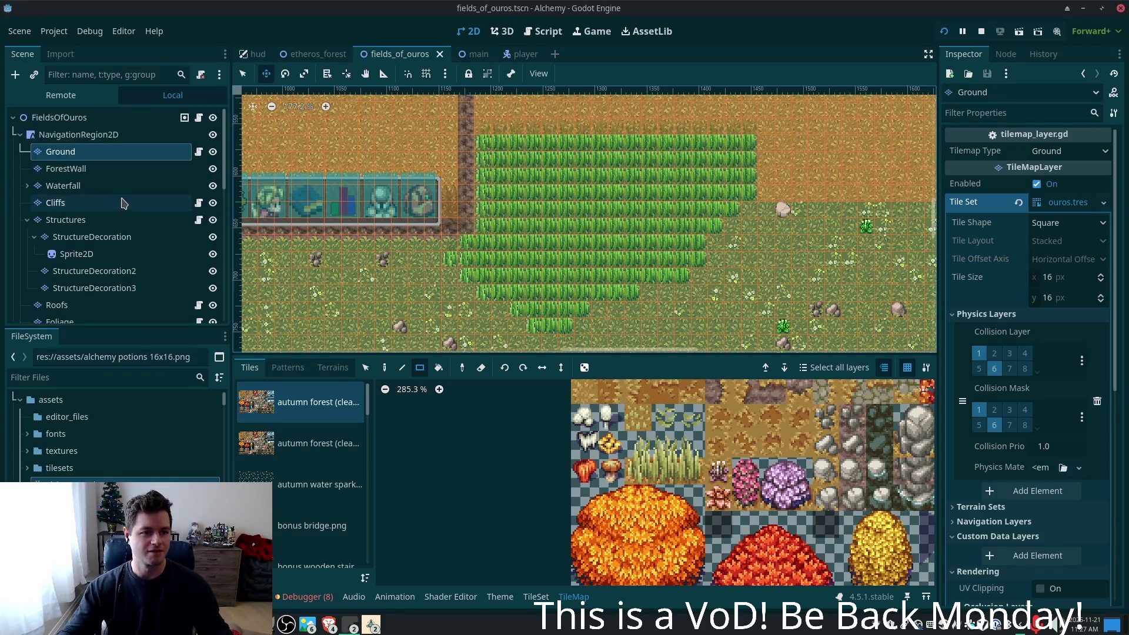
- Add an Area2D node under Ground, found by searching 'area'
click(74, 135)
click(67, 153)
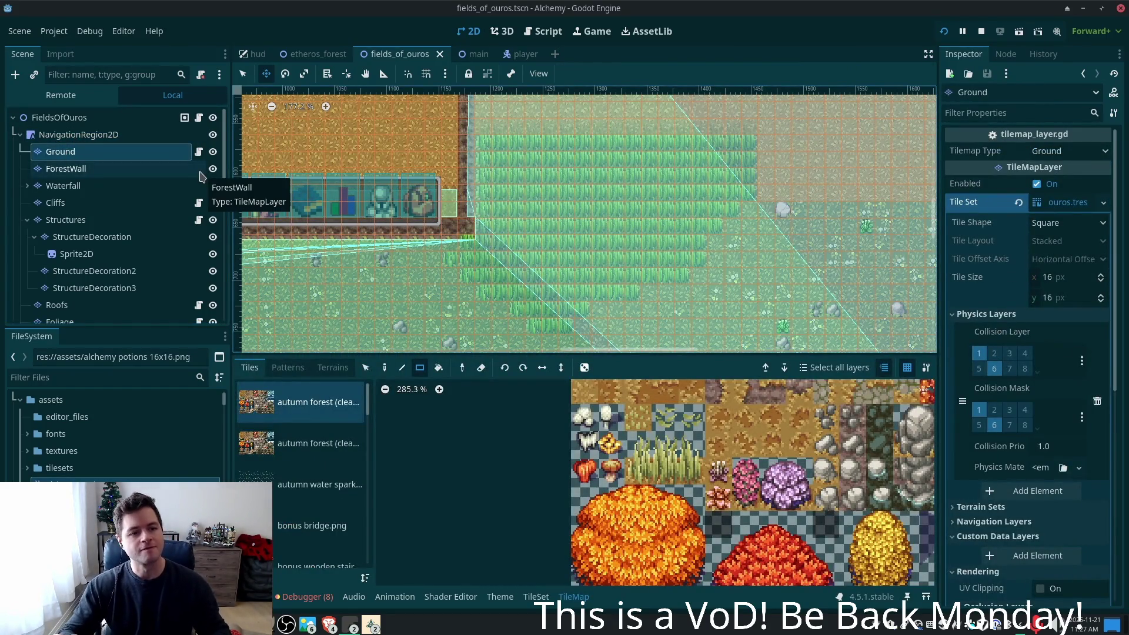
key(ctrl+a)
text(sub)
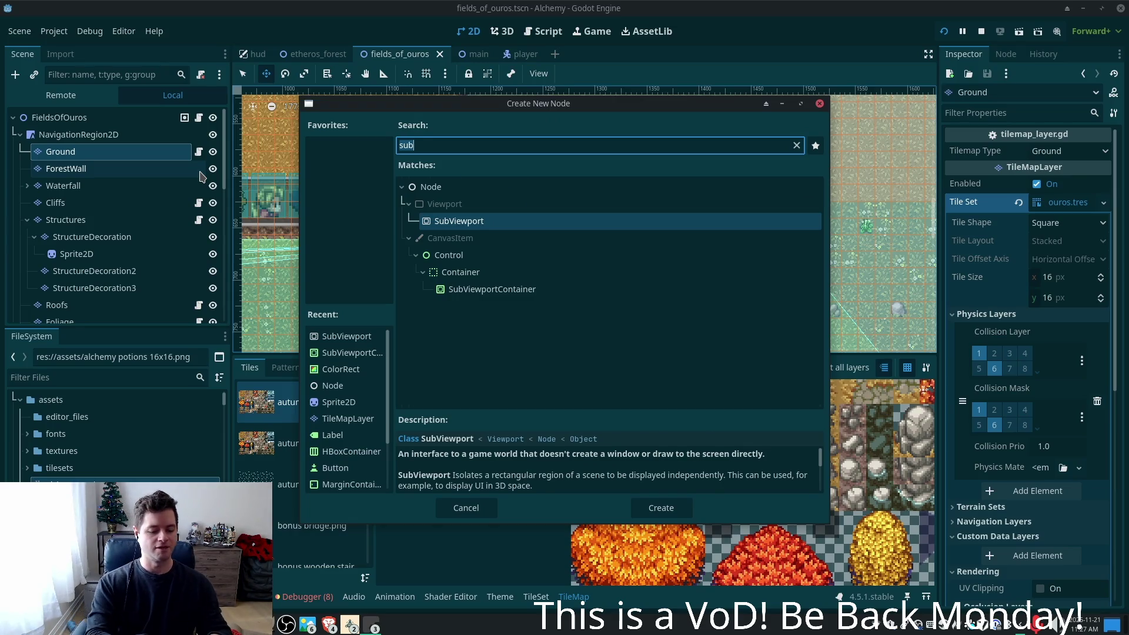
key(ctrl+a)
text(area)
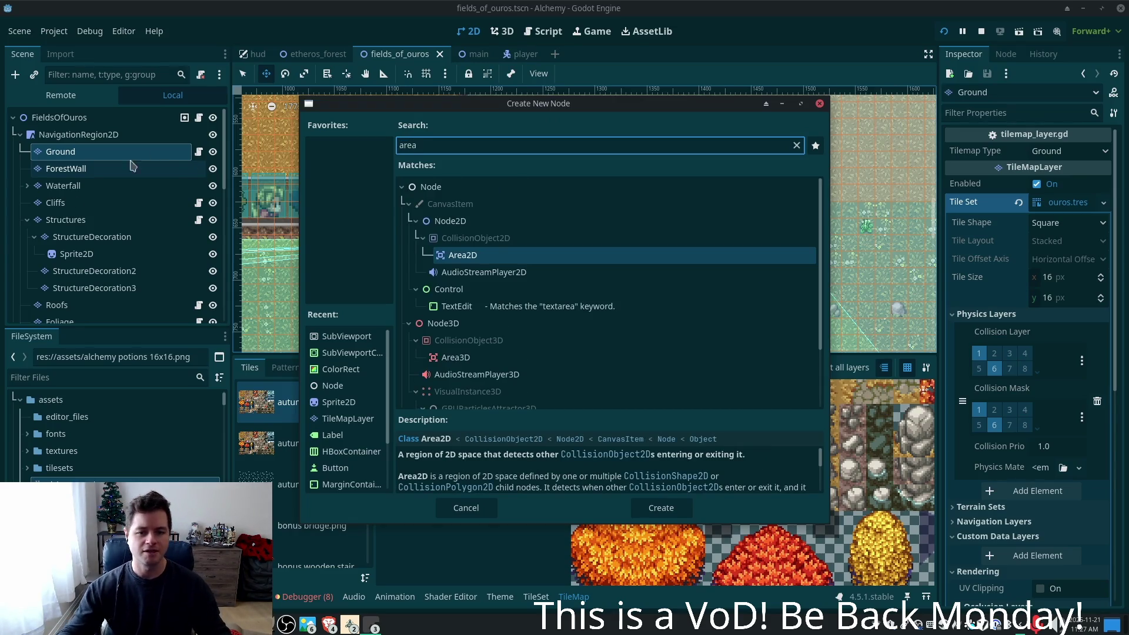
double_click(484, 259)
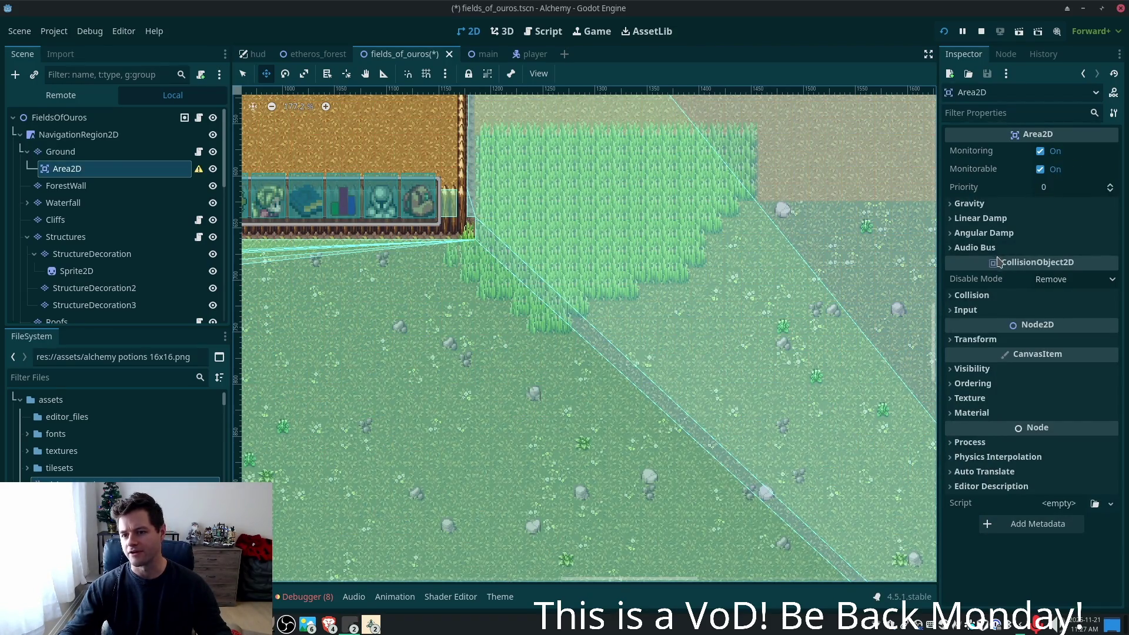
- Pan the map and drag the Area2D onto the tall grass patch beside the fence
scroll(671, 284, down, 5)
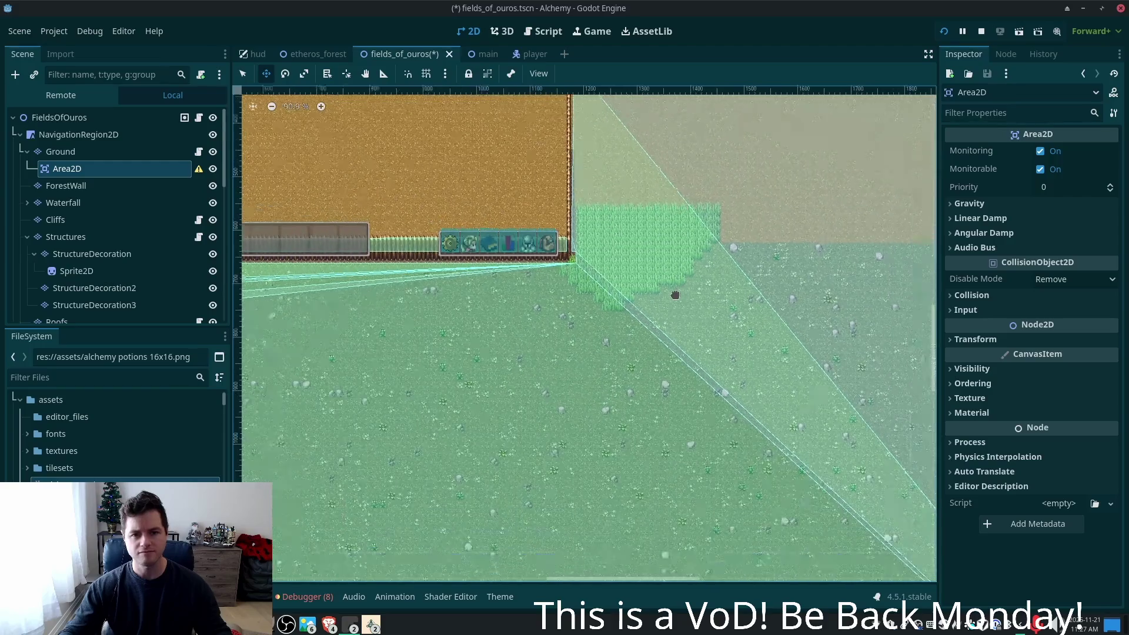
mouse_move(671, 284)
mouse_down()
mouse_move(835, 471)
mouse_move(891, 445)
mouse_up()
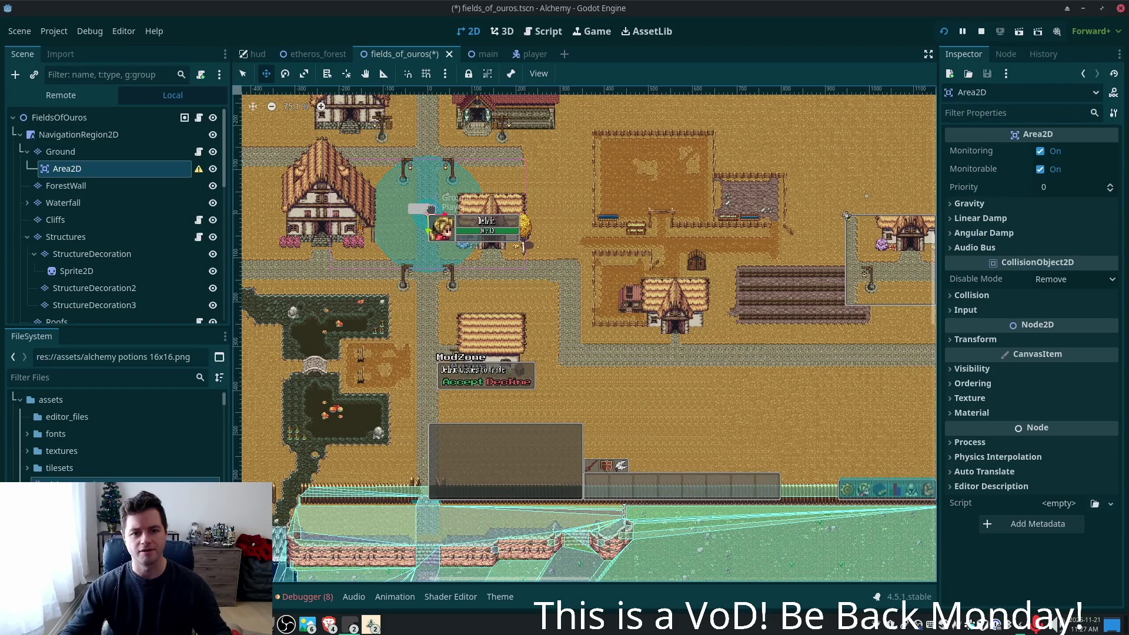
drag(427, 211, 249, 93)
drag(646, 337, 425, 181)
scroll(425, 181, up, 3)
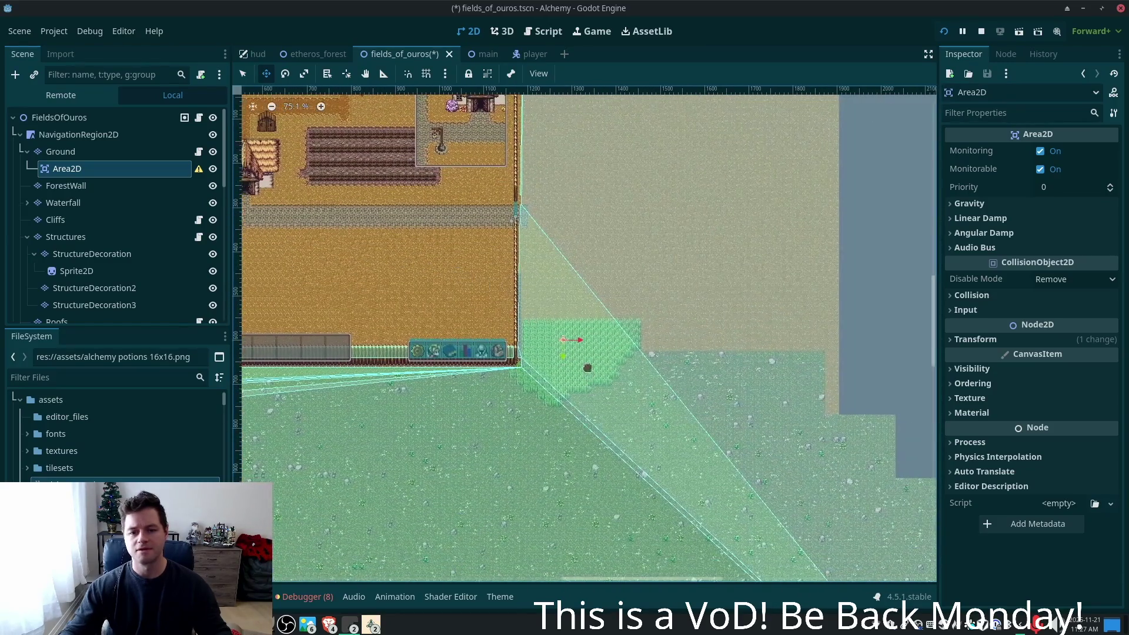
scroll(582, 360, up, 5)
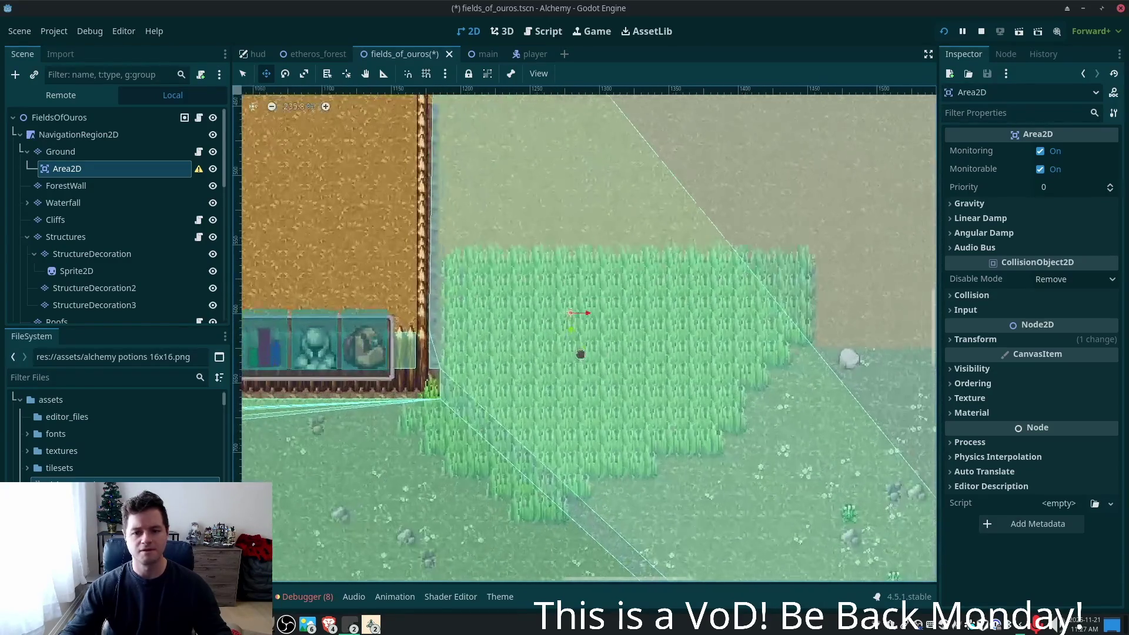
drag(569, 318, 600, 359)
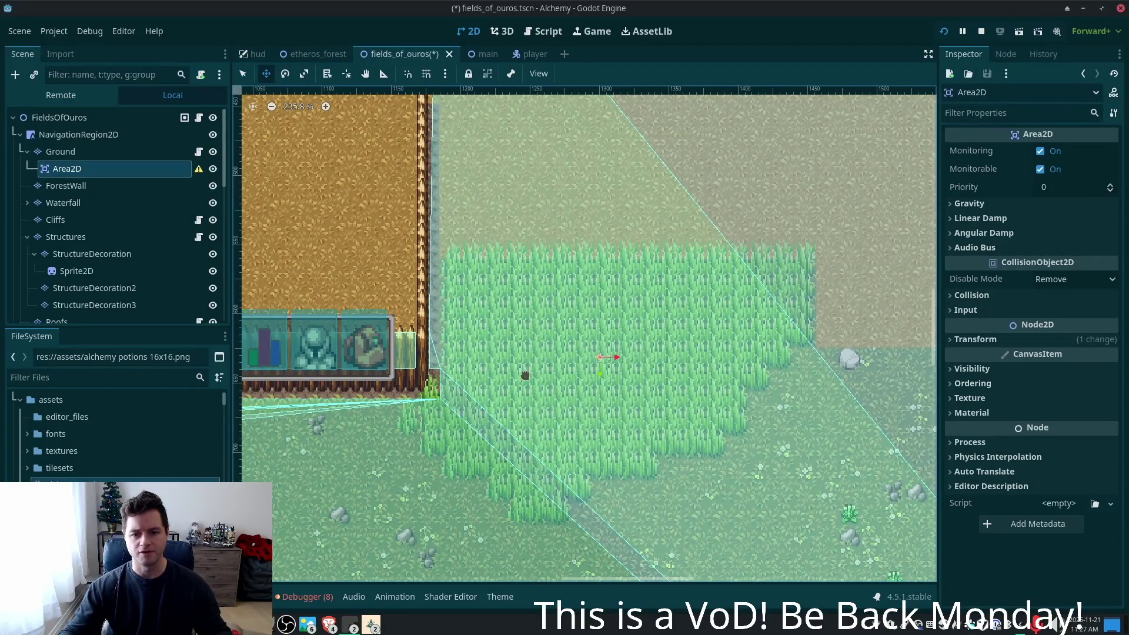
click(81, 170)
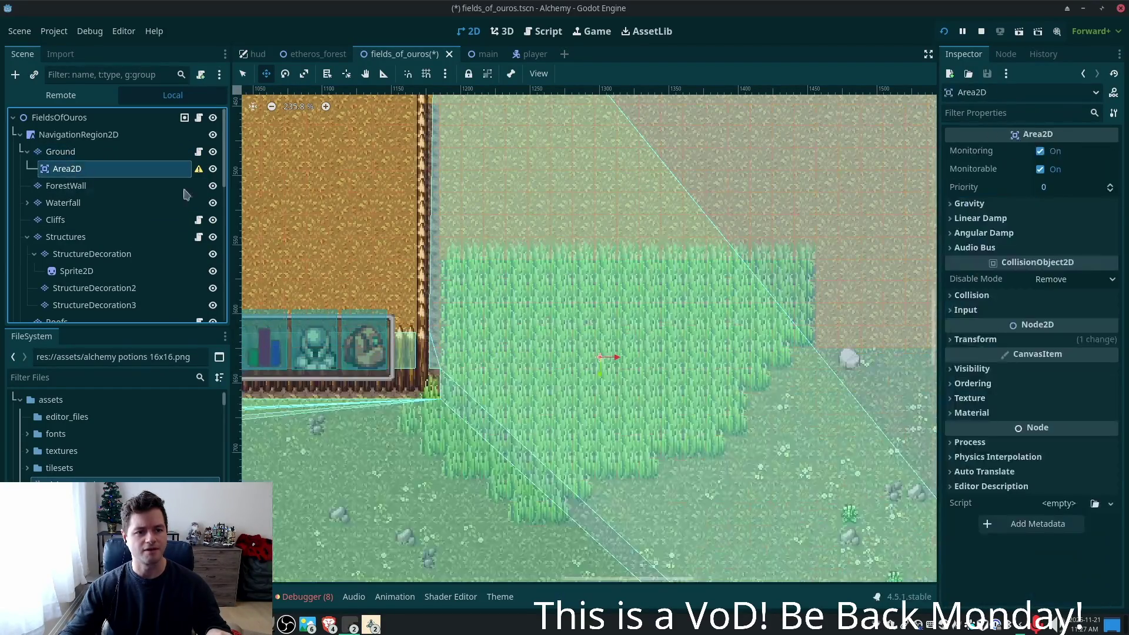
- Add a CollisionPolygon2D child under the Area2D
key(ctrl+a)
text(col)
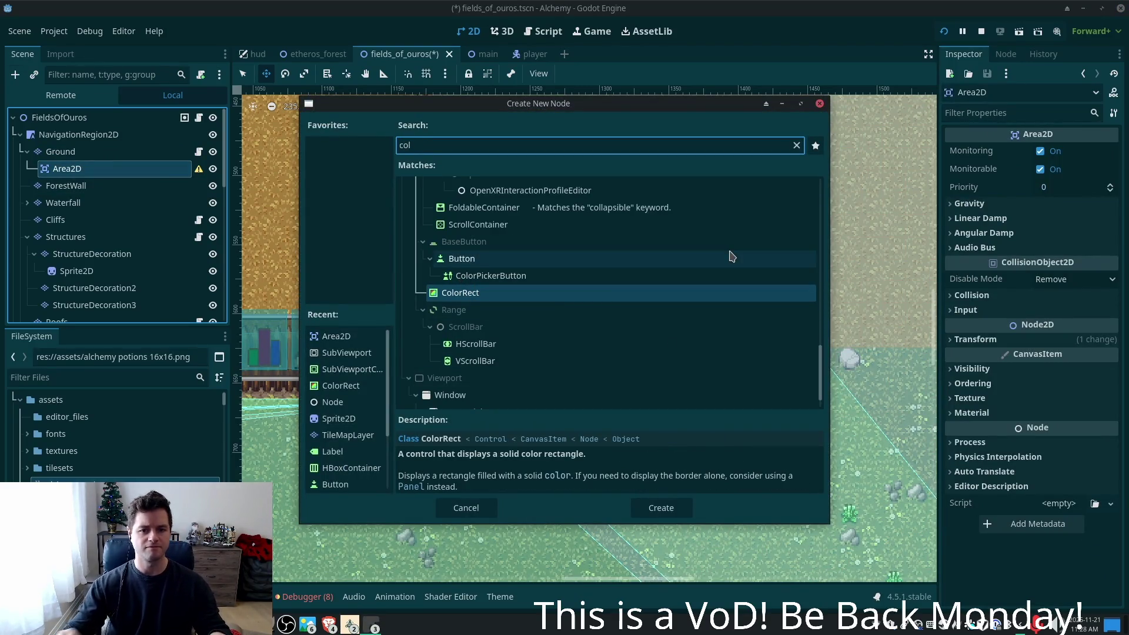
text(lision)
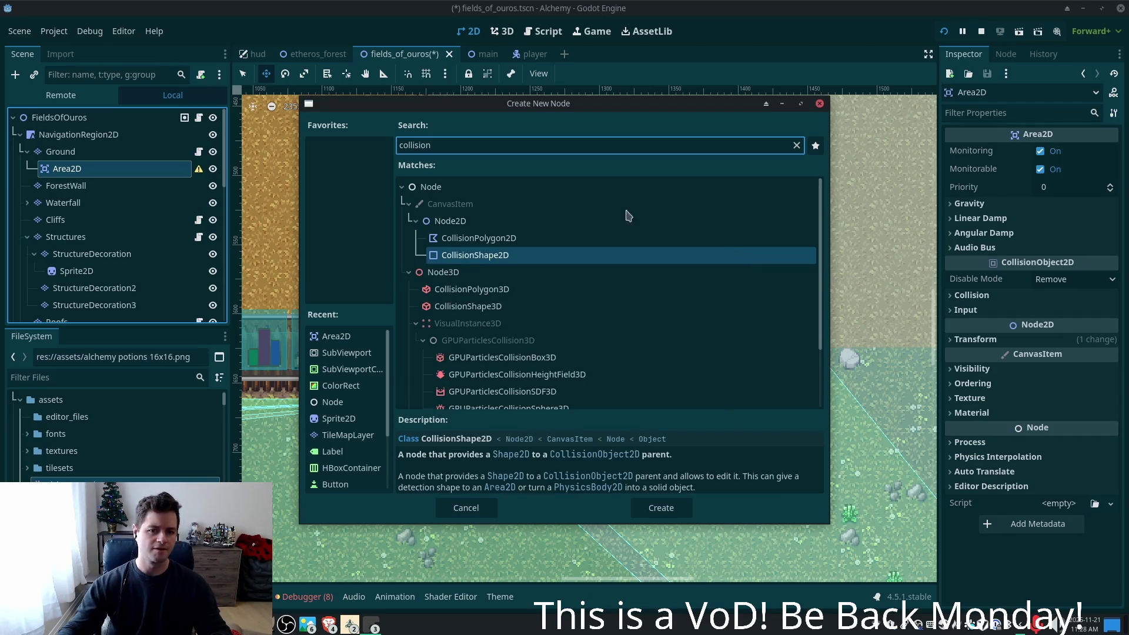
click(512, 239)
double_click(513, 240)
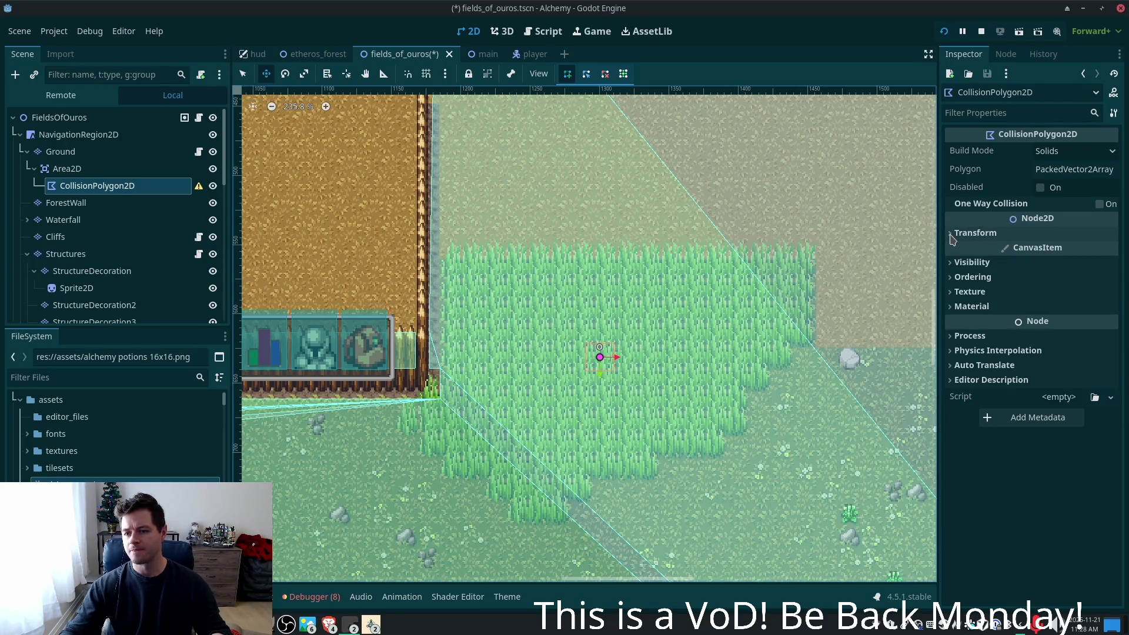
- Give the polygon array one point at (0, 0), keeping Build Mode as Solids
mouse_move(992, 211)
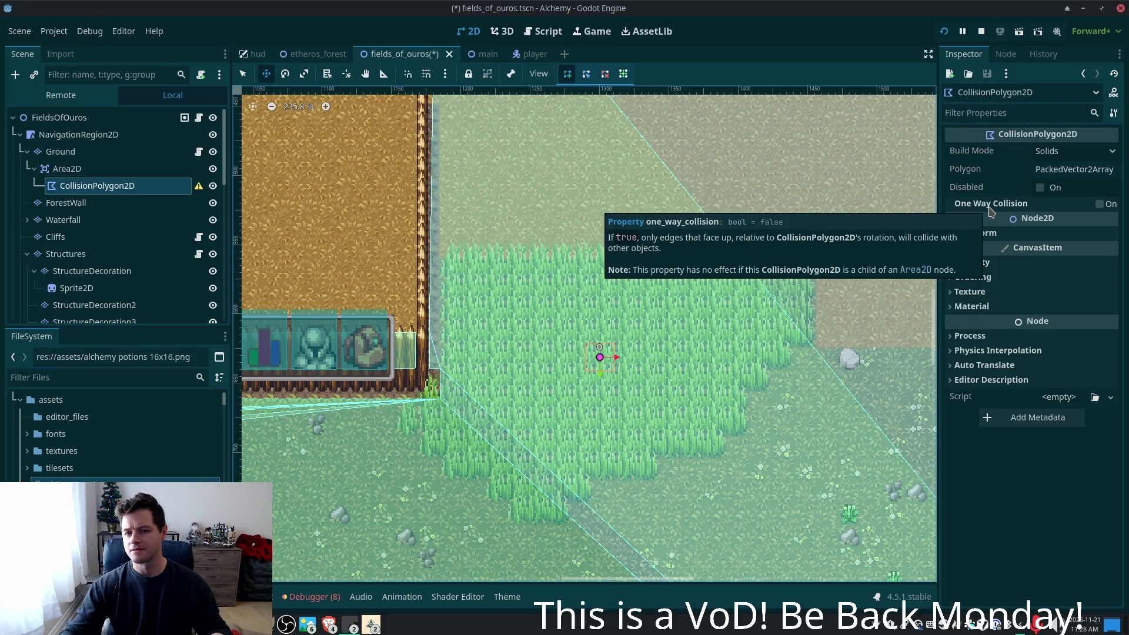
click(1052, 171)
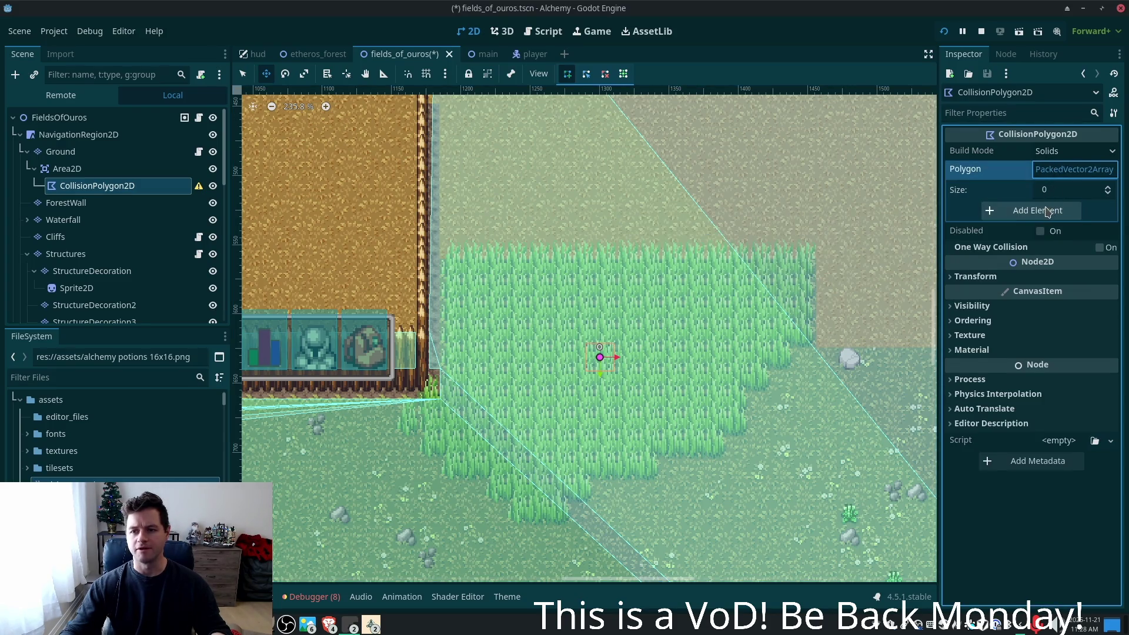
click(1050, 210)
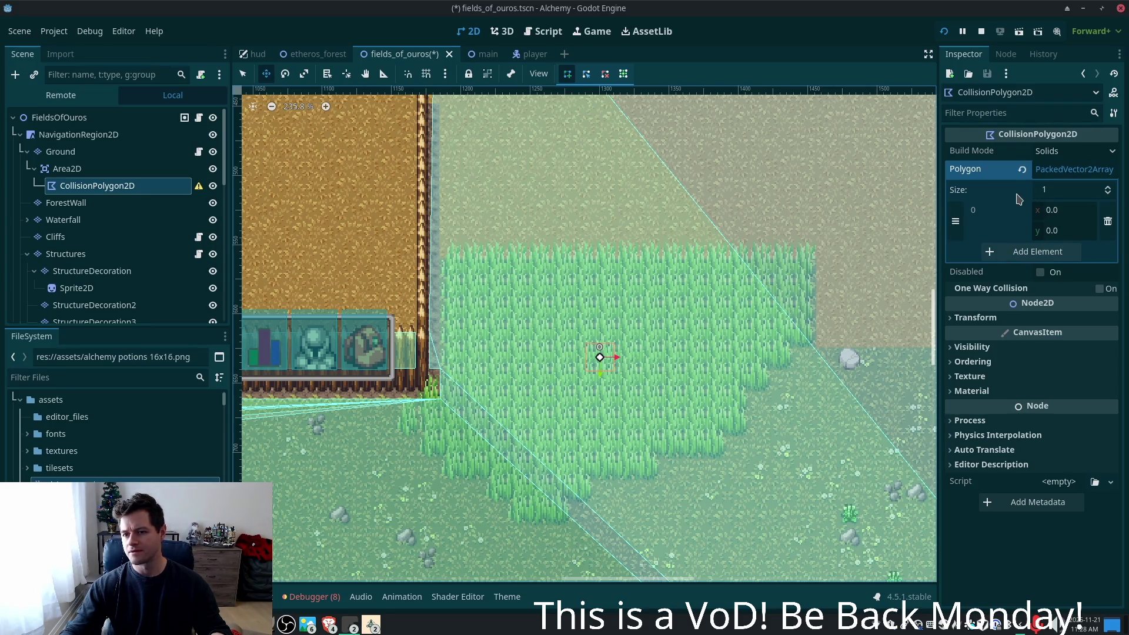
click(1066, 151)
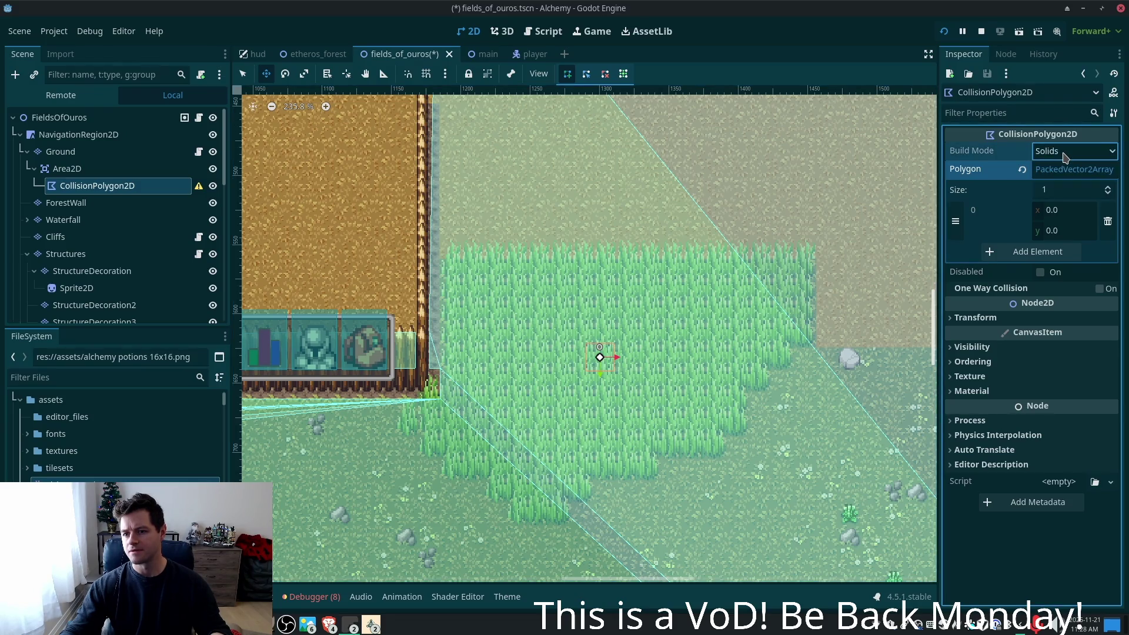
click(1053, 170)
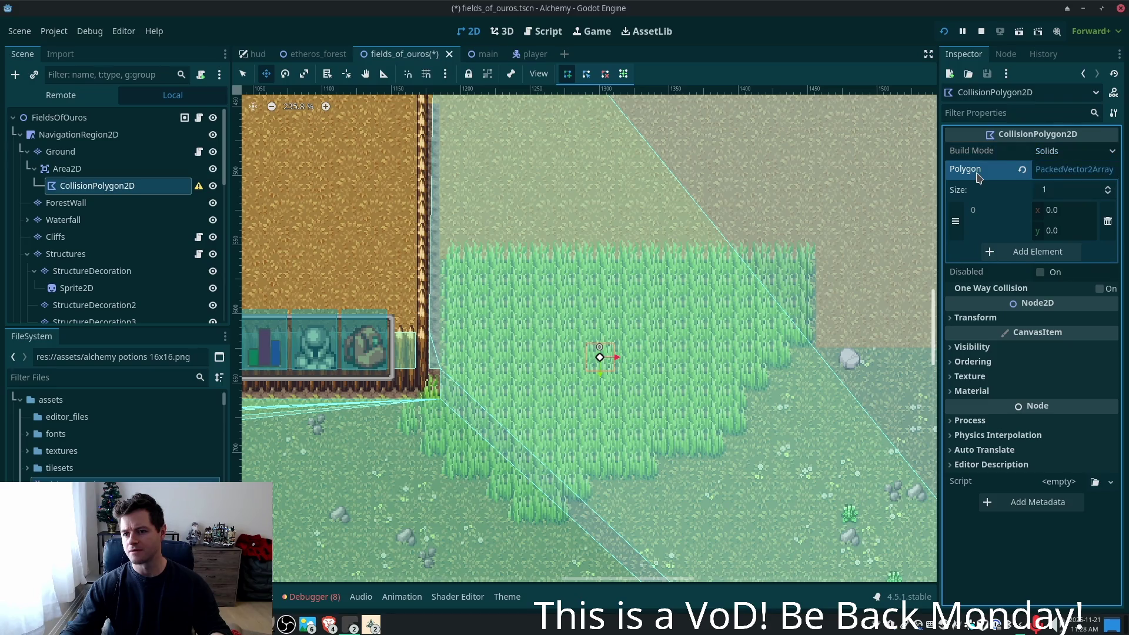
click(1062, 211)
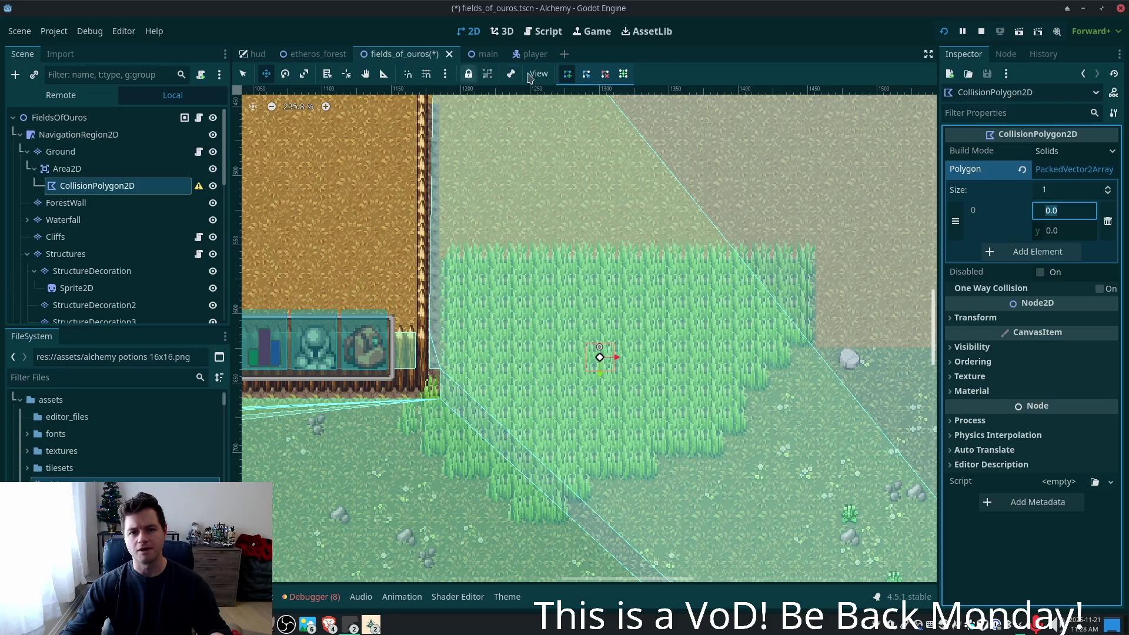
- Try placing a first polygon point in the grass, cancel it, and reselect CollisionPolygon2D
click(566, 79)
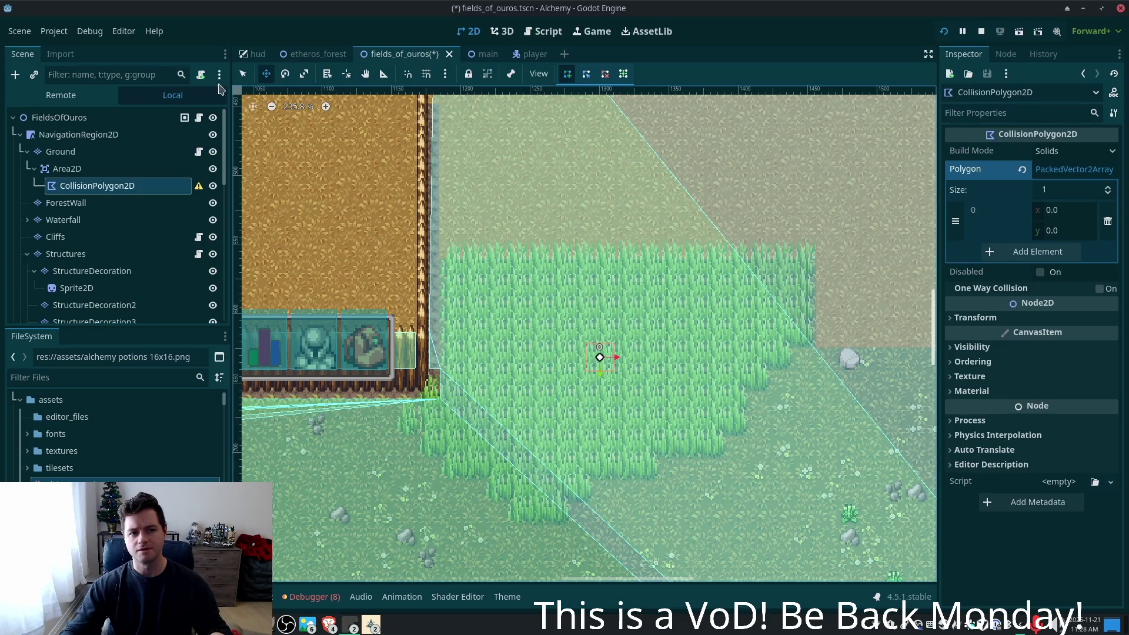
key(q)
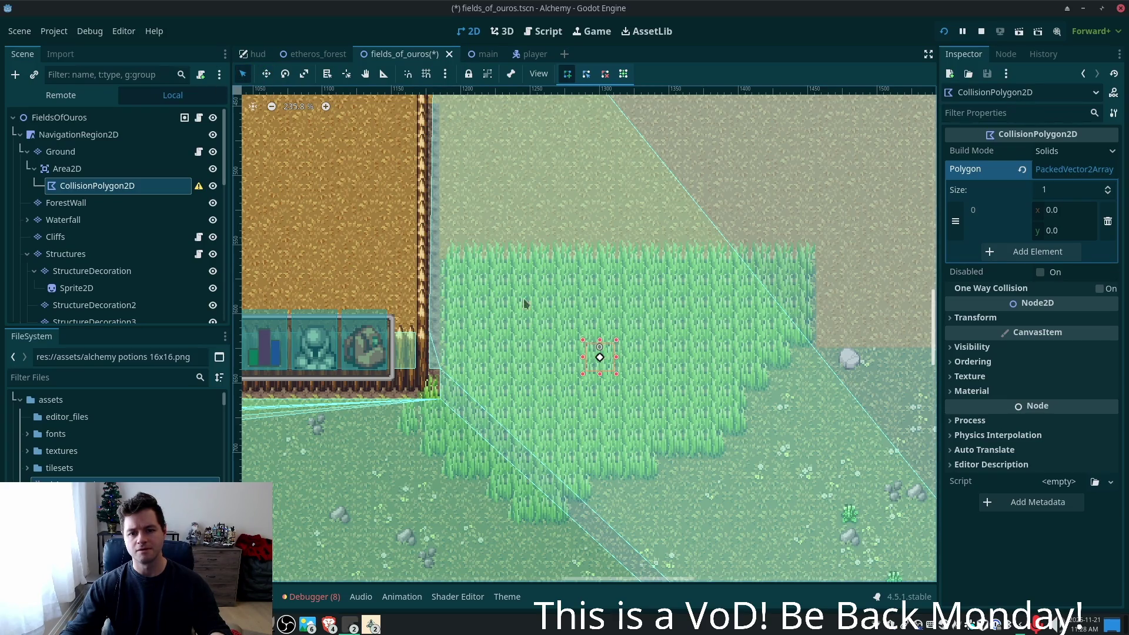
click(584, 340)
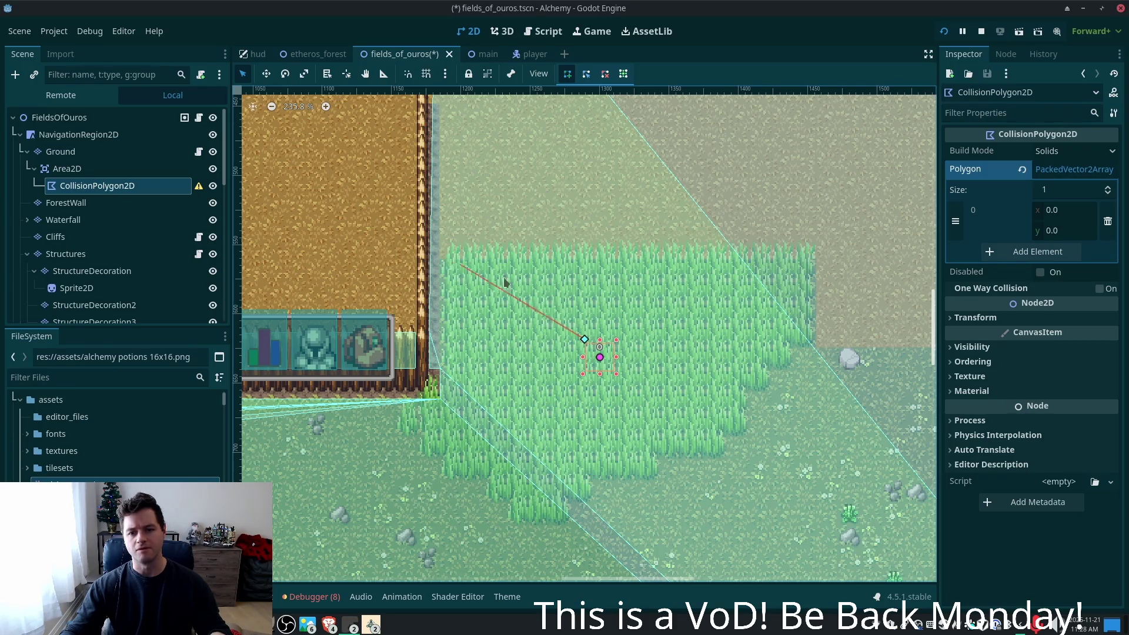
key(Escape)
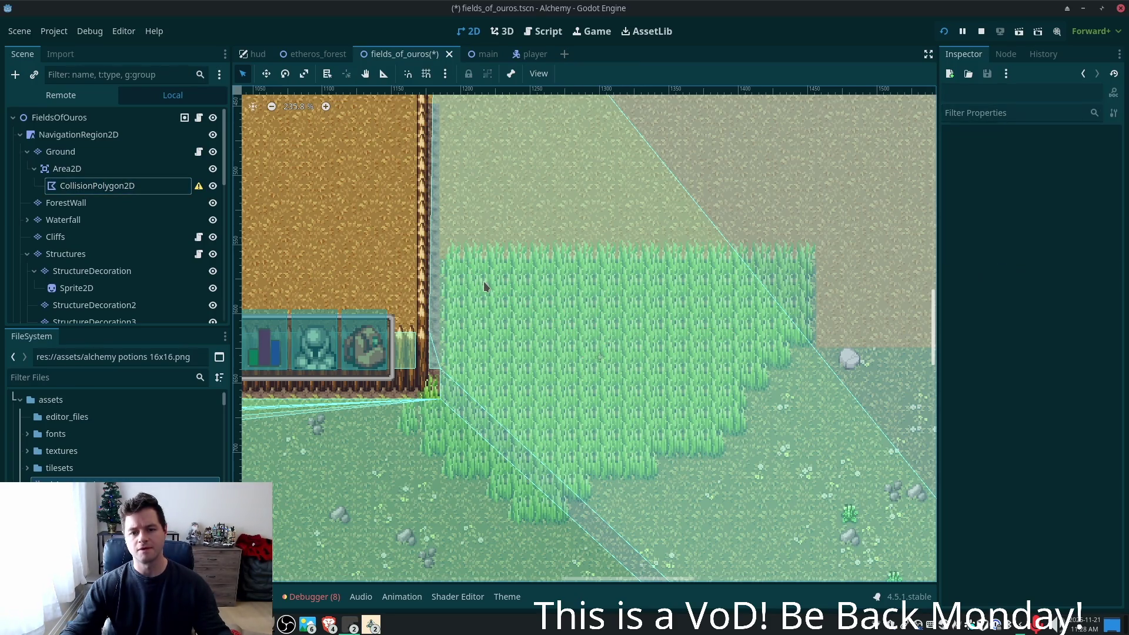
click(126, 188)
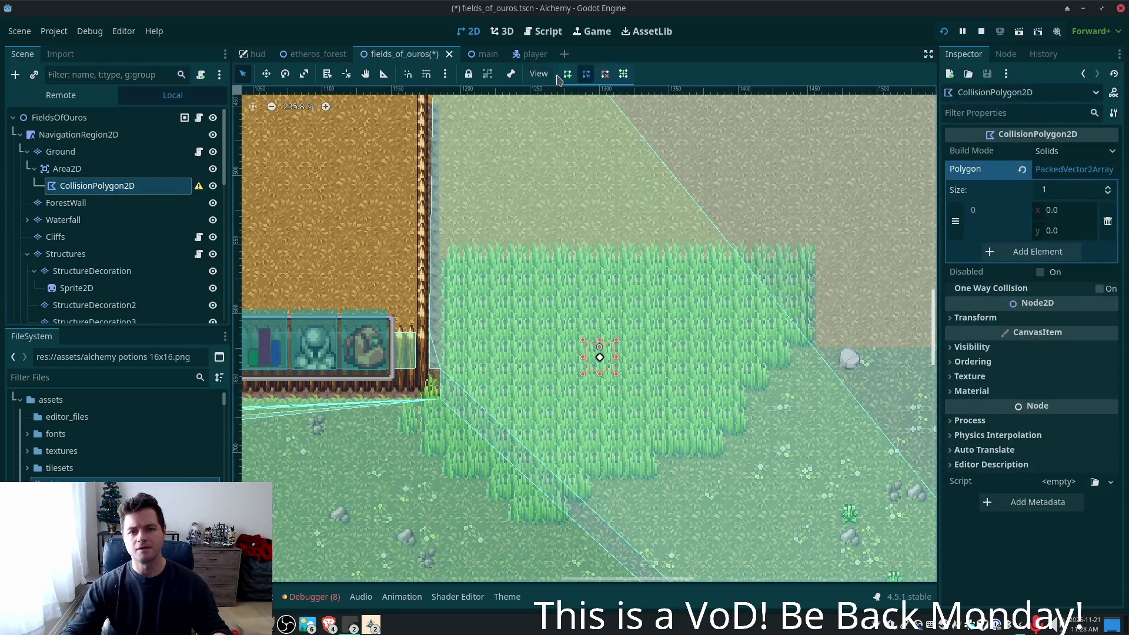
- Outline the tall grass with points at its top corners and down the right edge
click(444, 256)
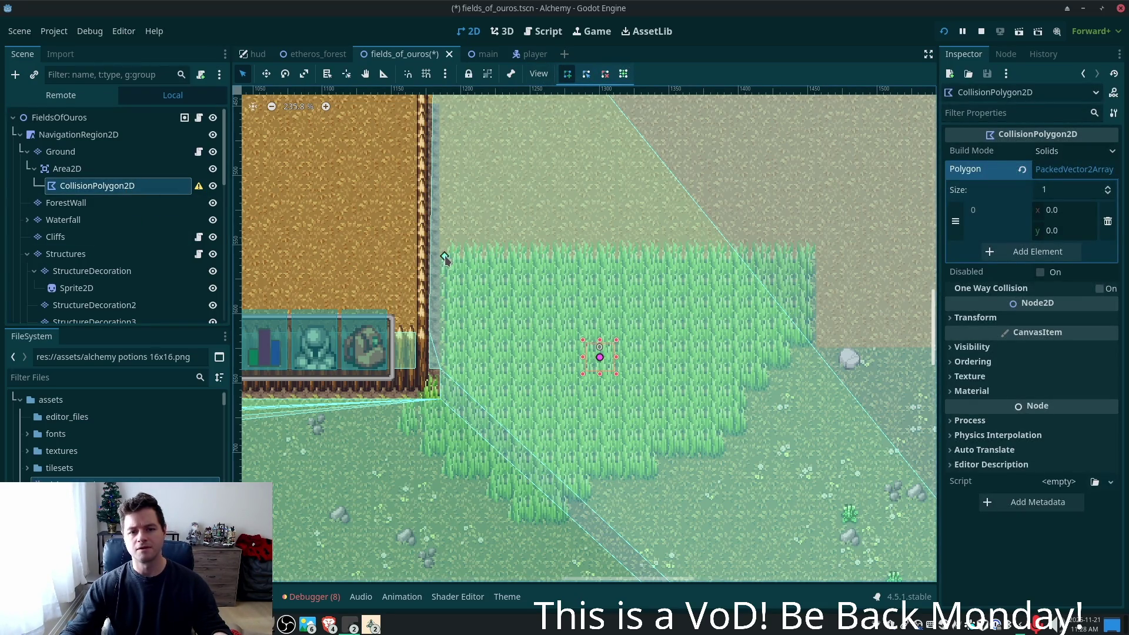
click(815, 256)
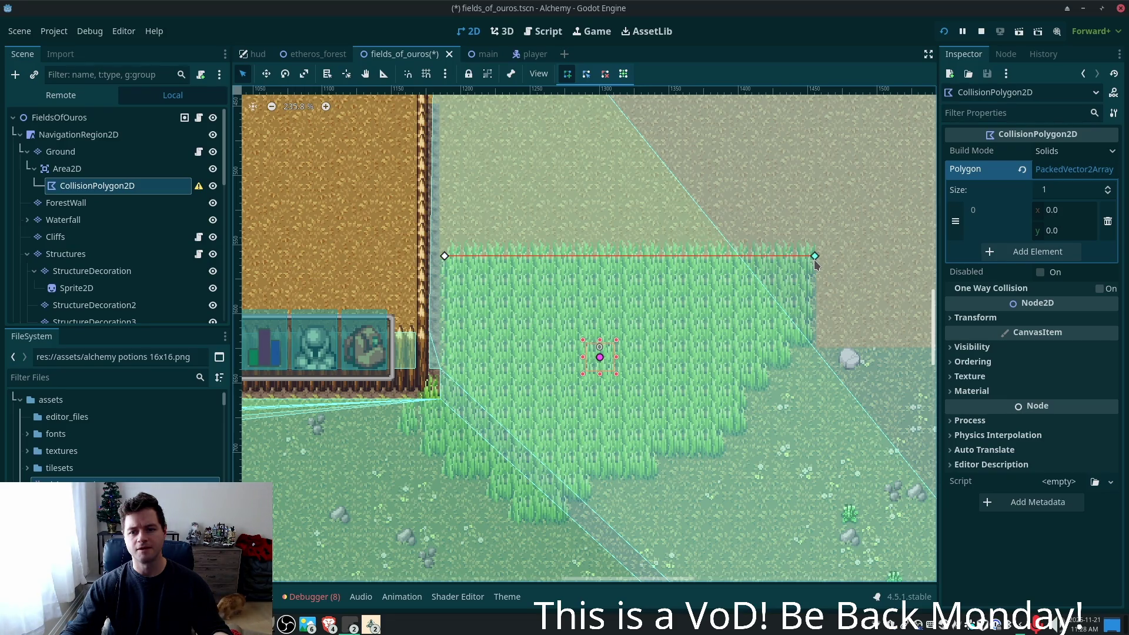
click(813, 339)
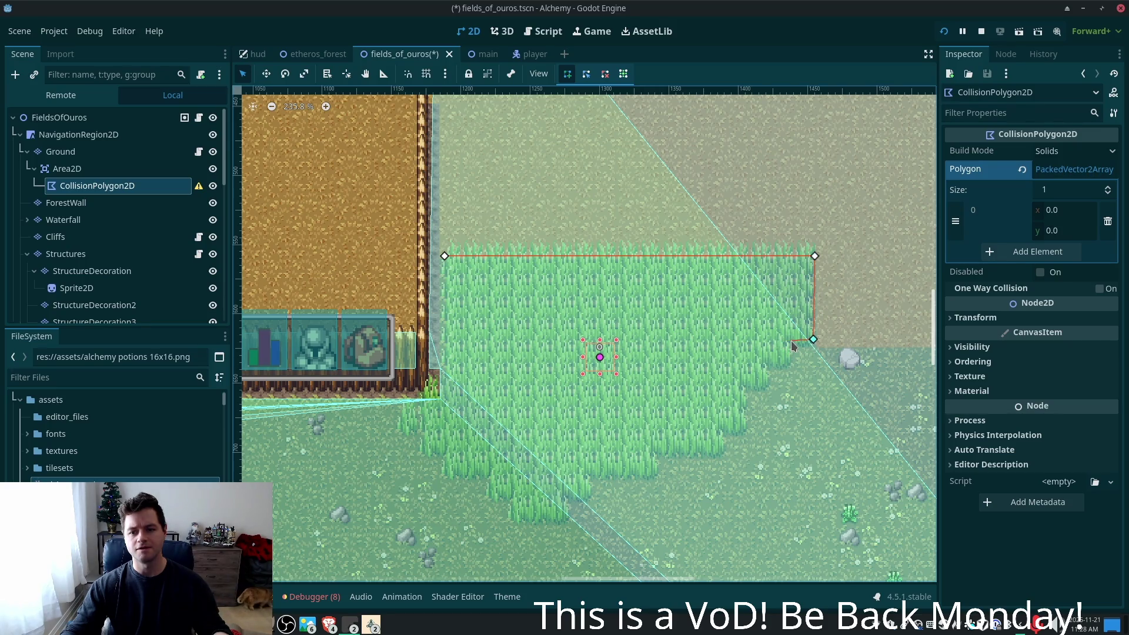
click(791, 341)
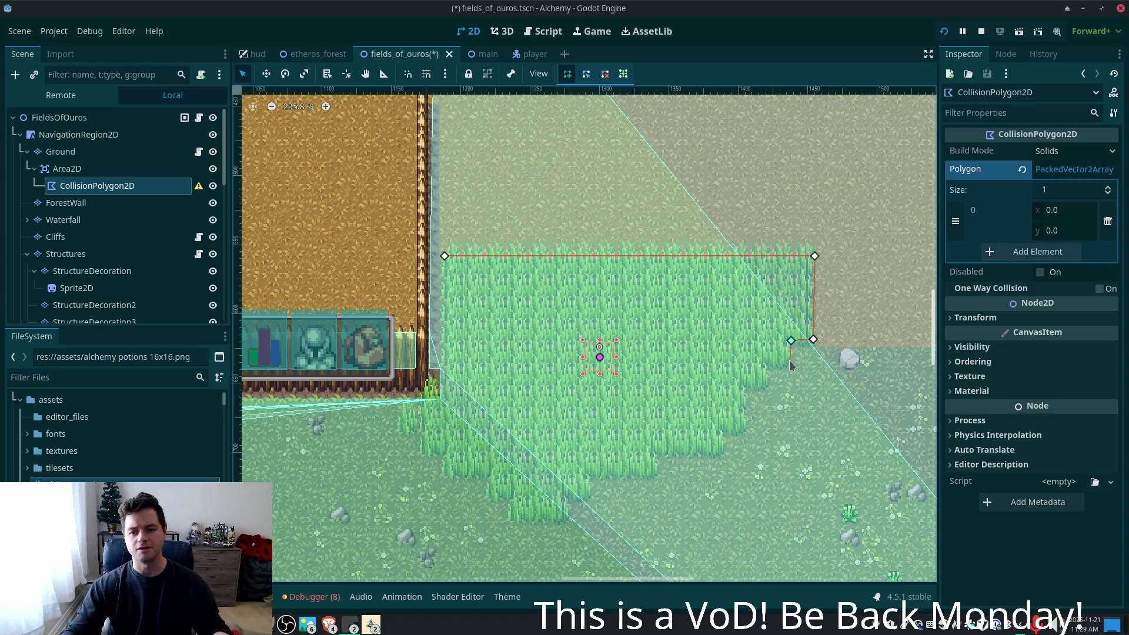
- Close the outline, then delete every vertex until the polygon array is empty
right_click(791, 340)
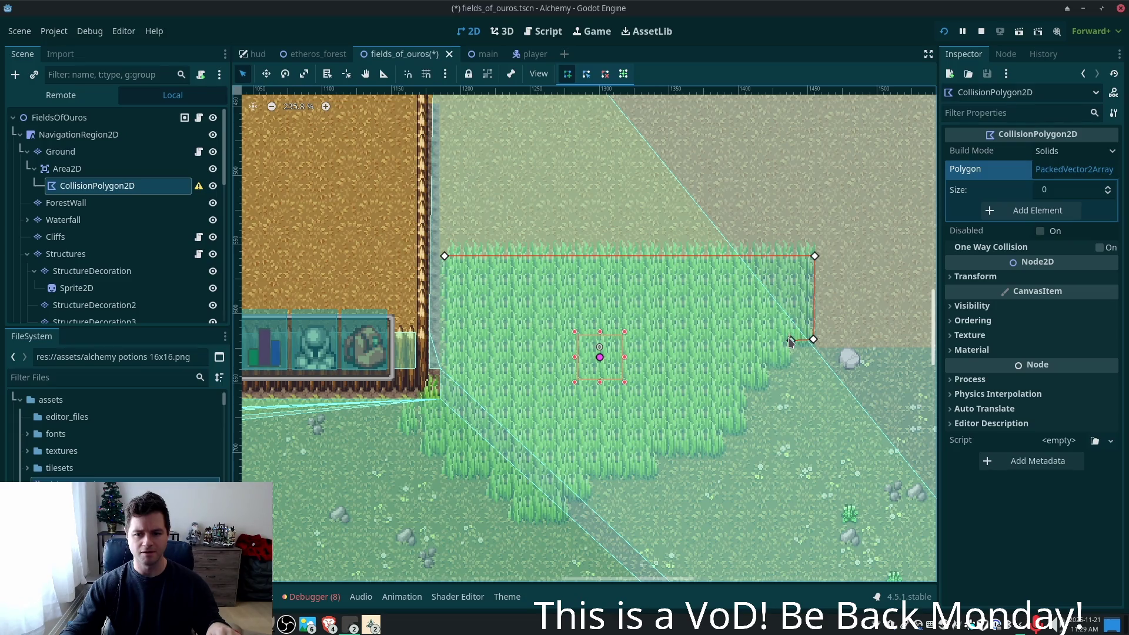
key(Return)
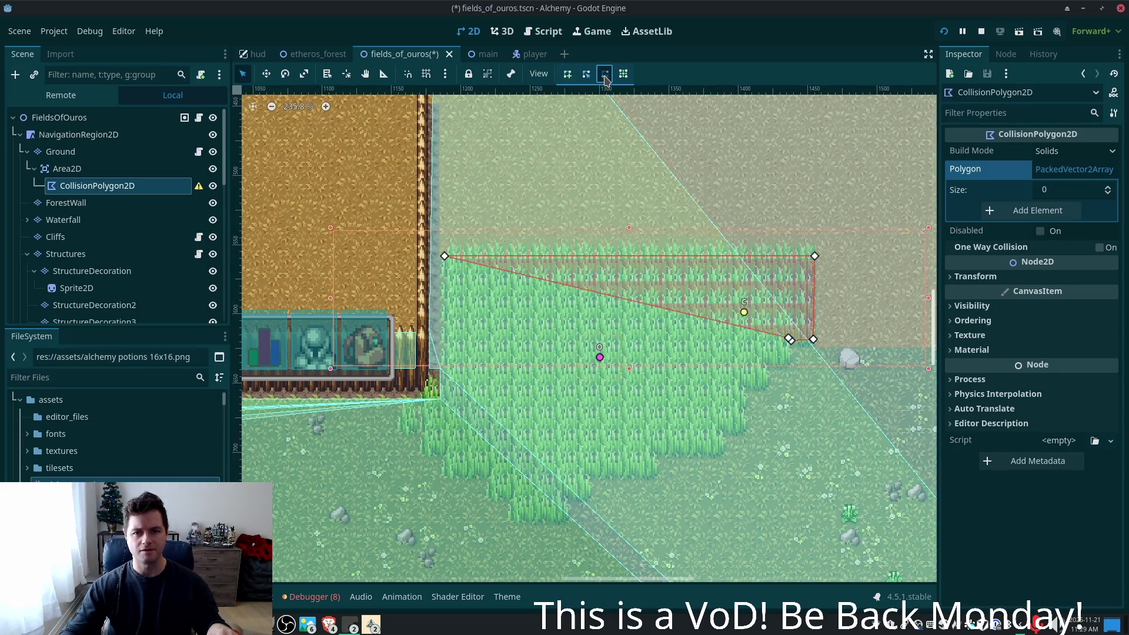
right_click(790, 340)
right_click(789, 339)
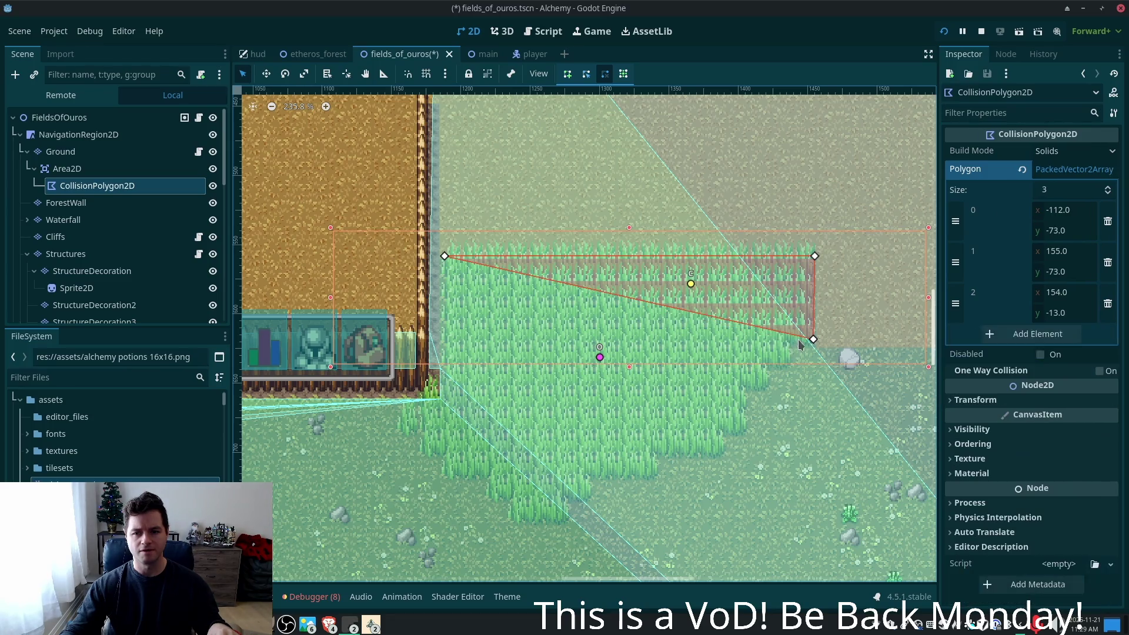
right_click(814, 340)
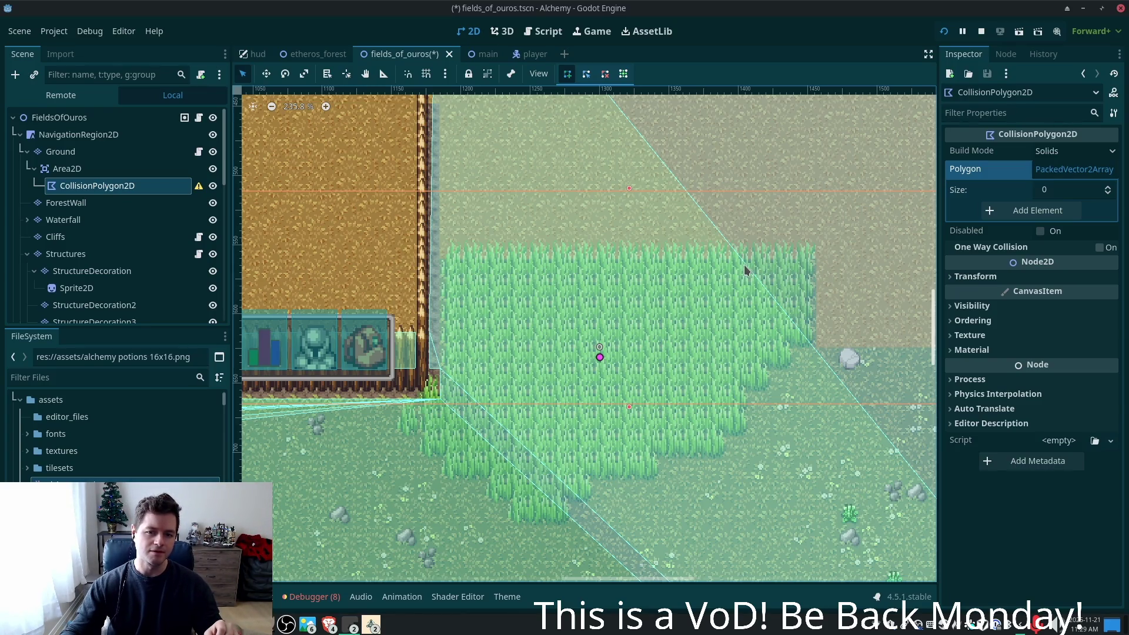
- Trace the grass's top edge and stepped right side down to its lower edge
click(445, 259)
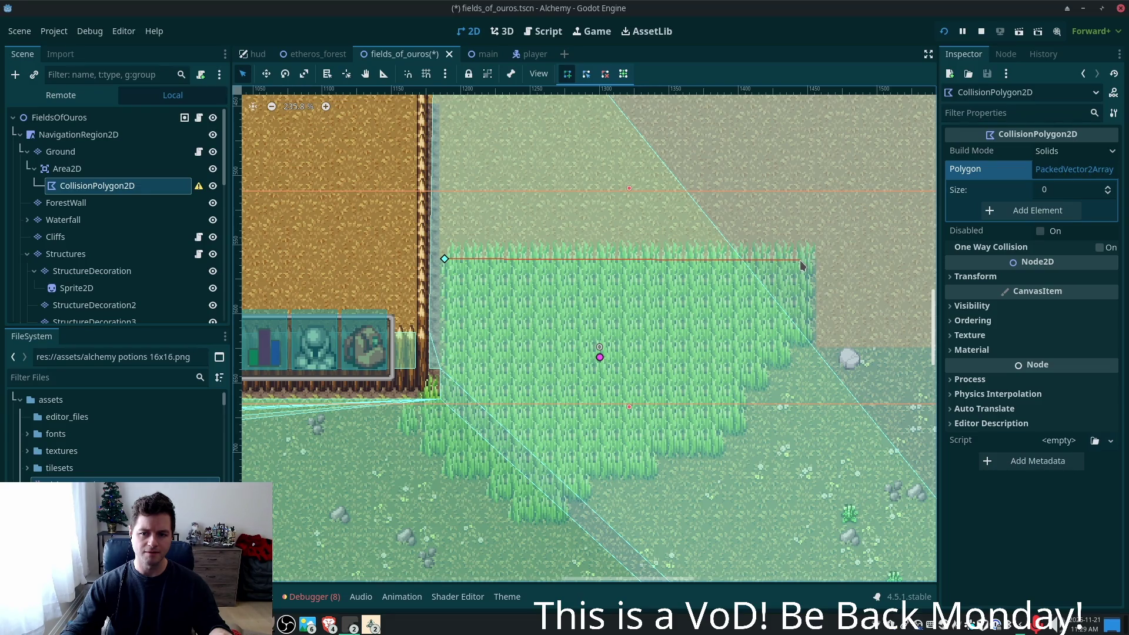
click(800, 260)
click(802, 330)
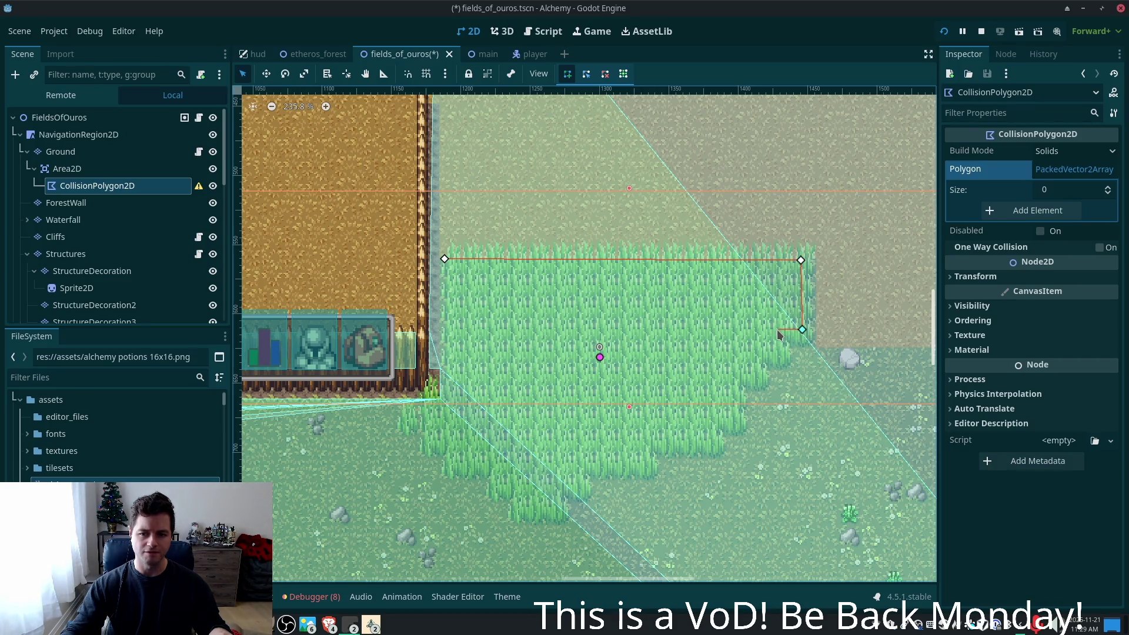
click(777, 330)
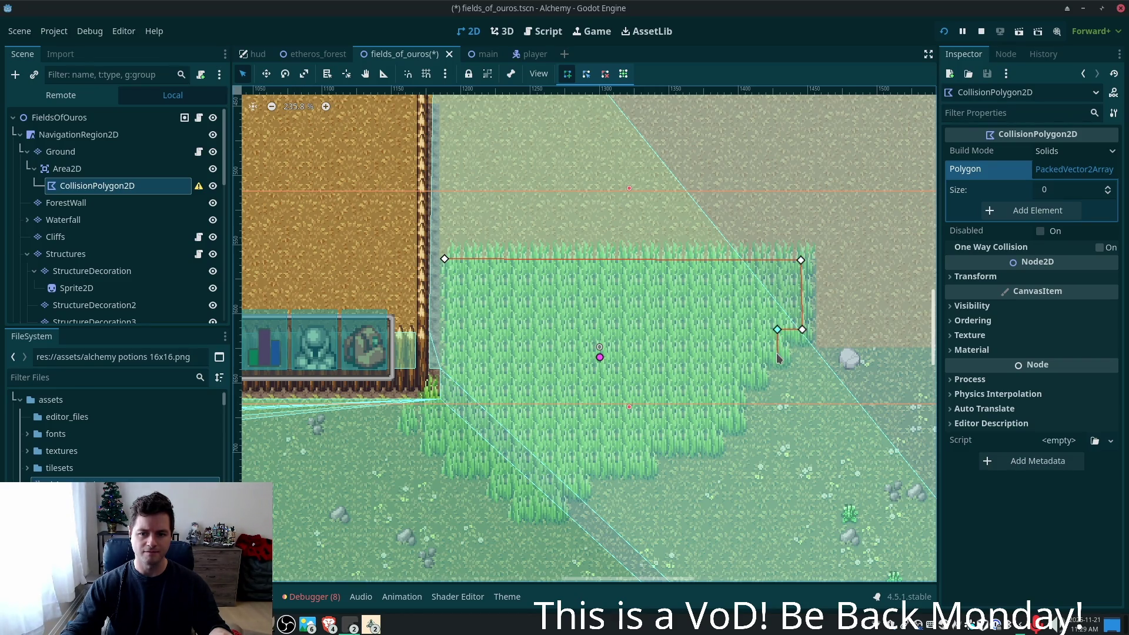
click(777, 353)
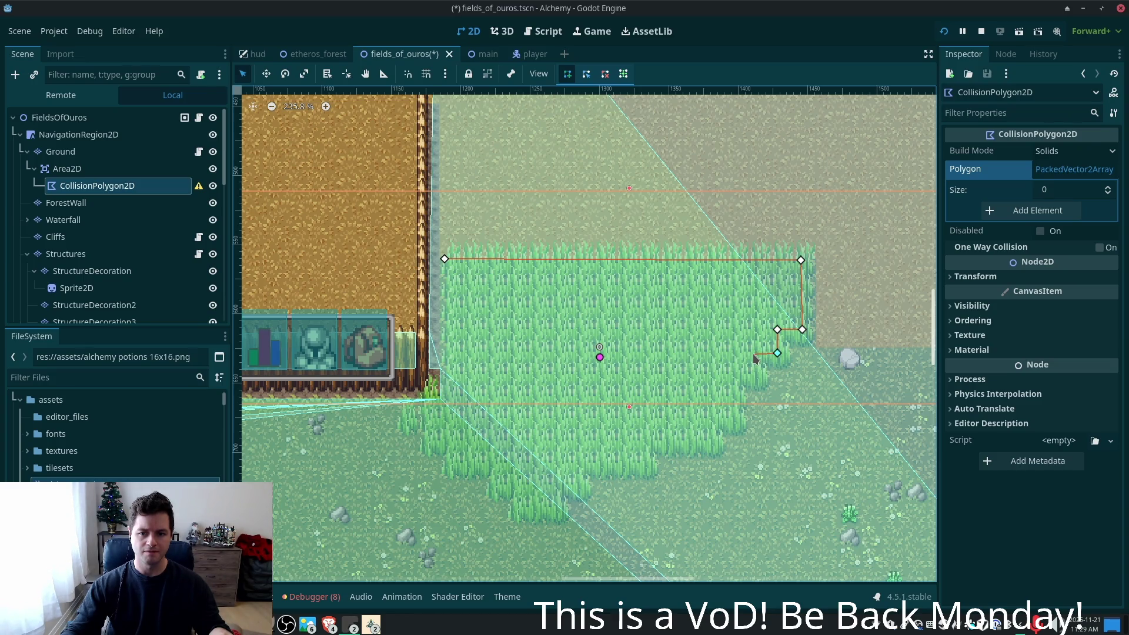
click(754, 354)
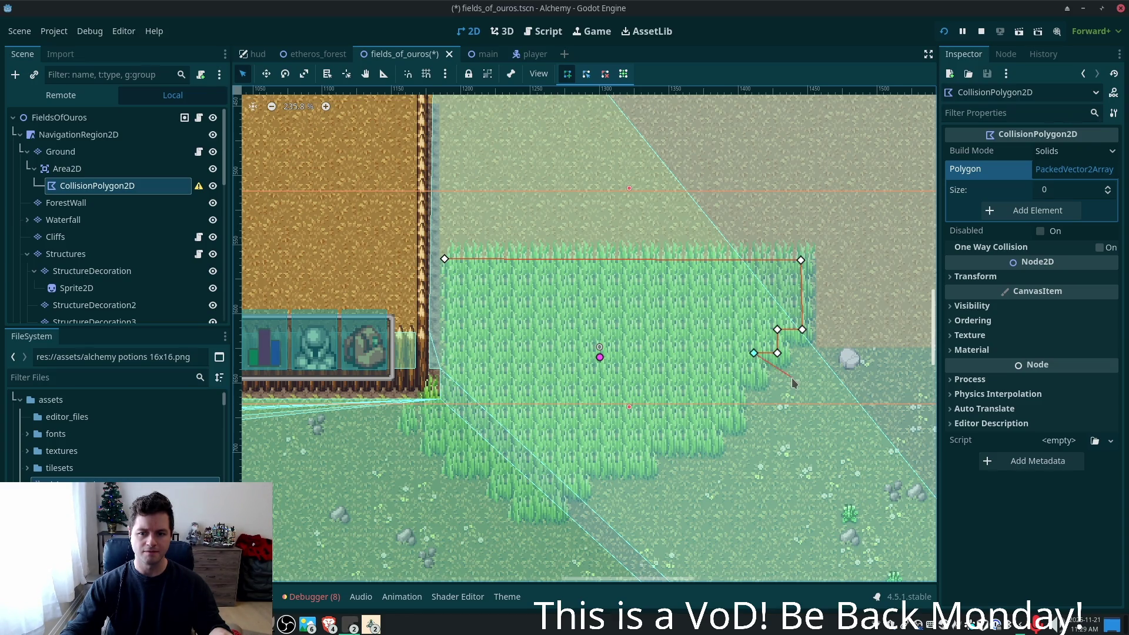
click(754, 375)
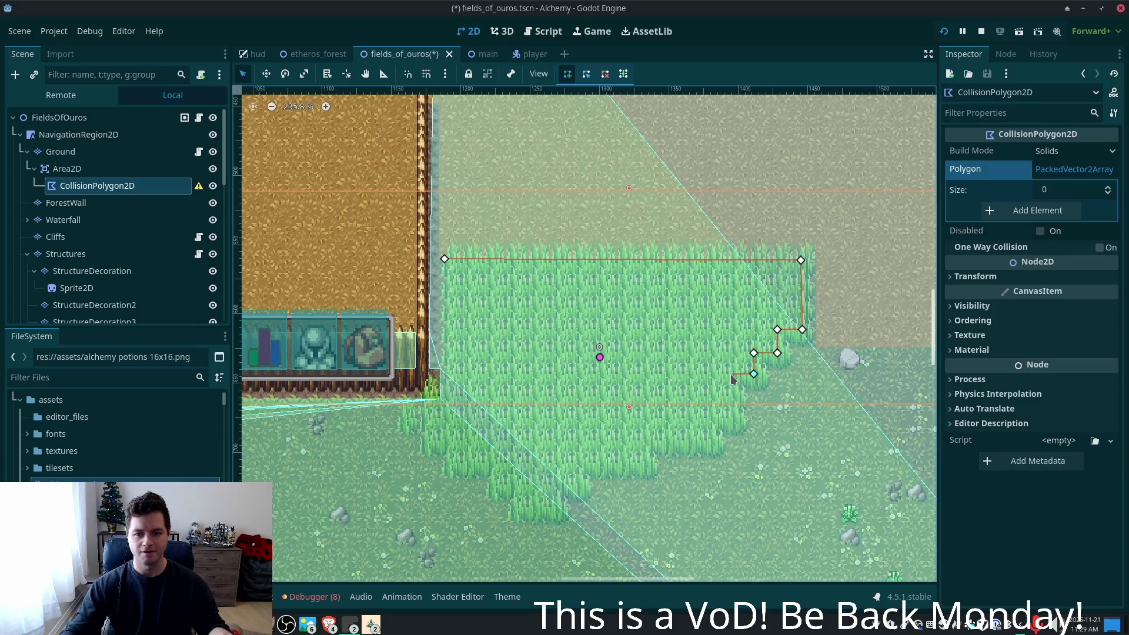
click(732, 414)
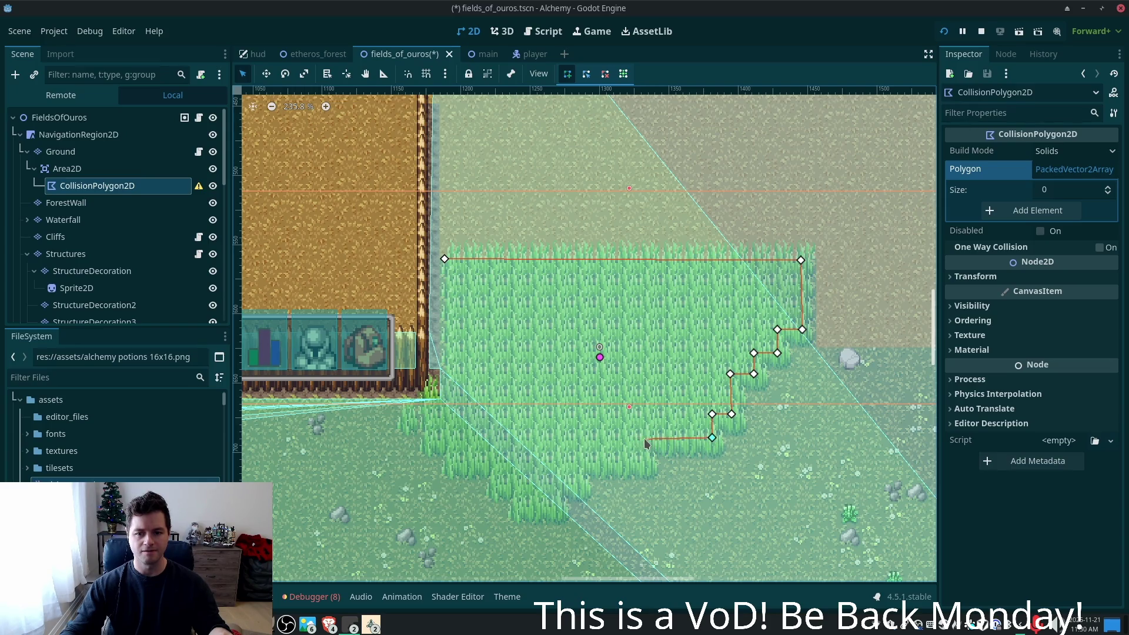
click(643, 463)
- Trace the jagged bottom and left edges, closing the polygon at the starting corner
click(578, 462)
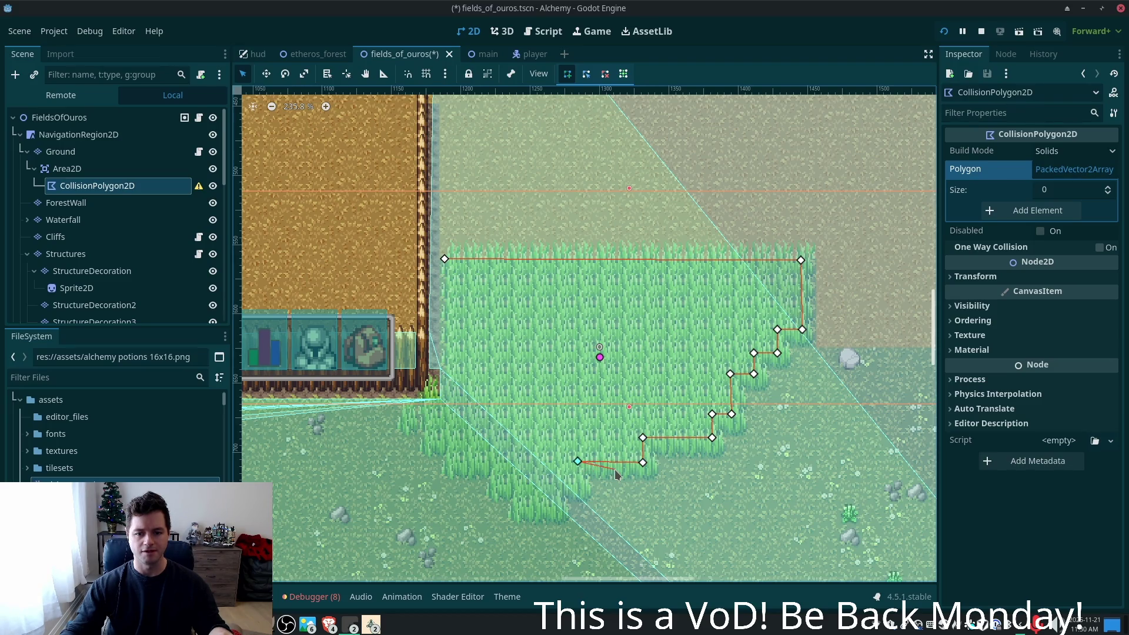
click(554, 483)
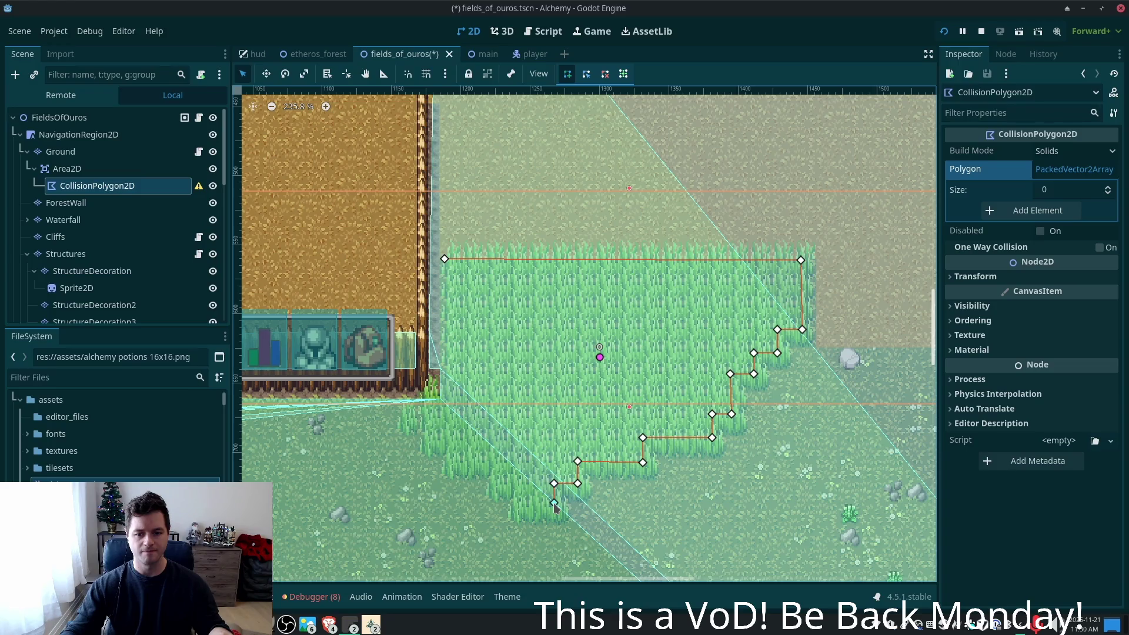
click(525, 480)
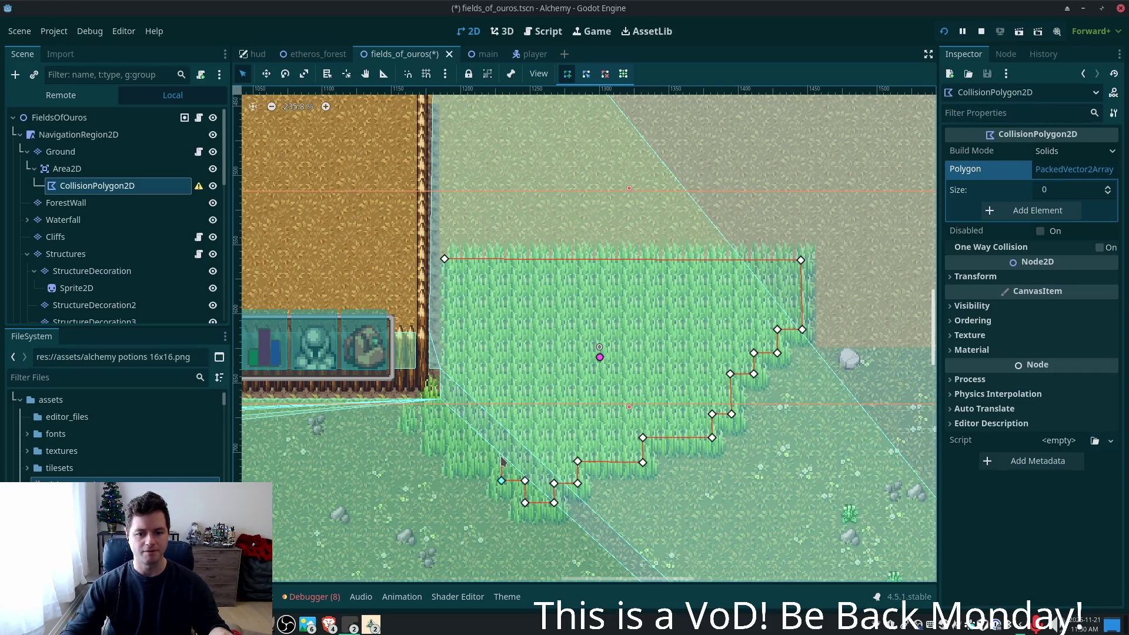
click(457, 436)
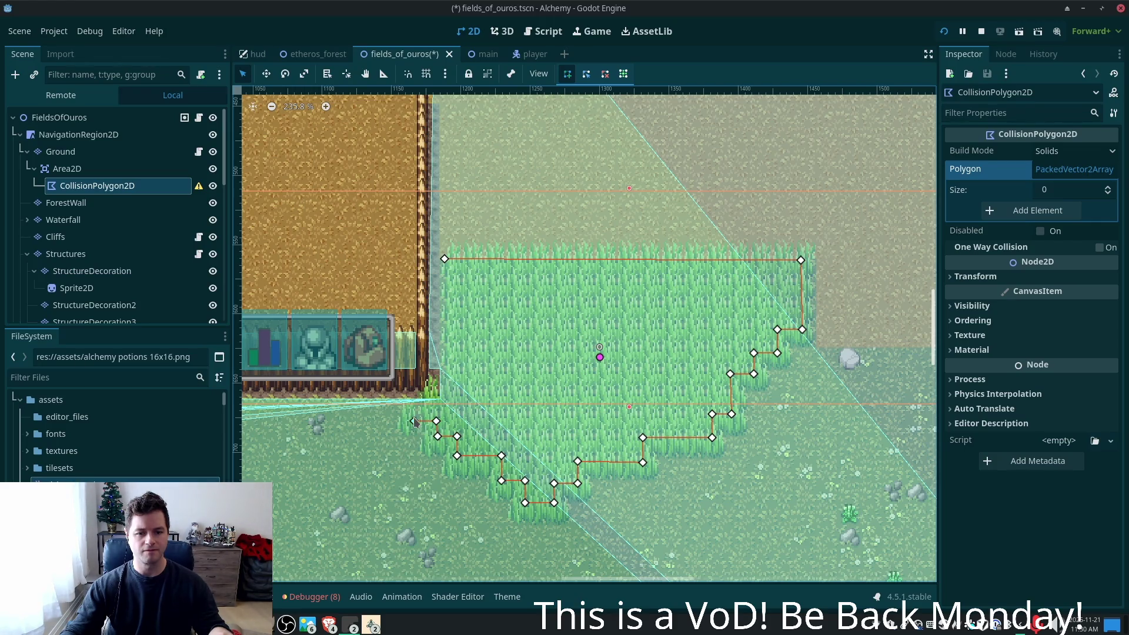
click(414, 421)
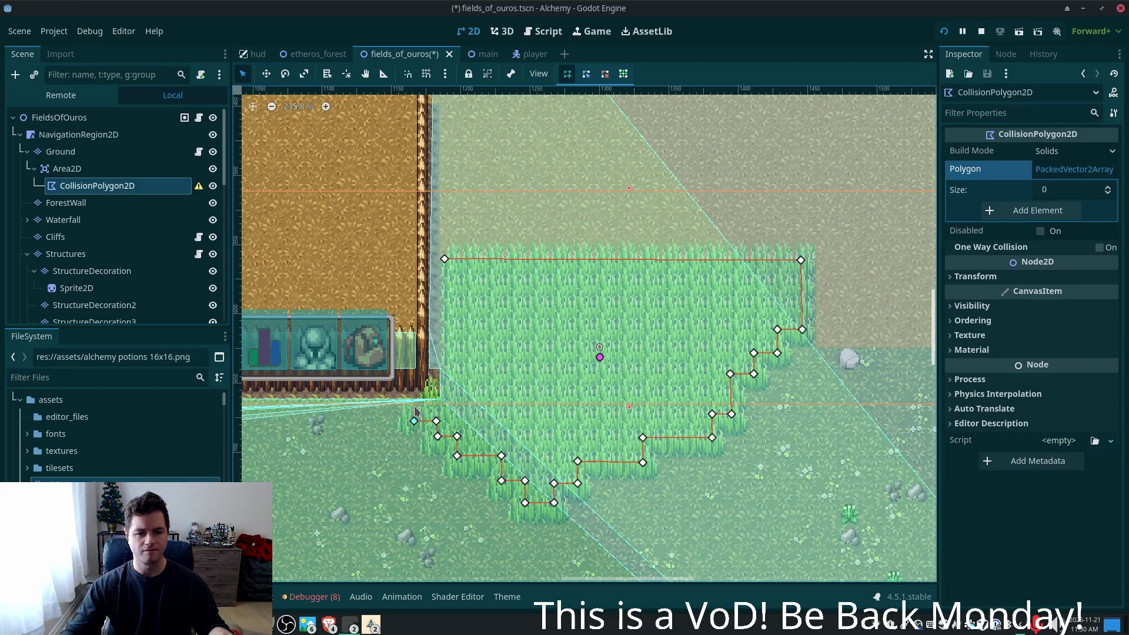
click(414, 406)
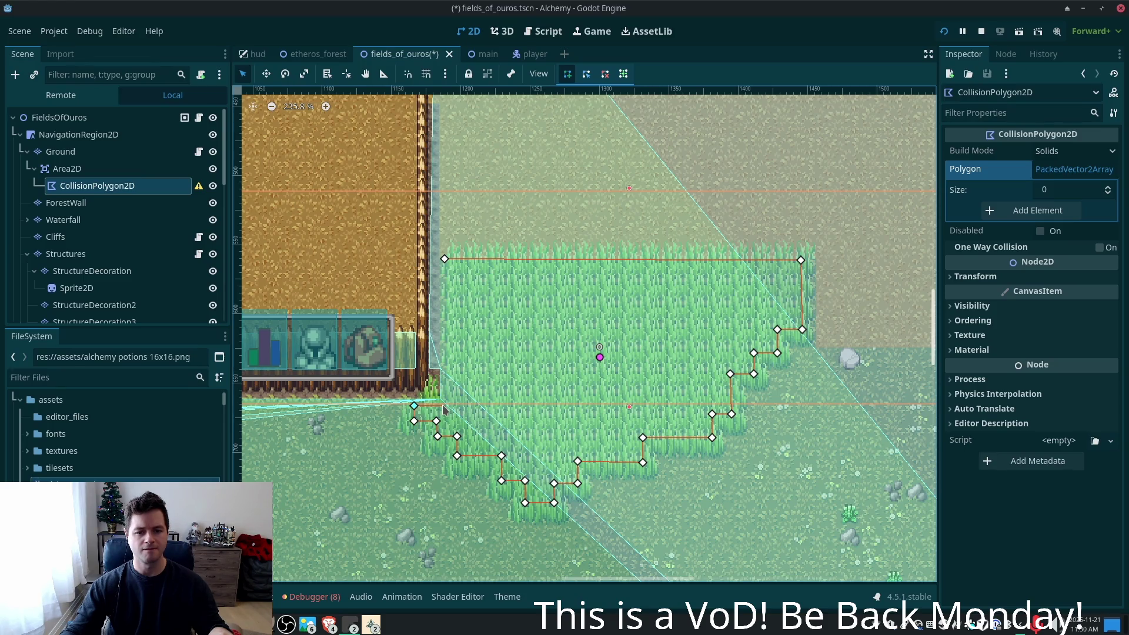
click(443, 406)
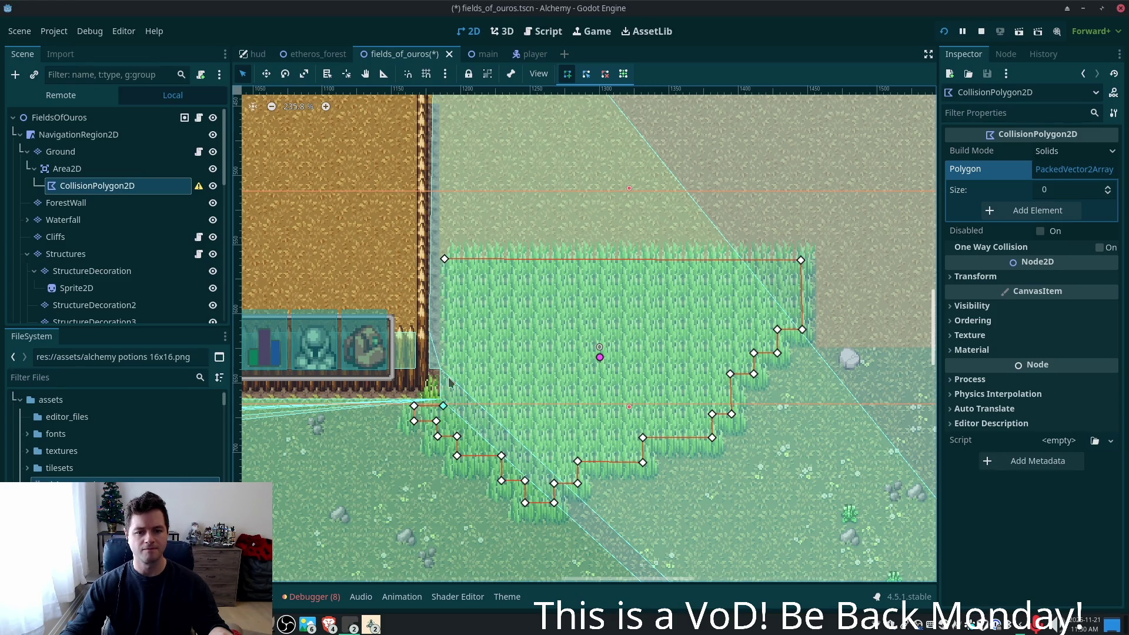
click(445, 260)
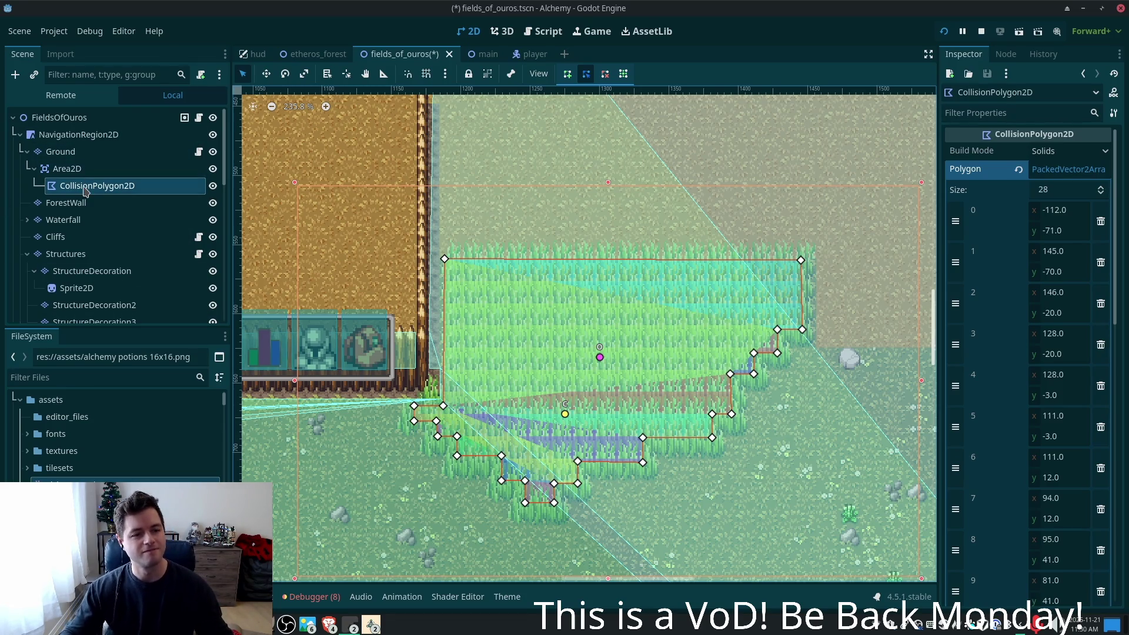
- Rename the CollisionPolygon2D node to 'Highgrass'
key(F2)
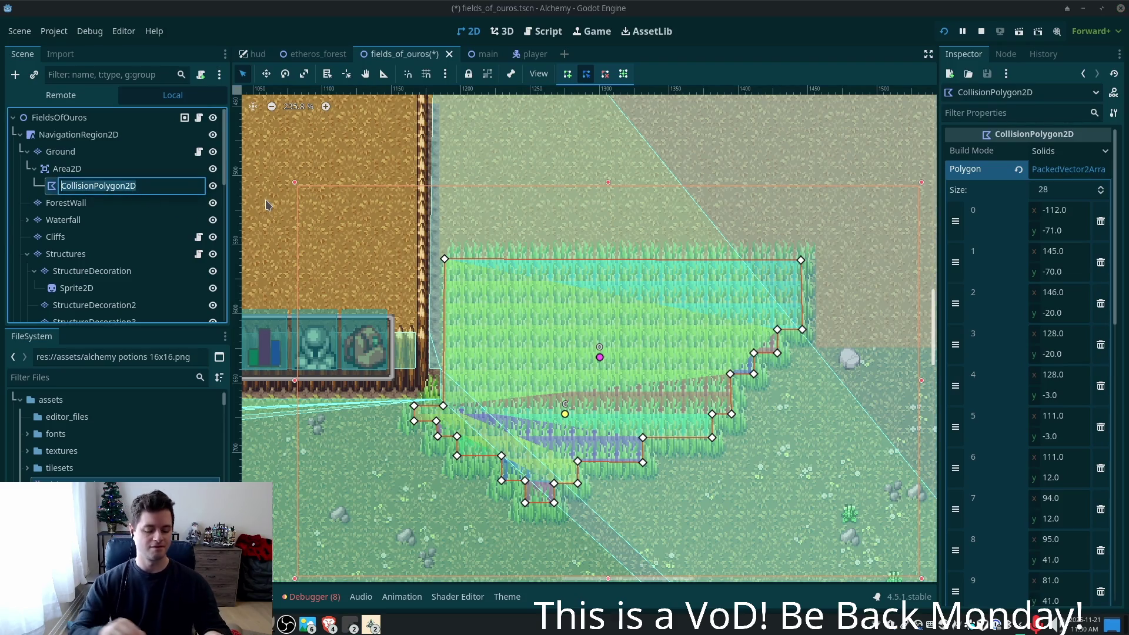
text(Highgrass)
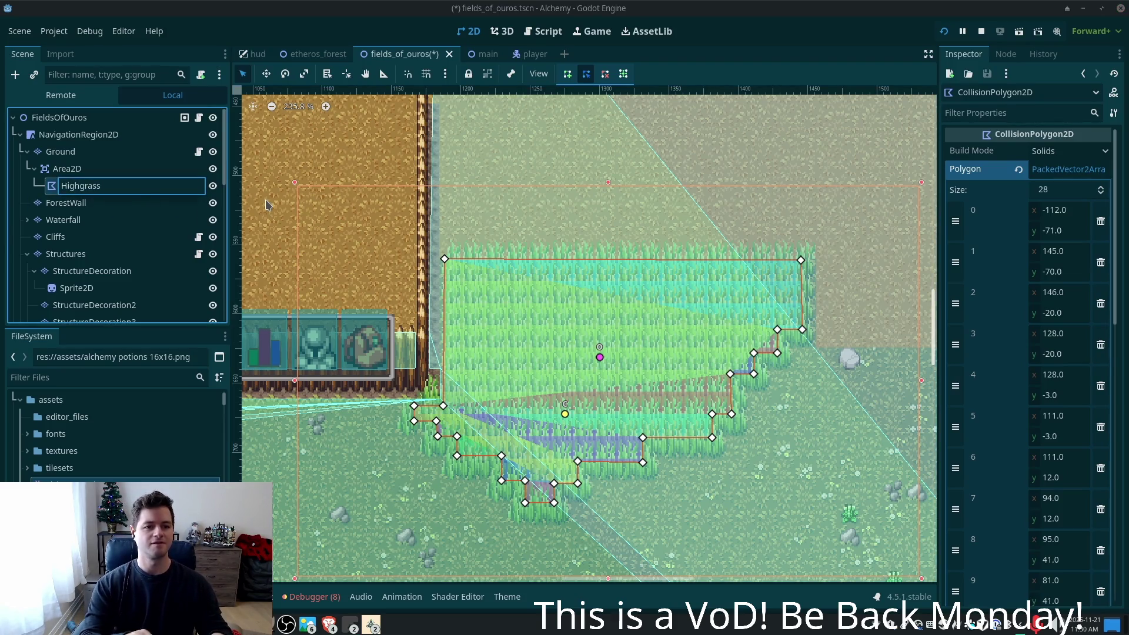
key(Return)
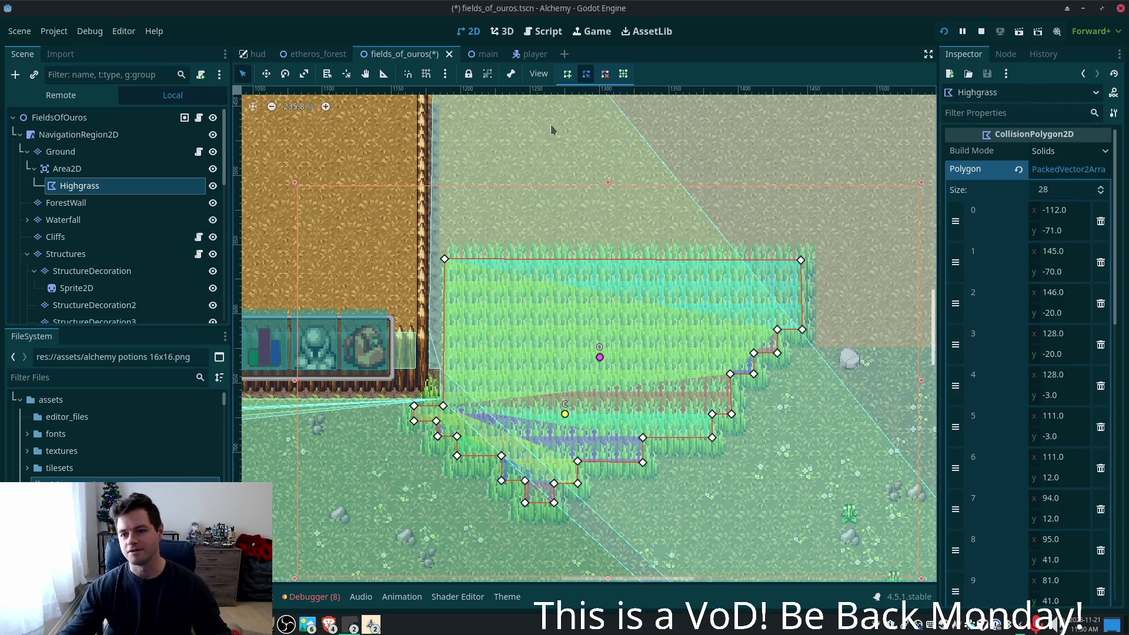
- Review the Area2D and Highgrass nodes' properties in the Inspector
scroll(1053, 283, down, 10)
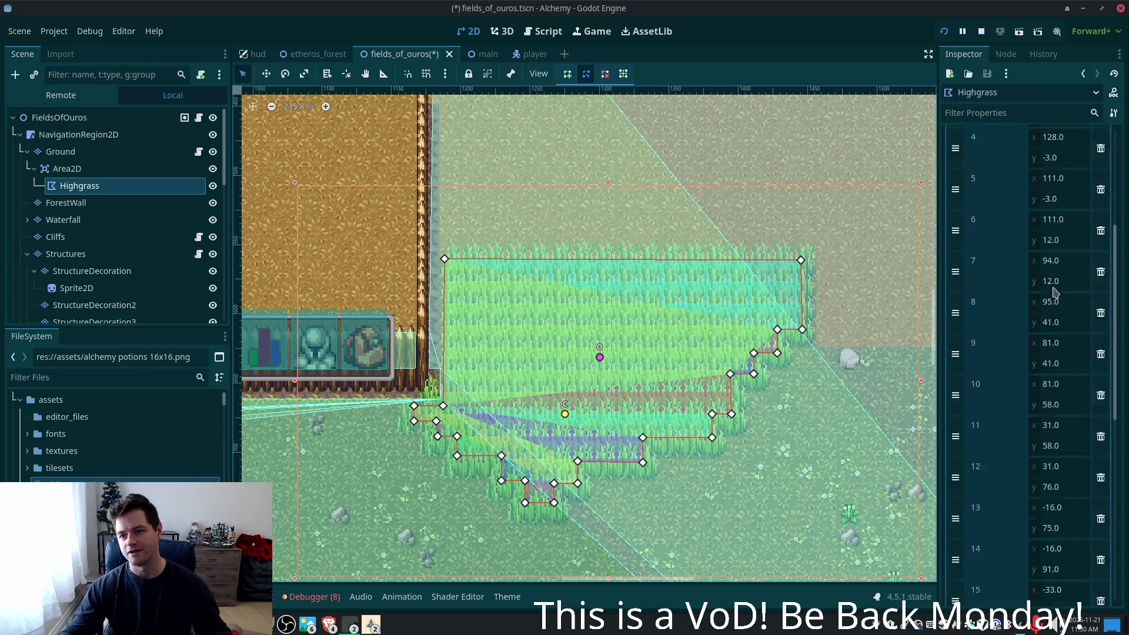
scroll(1080, 308, down, 1)
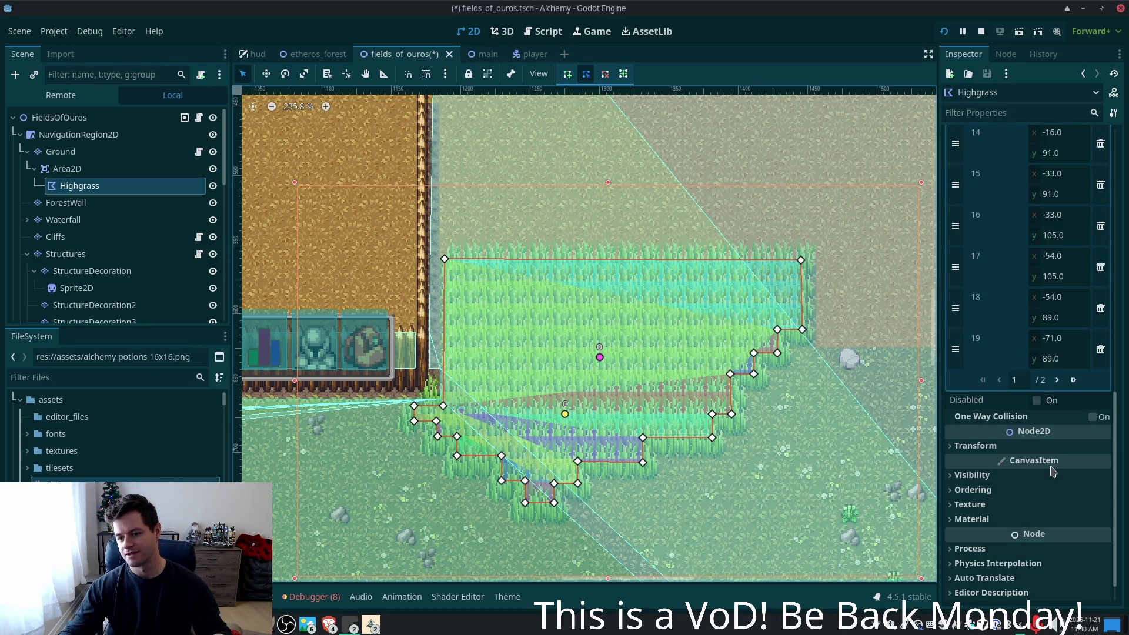
click(120, 171)
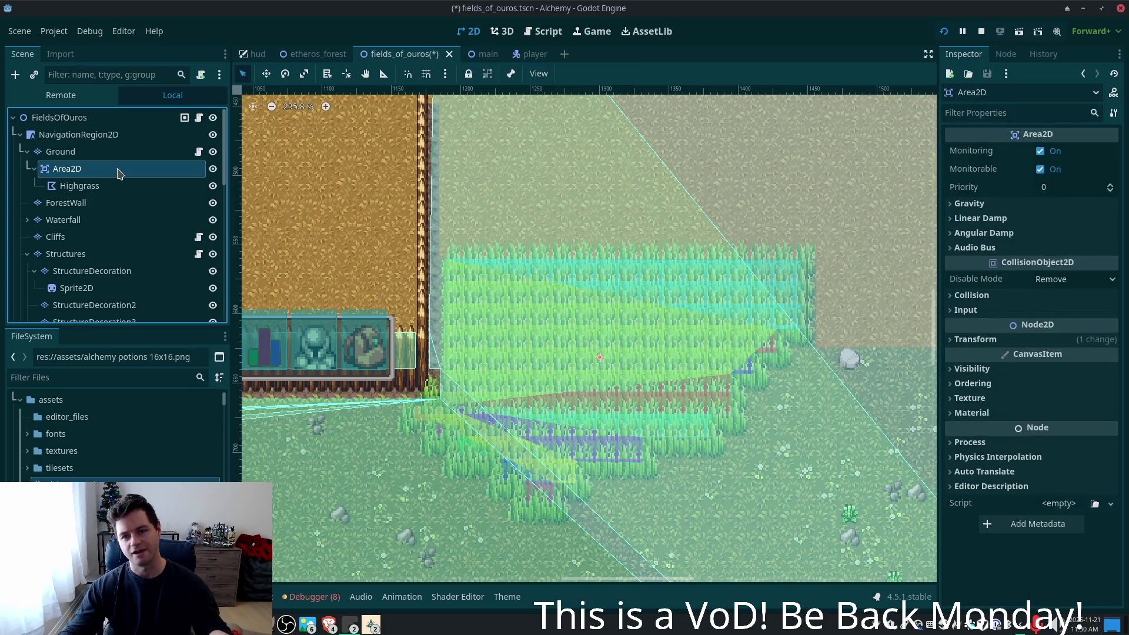
click(81, 187)
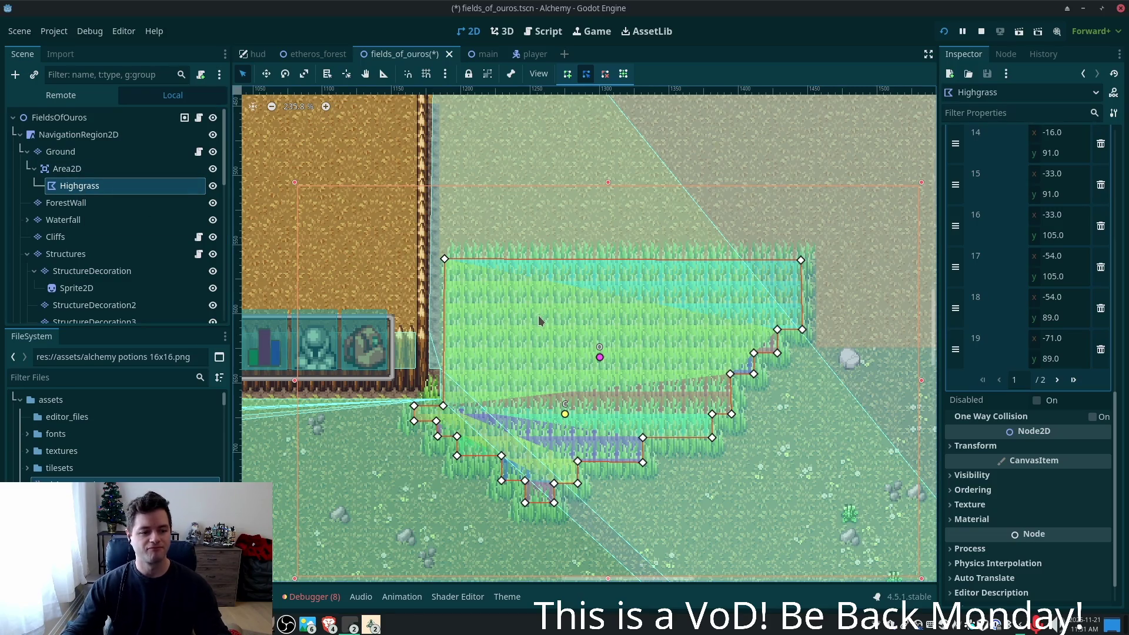
click(116, 170)
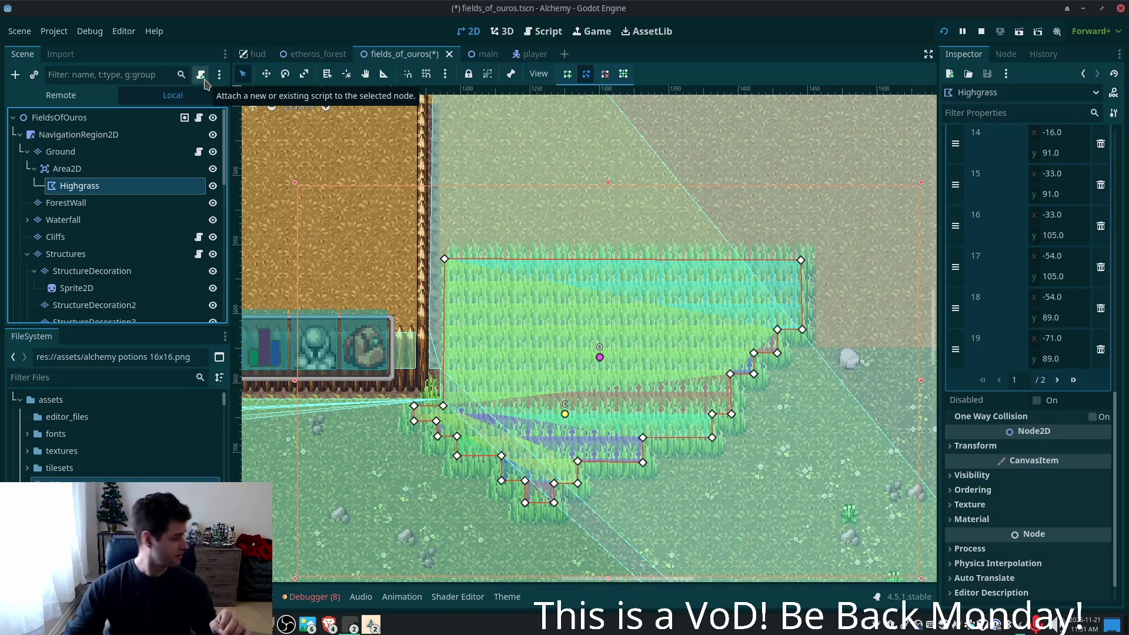
- Attach a new script to Highgrass, saved as res://utility_scenes/highgrass.gd
click(203, 79)
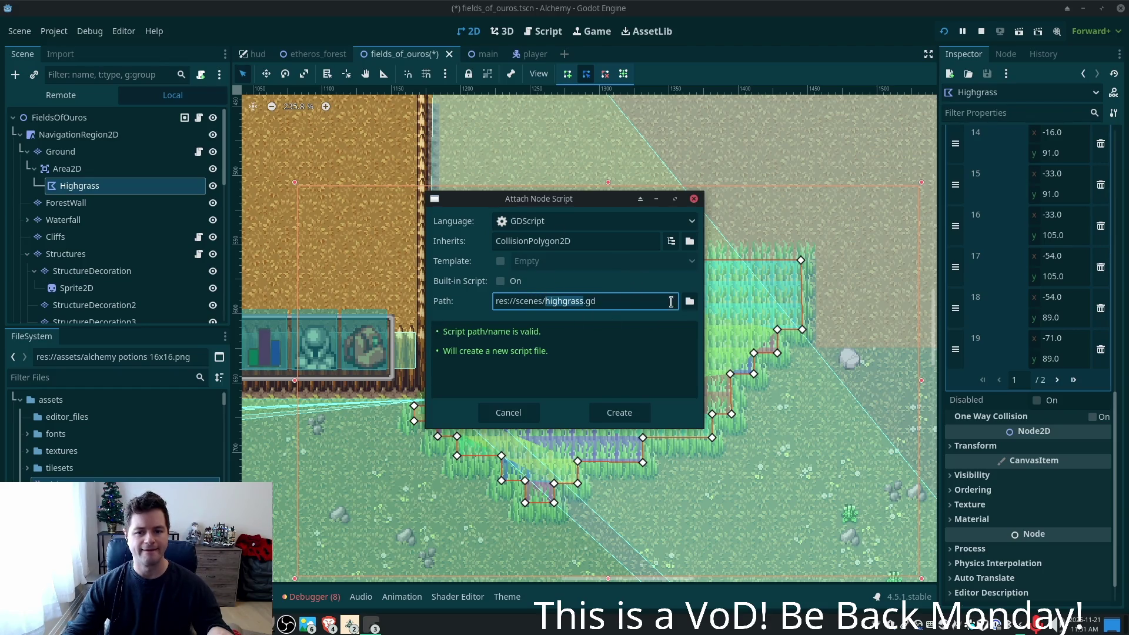
click(689, 302)
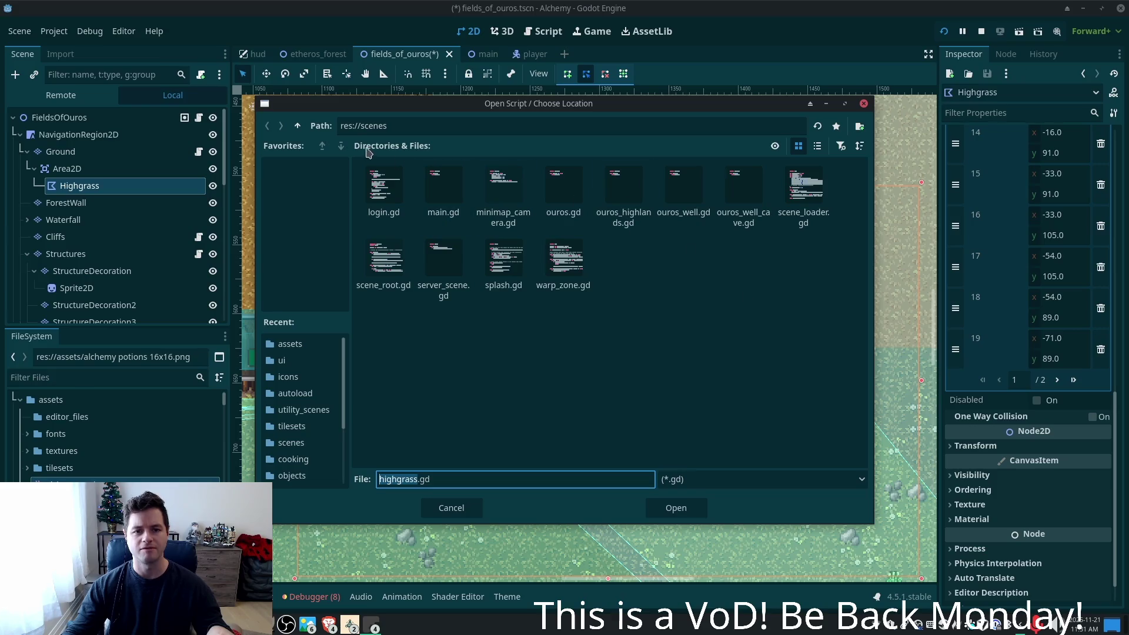
click(297, 126)
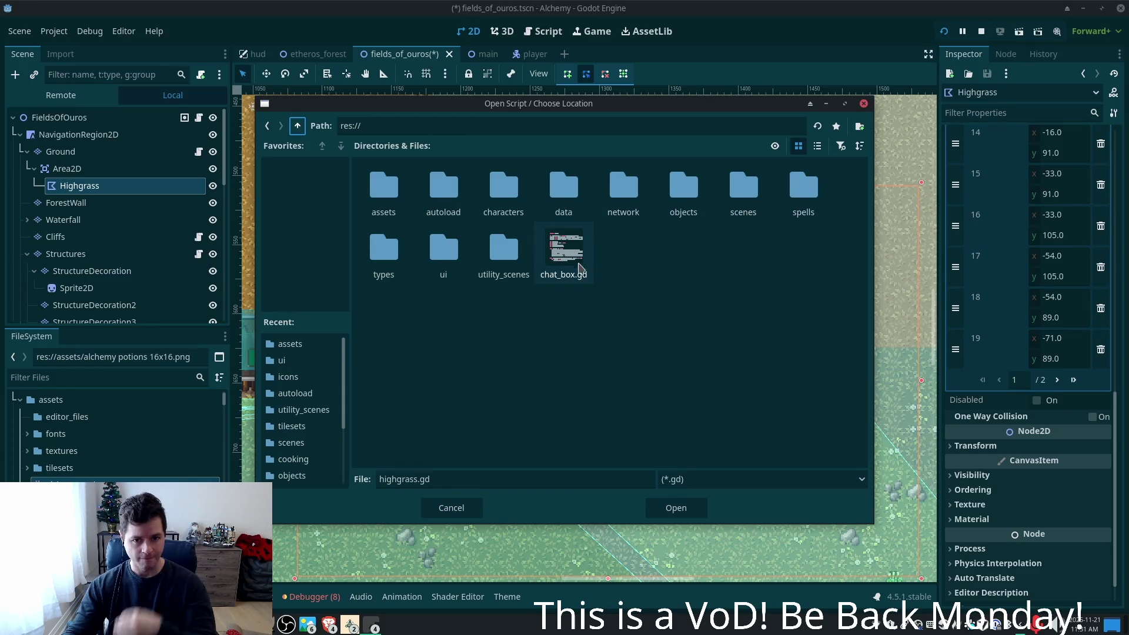
double_click(518, 250)
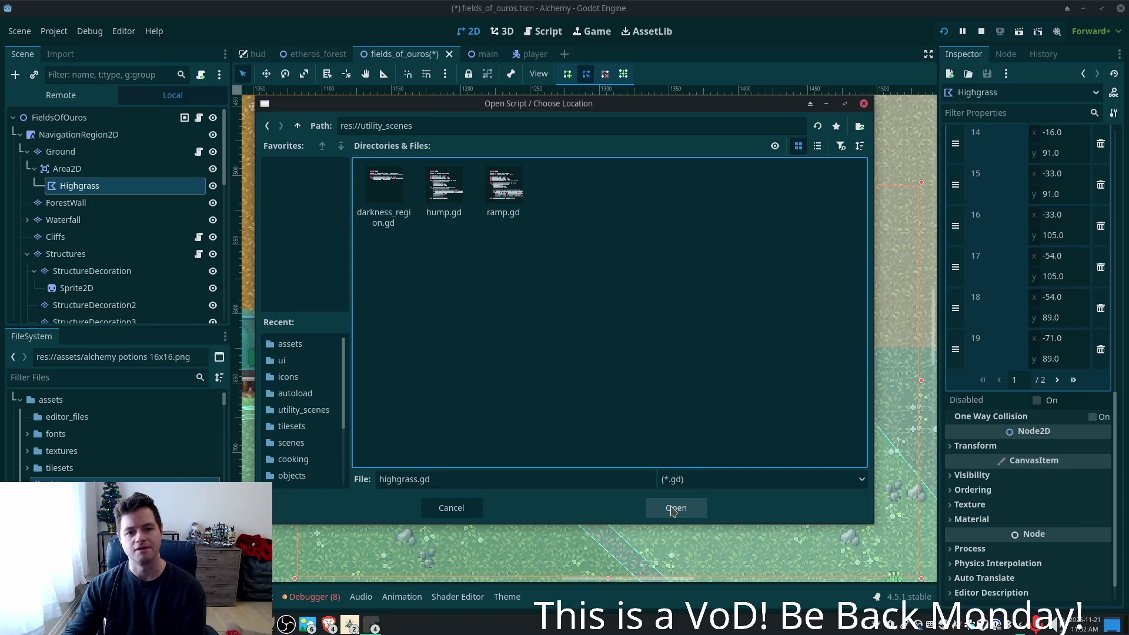
click(674, 509)
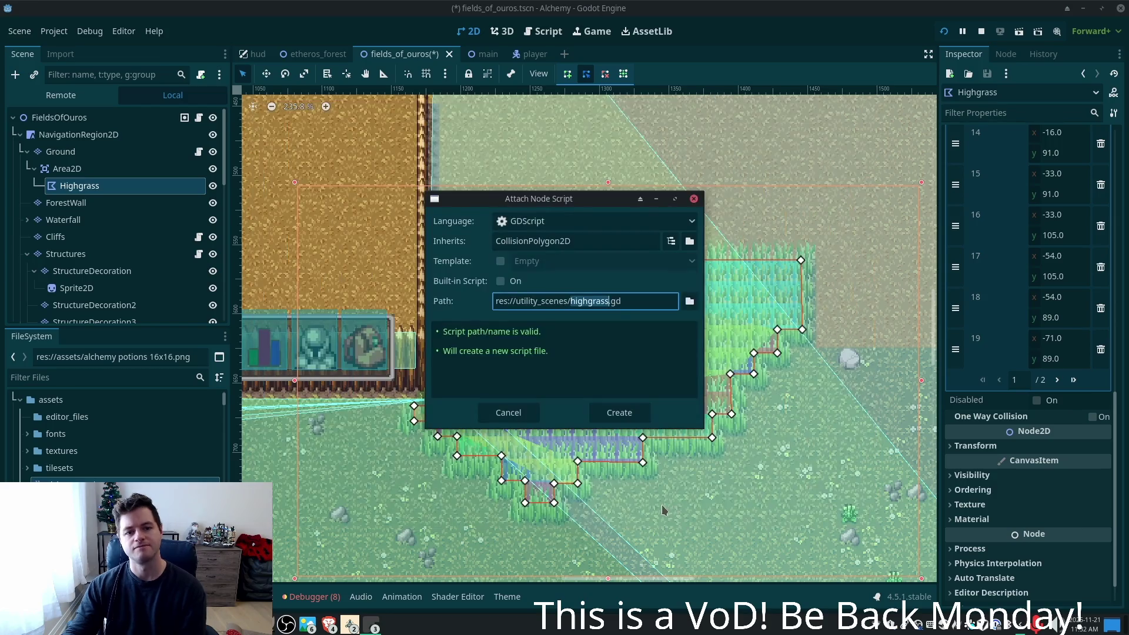
click(606, 415)
click(606, 415)
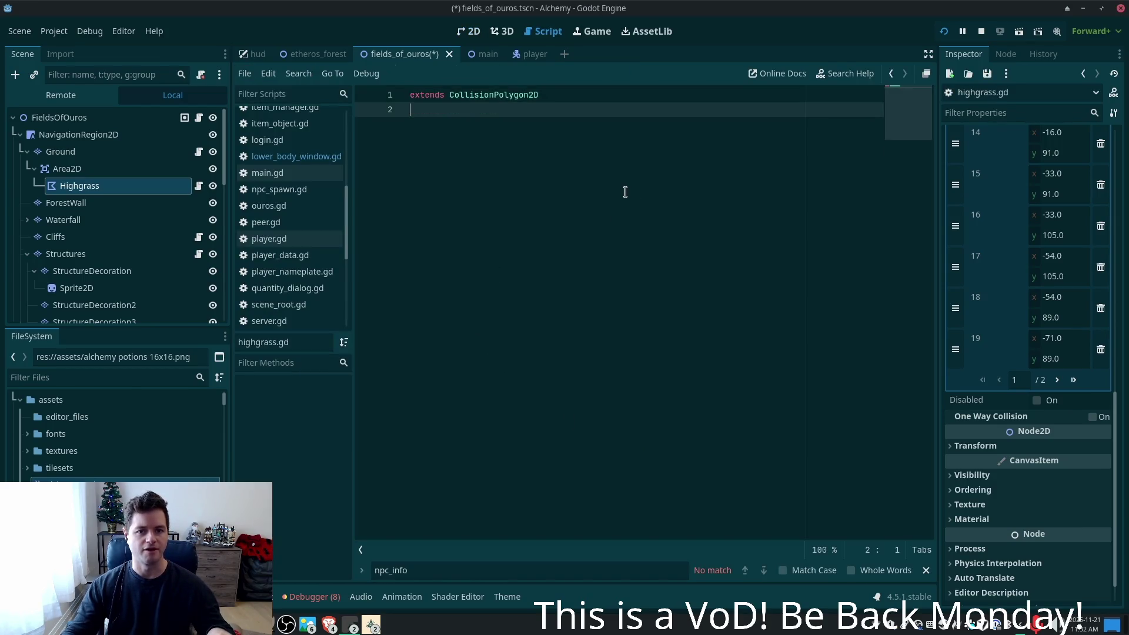
- Add a blank line after extends in highgrass.gd, save the scene, and switch to Cursor
key(Return)
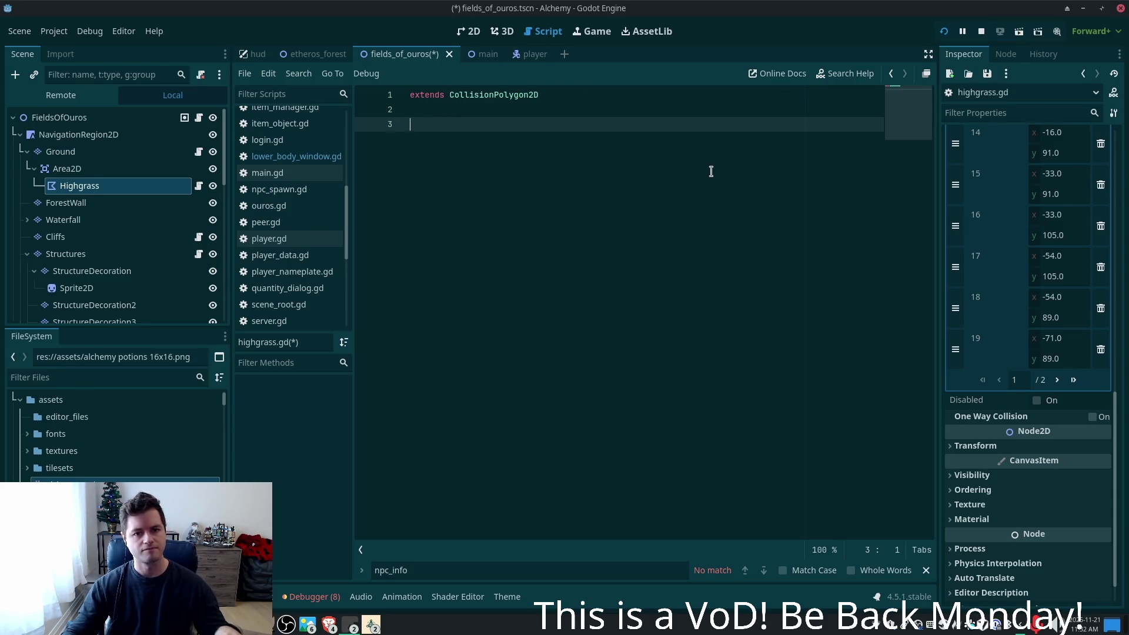
key(ctrl+s)
key(alt+Tab)
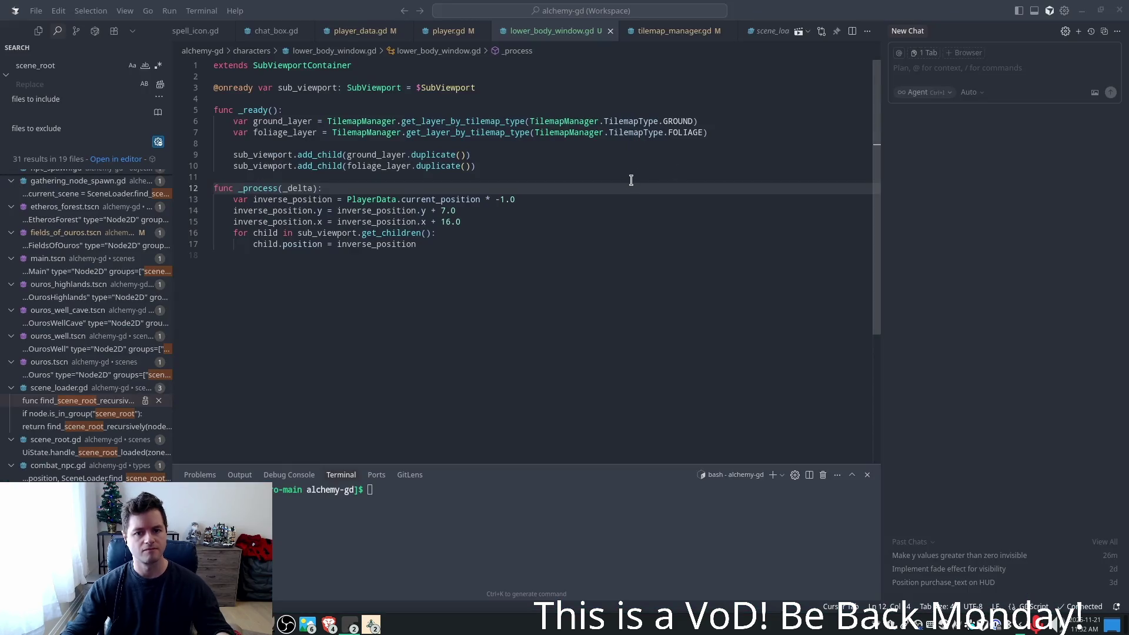
- Open ui_state.gd in Cursor through the quick file search
key(Left)
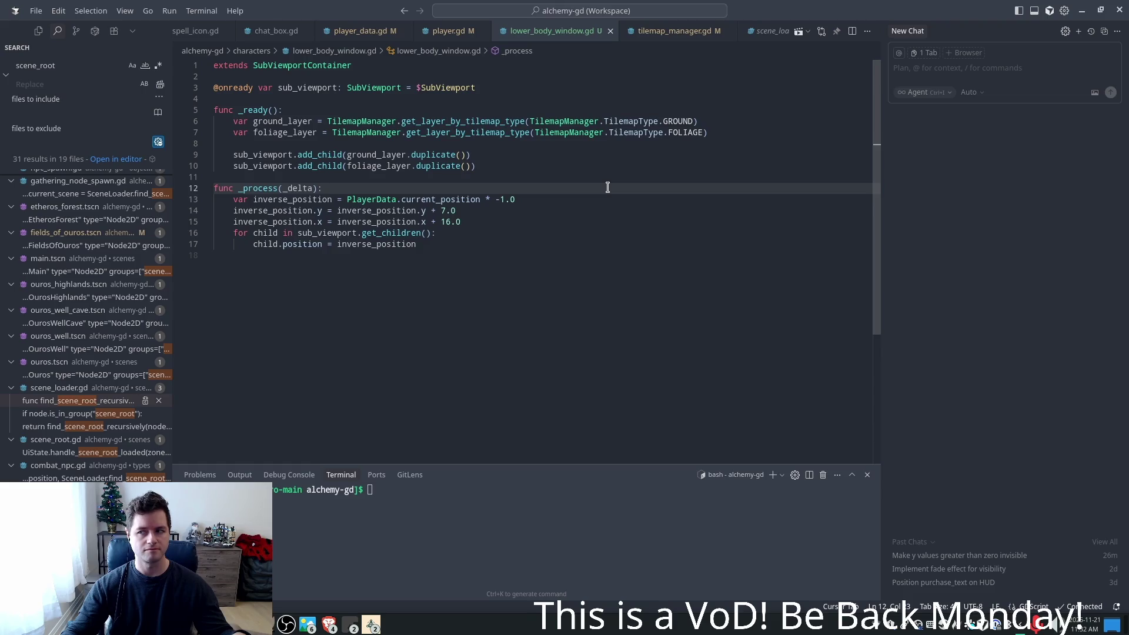
click(564, 173)
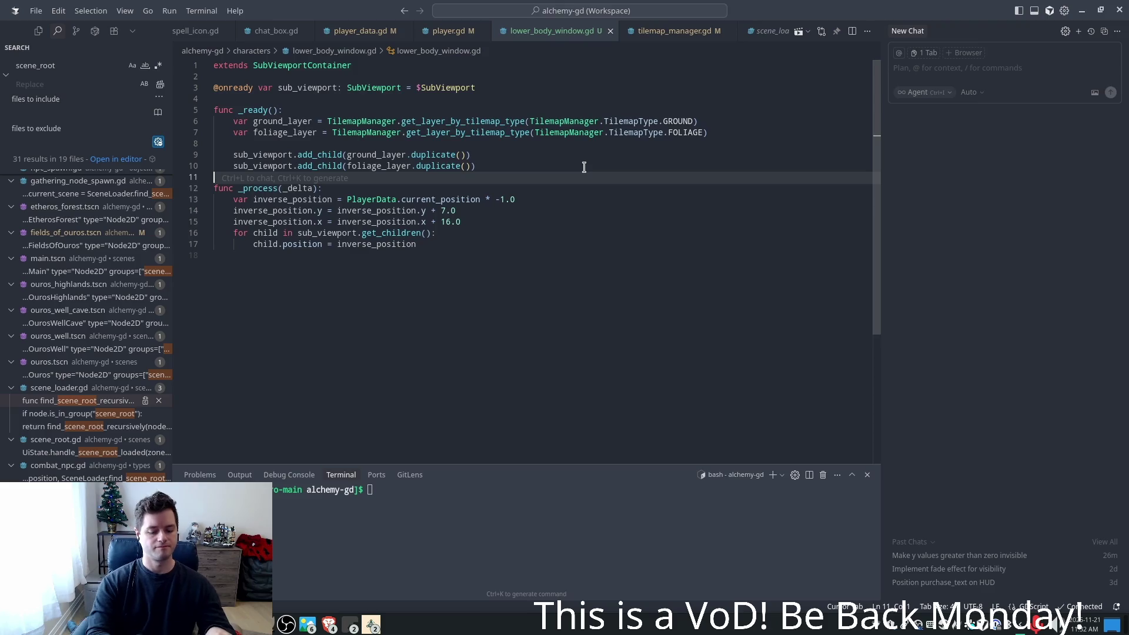
key(ctrl+p)
text(uis)
key(Return)
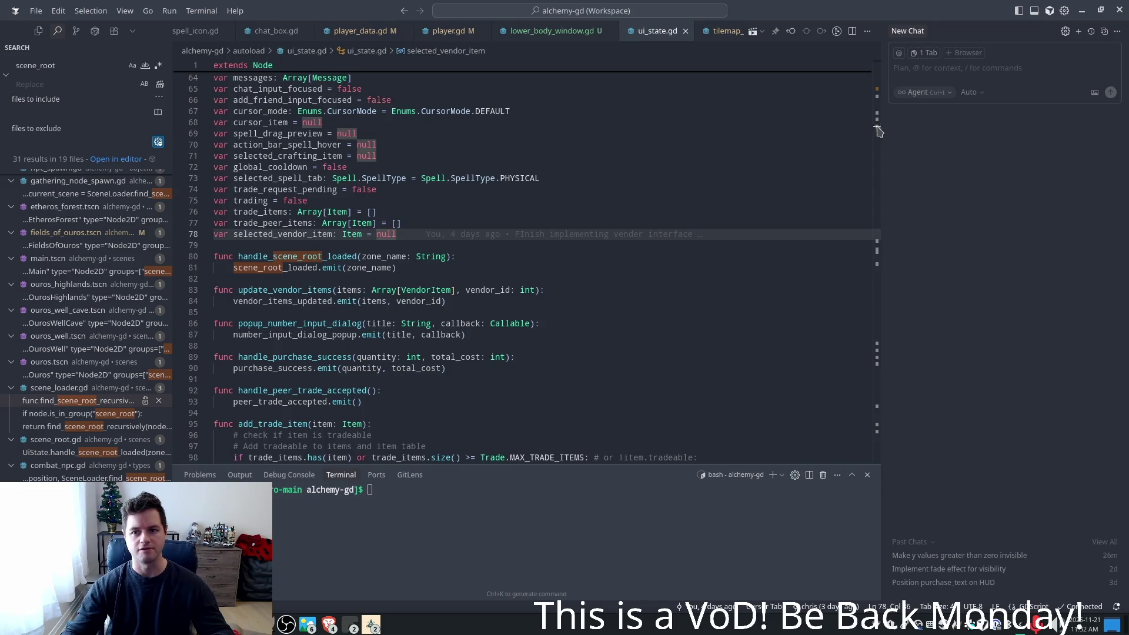
- Add 'signal player_entered_highgrass()' after the last signal, dismissing the inline suggestion
drag(876, 120, 876, 66)
scroll(483, 376, down, 2)
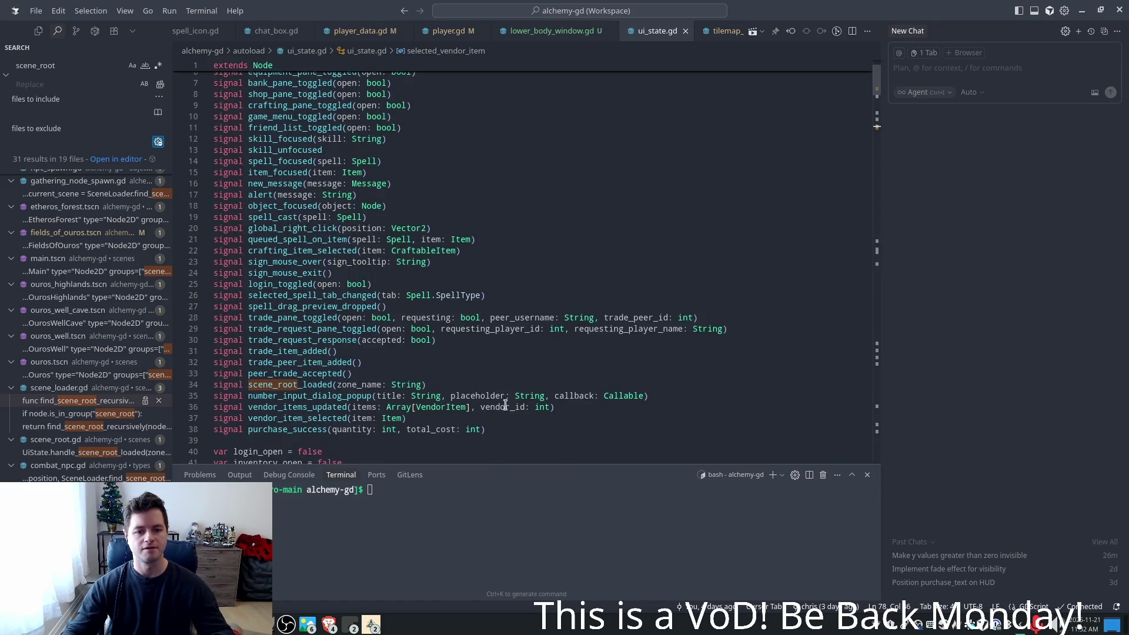
click(507, 425)
key(Return)
scroll(530, 377, down, 1)
text(si)
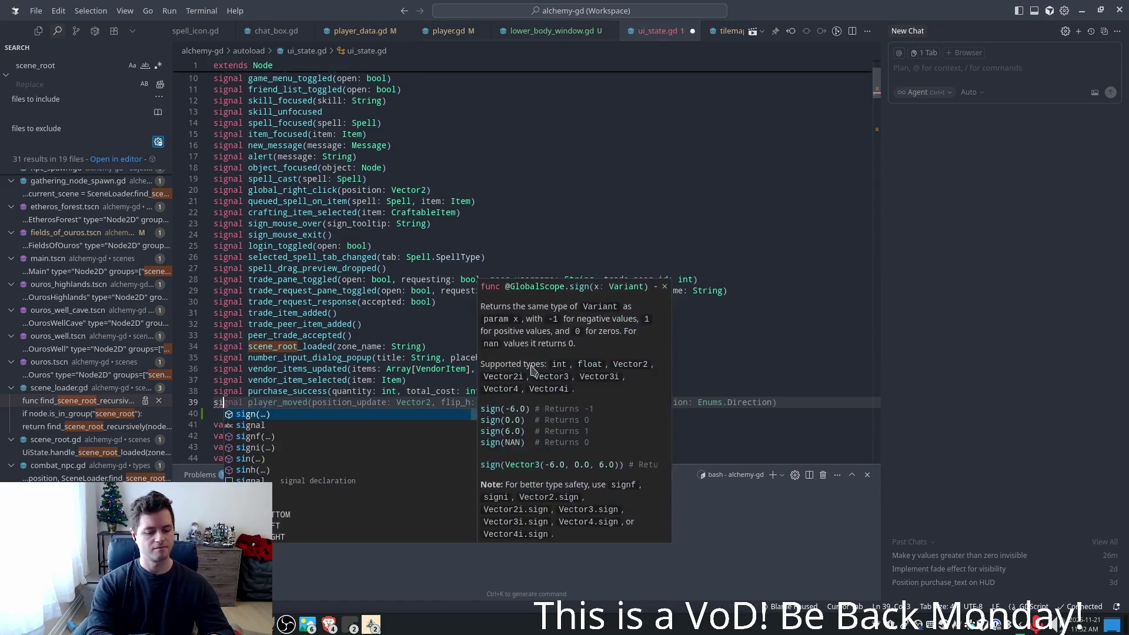
text(gnal player_)
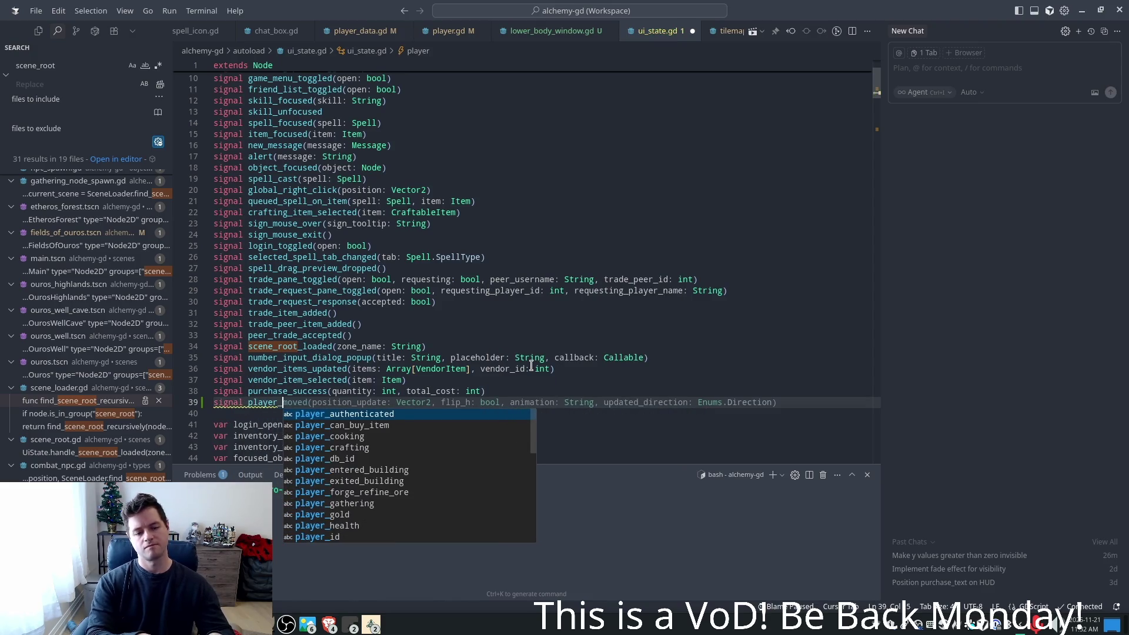
text(e)
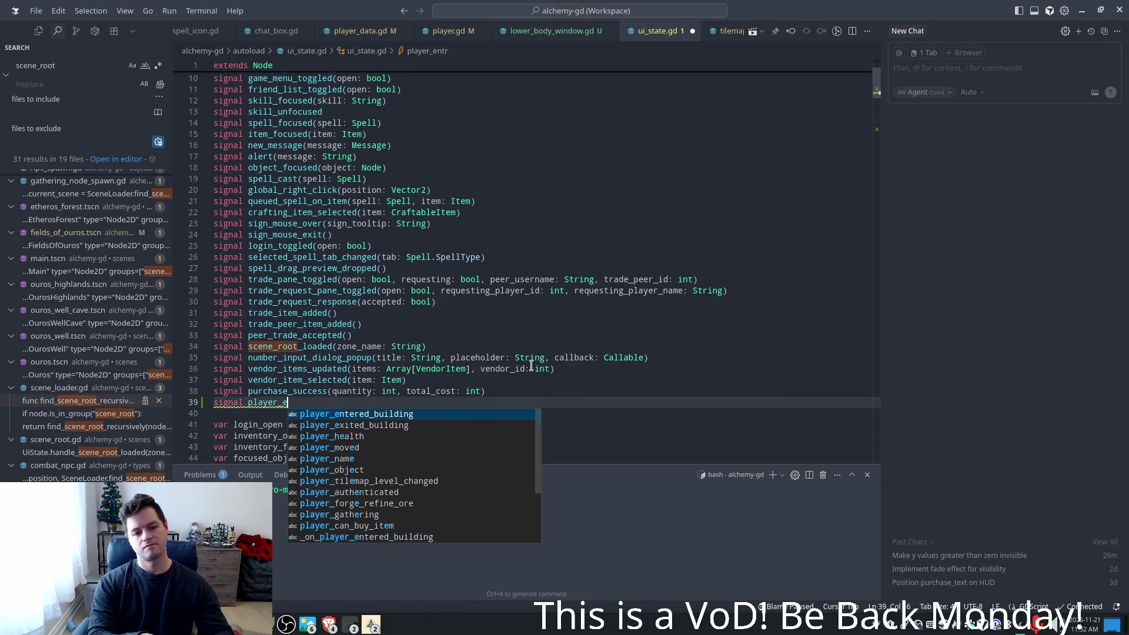
text(ntered)
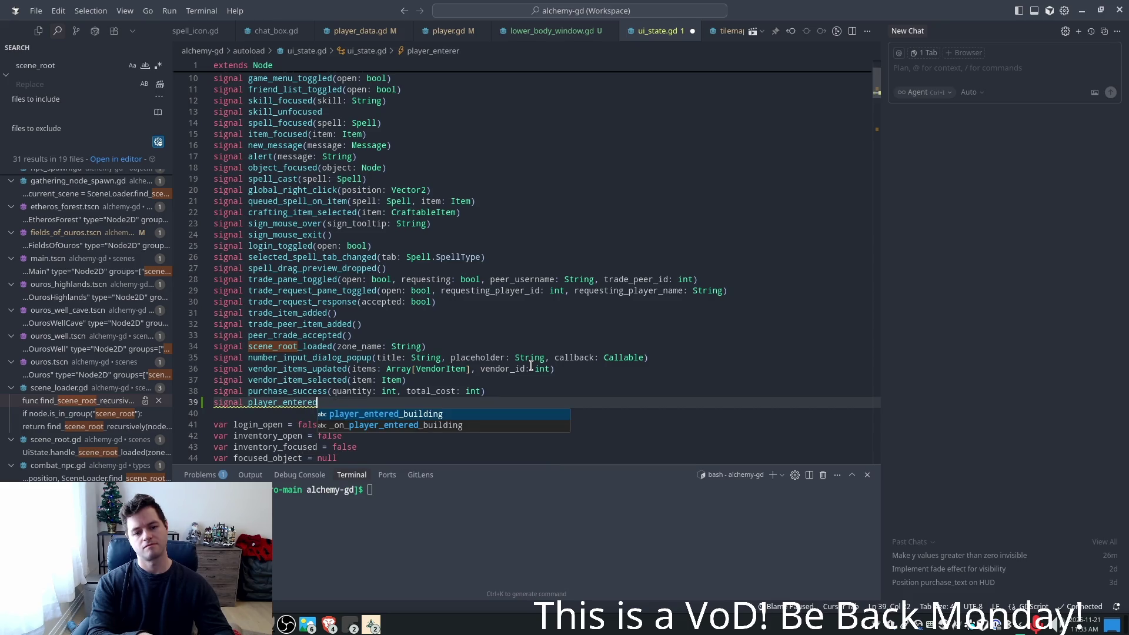
text(_high)
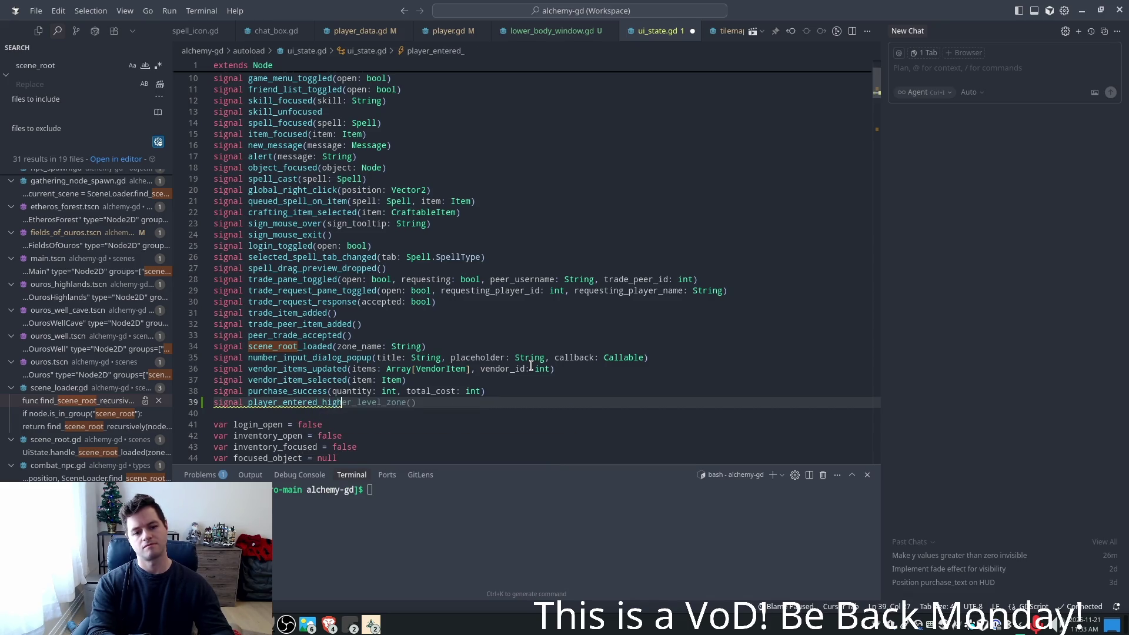
text(grass)
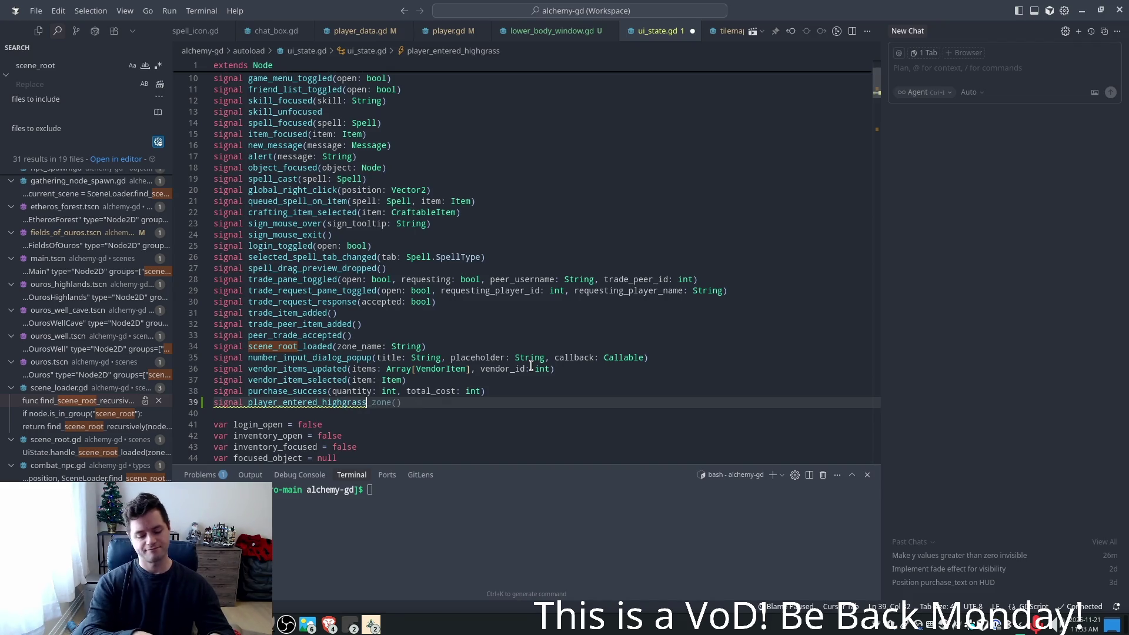
text(())
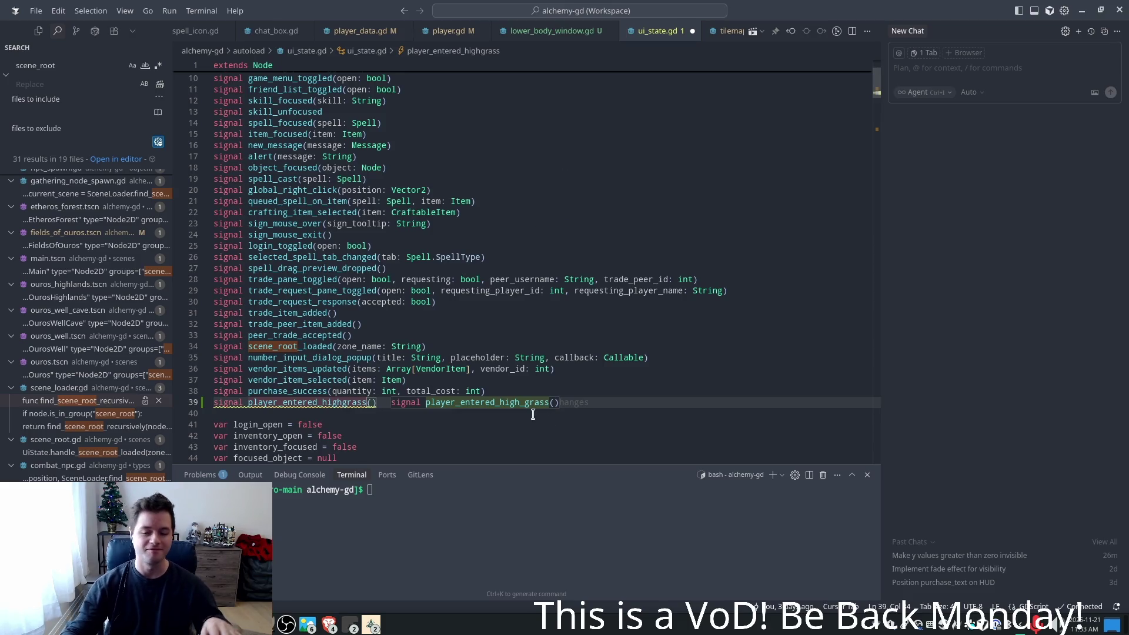
mouse_move(458, 403)
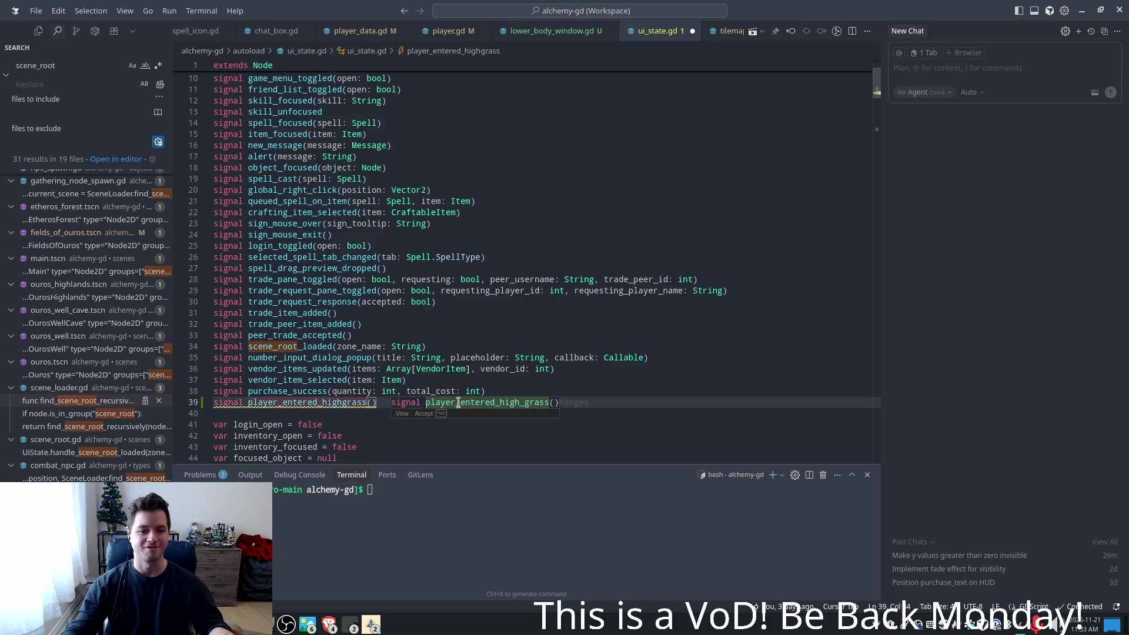
click(373, 404)
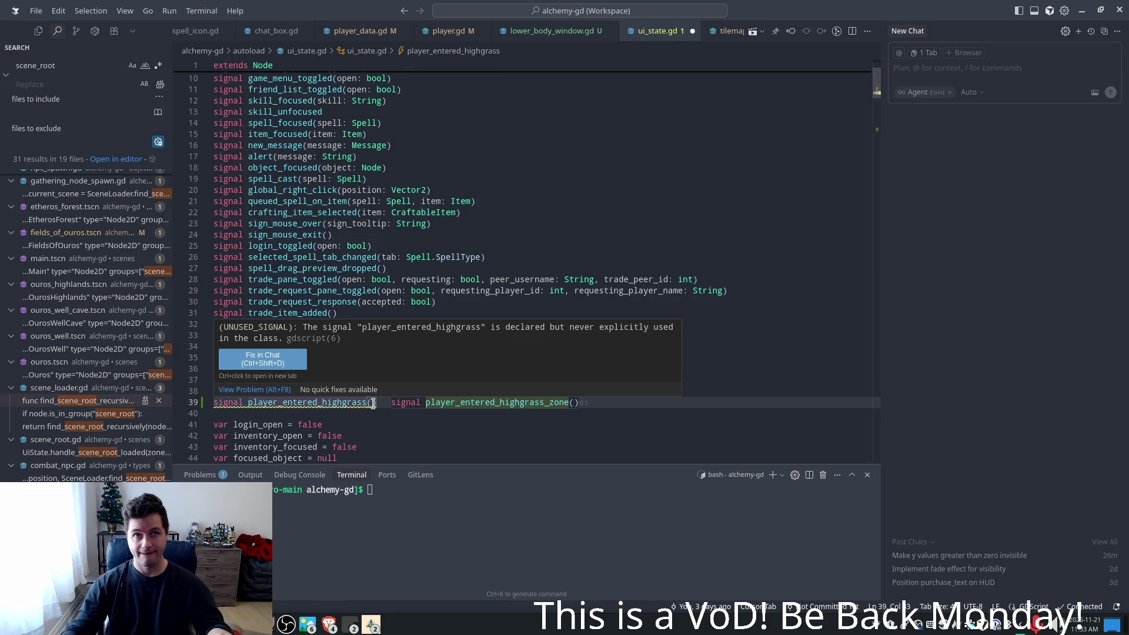
key(Down)
key(Down)
key(Down)
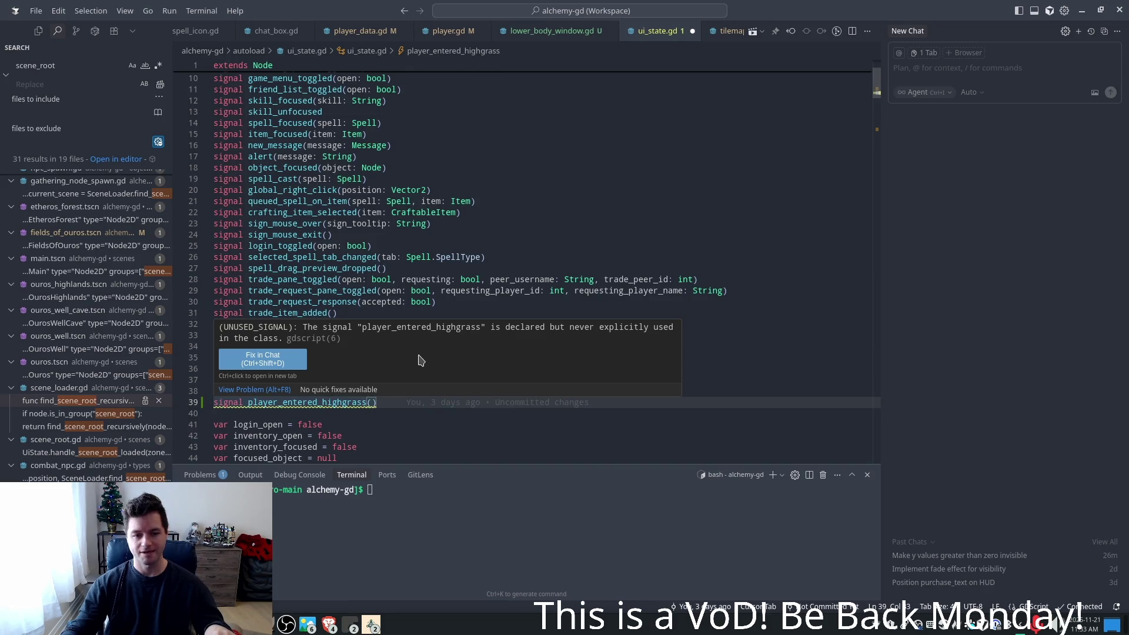
click(386, 407)
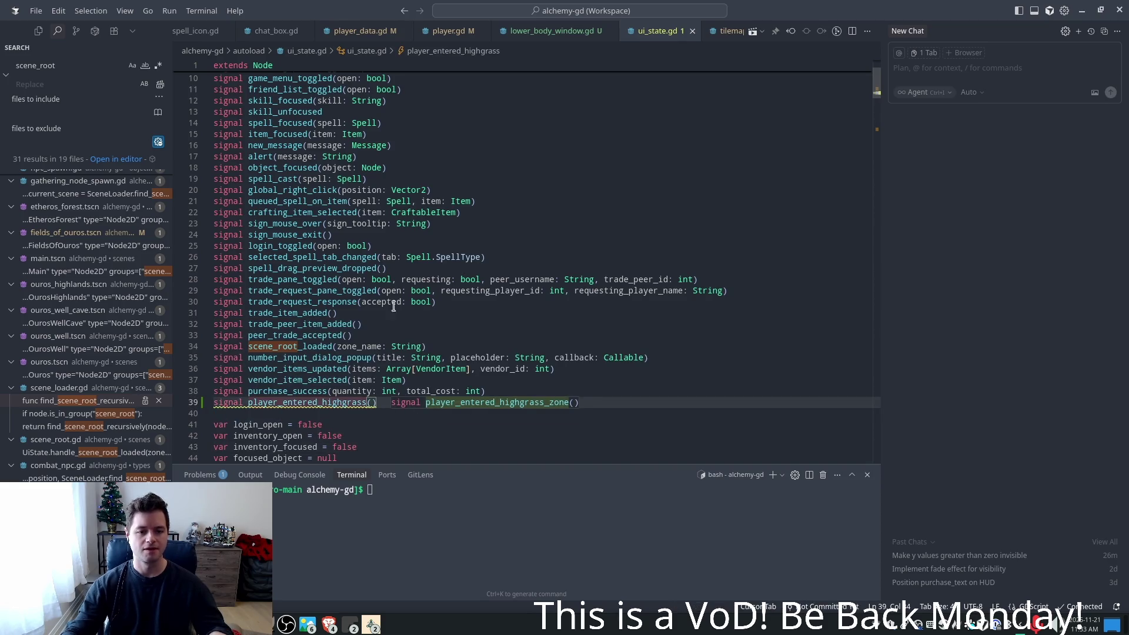
- Add a handle_player_entered_highgrass() function emitting player_entered_highgrass above the handlers, and save
key(ctrl+s)
scroll(491, 363, down, 2)
scroll(491, 363, down, 8)
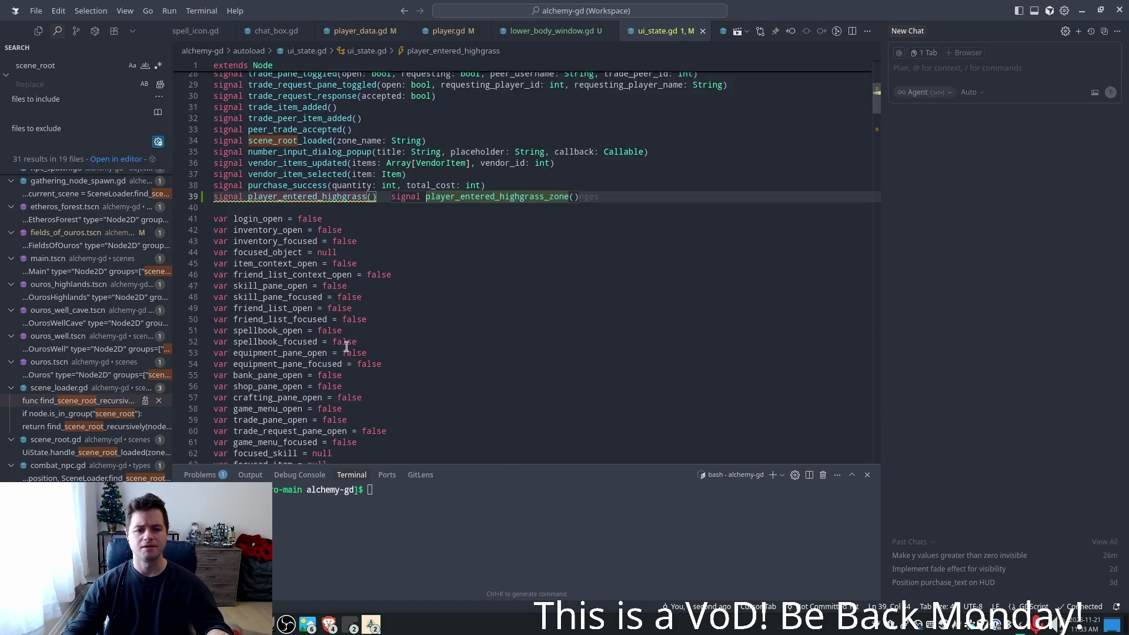
scroll(877, 113, down, 13)
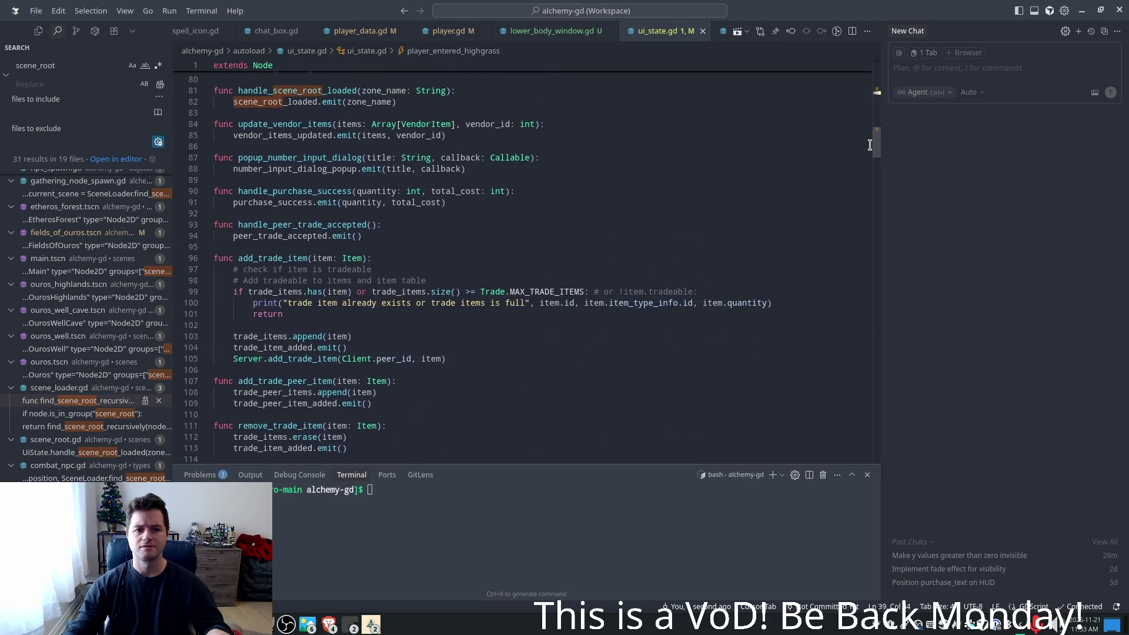
scroll(333, 179, up, 1)
click(285, 166)
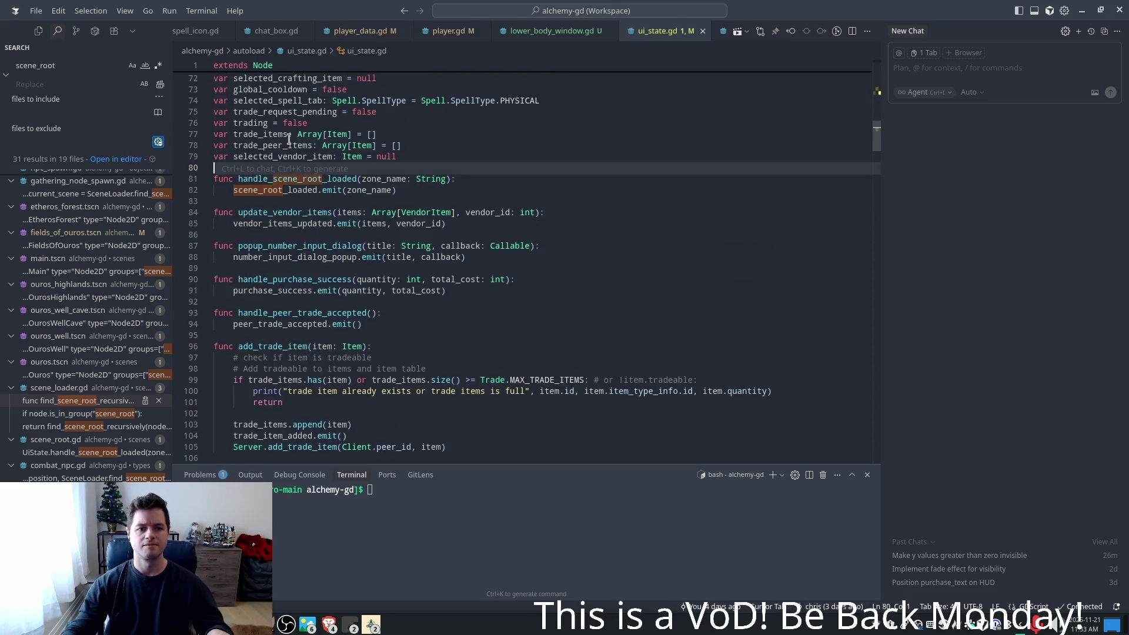
key(Return)
key(Return)
text(func hjan)
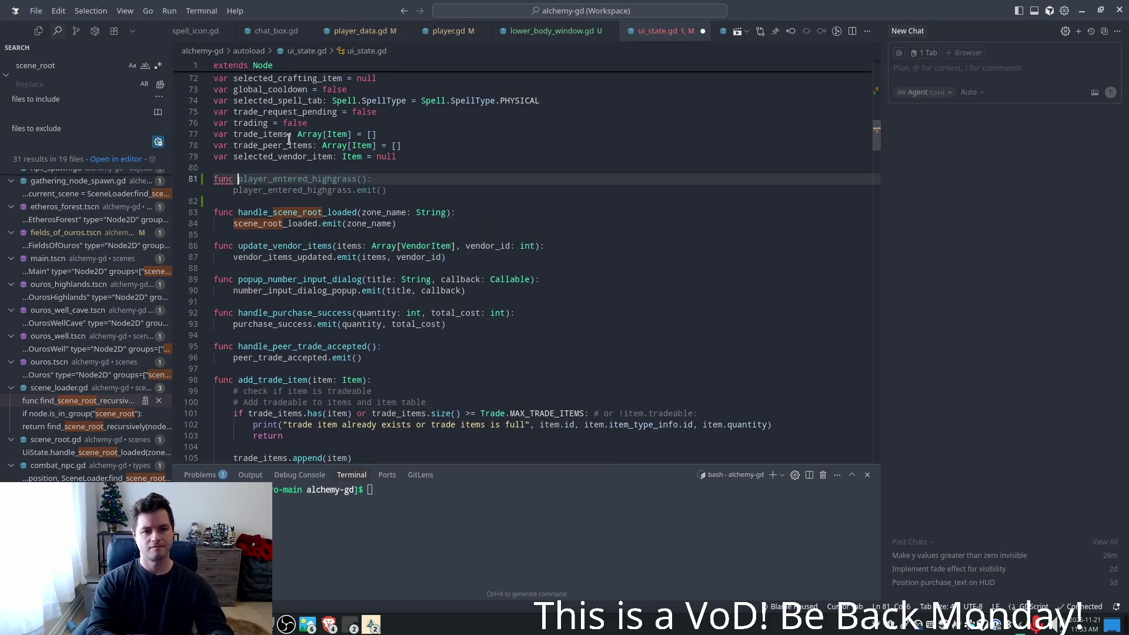
key(BackSpace)
key(BackSpace)
key(BackSpace)
text(and)
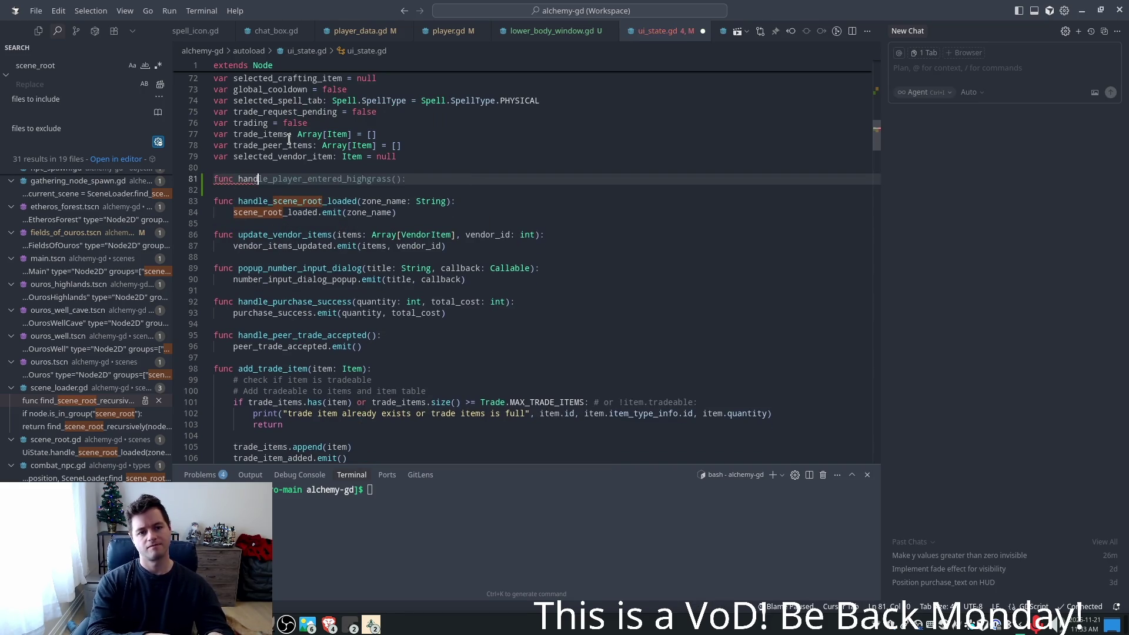
key(Tab)
key(Tab)
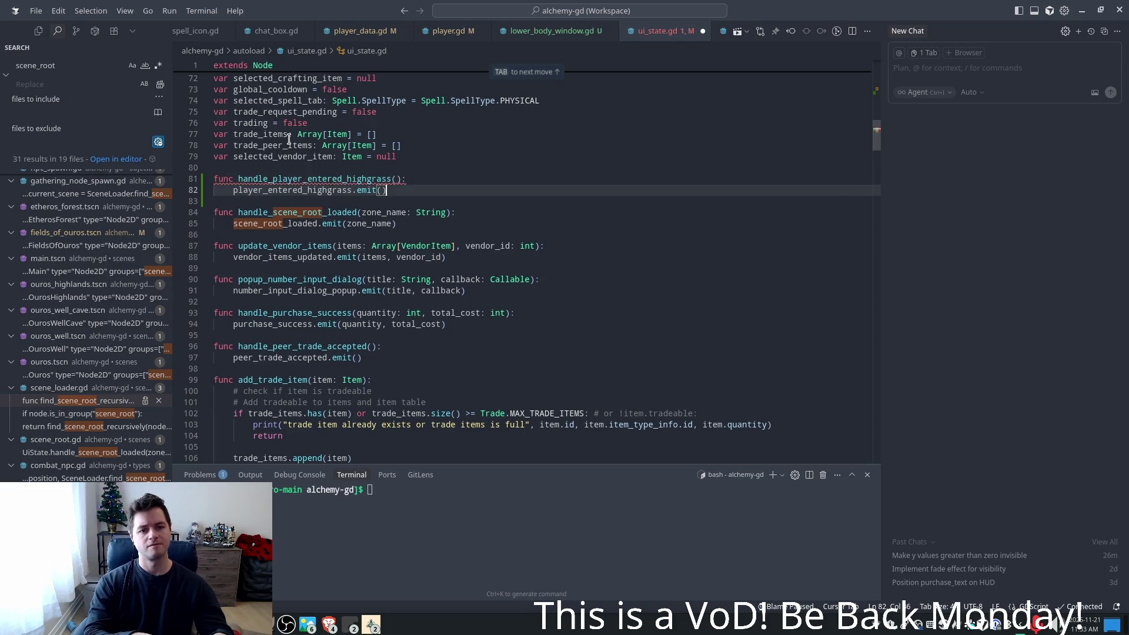
key(ctrl+s)
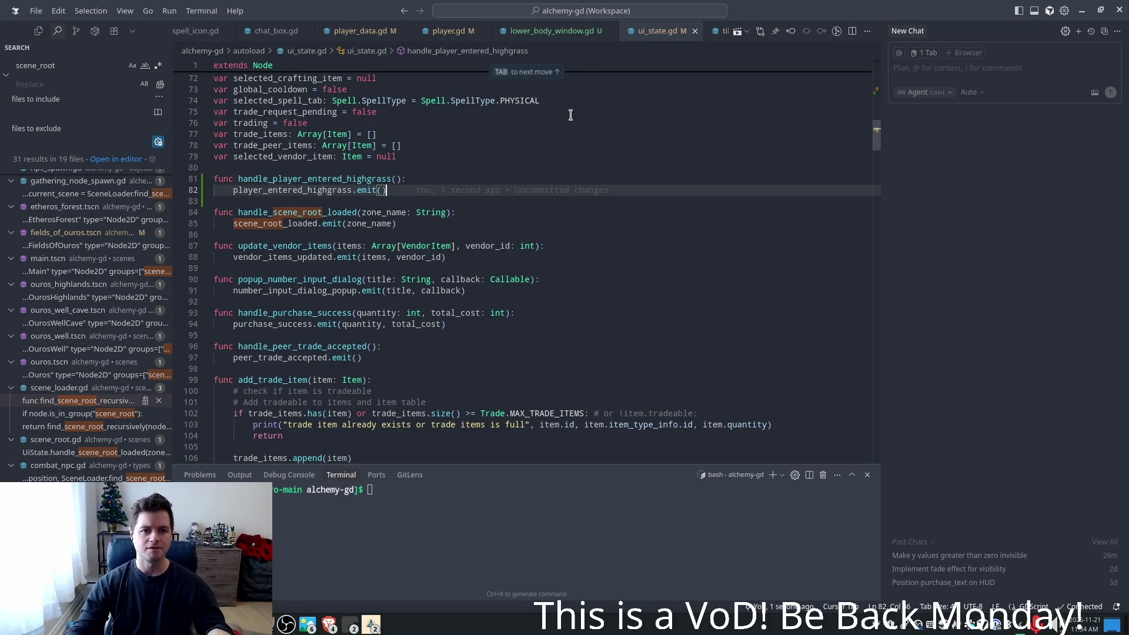
key(ctrl+p)
- In highgrass.gd, make _on_body_entered call UiState's highgrass handler for the player, and save
text(high)
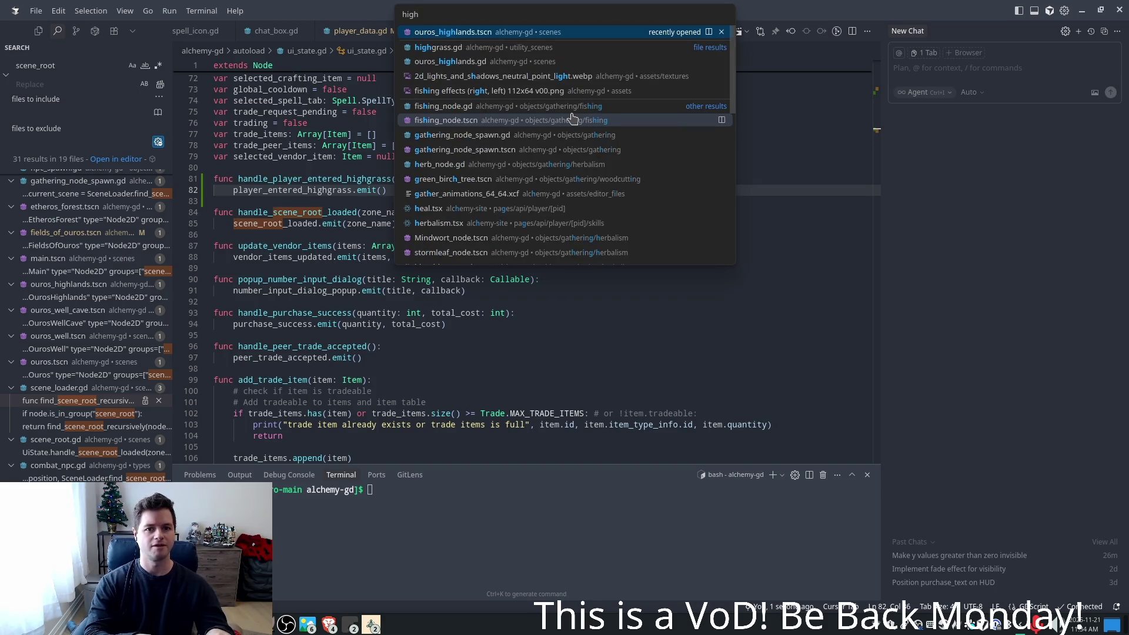
key(Down)
key(Return)
key(ctrl+z)
key(ctrl+z)
key(ctrl+z)
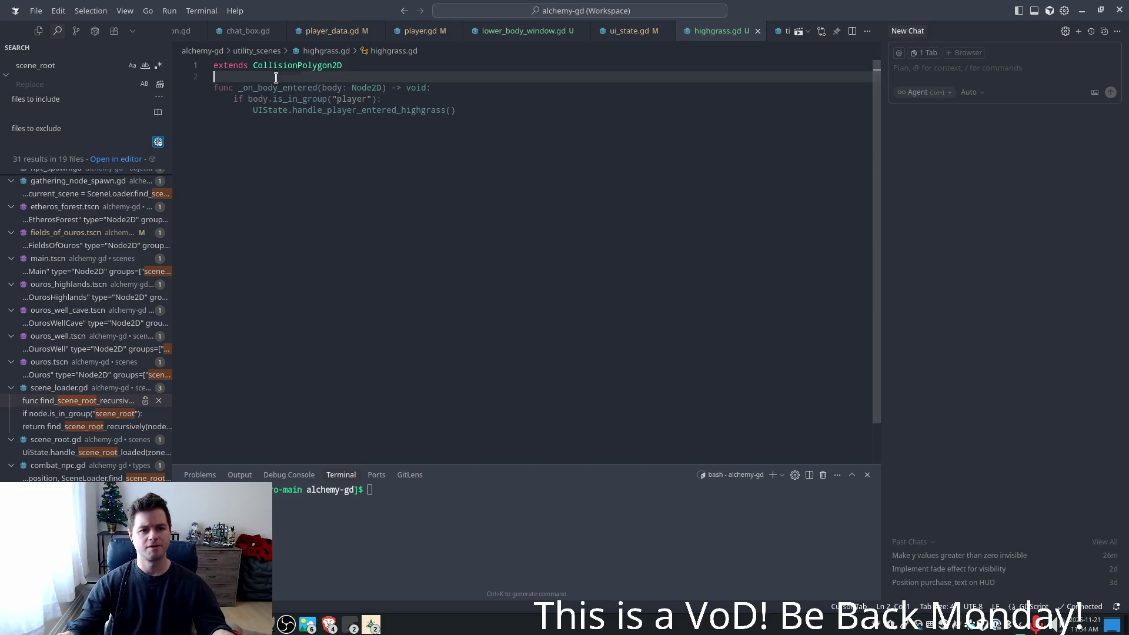
key(Tab)
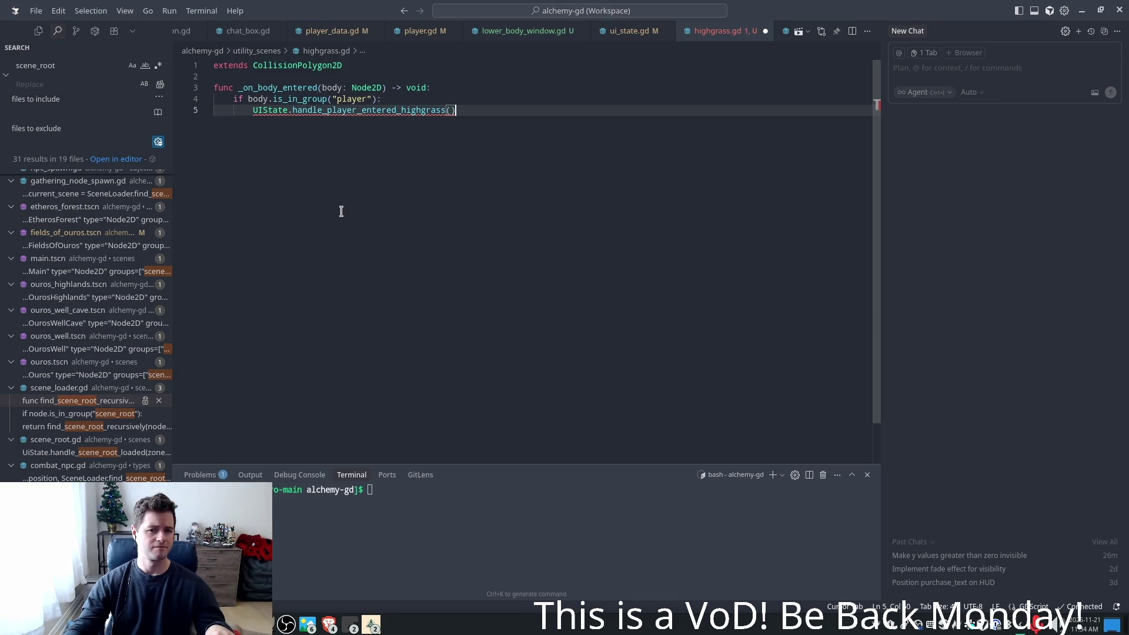
mouse_move(295, 112)
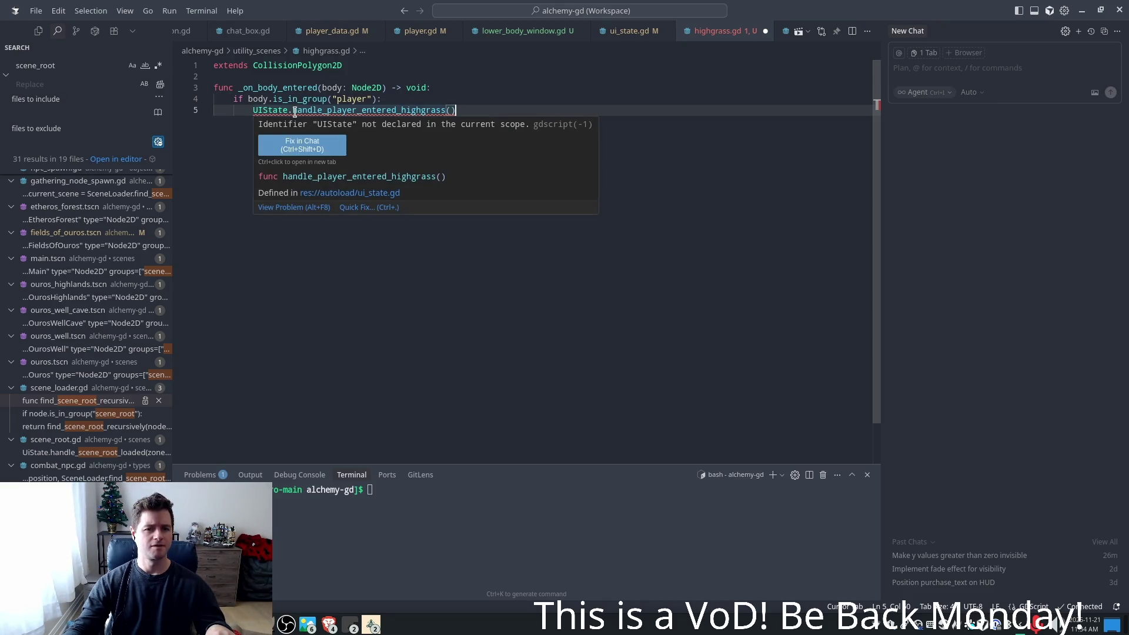
click(295, 111)
key(ctrl+s)
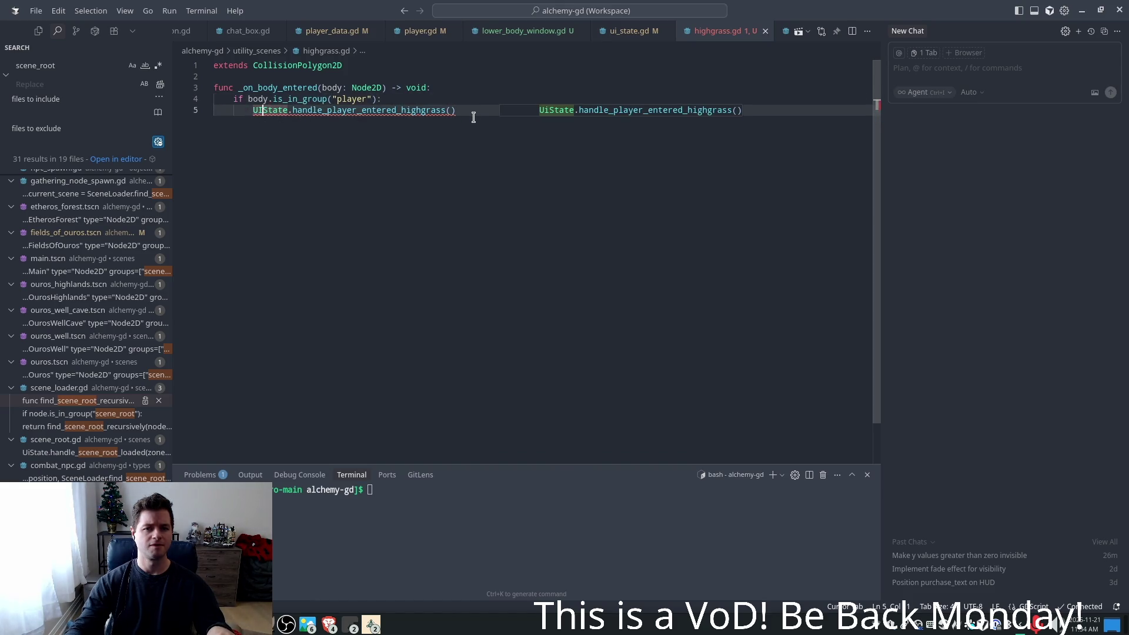
key(Tab)
key(ctrl+s)
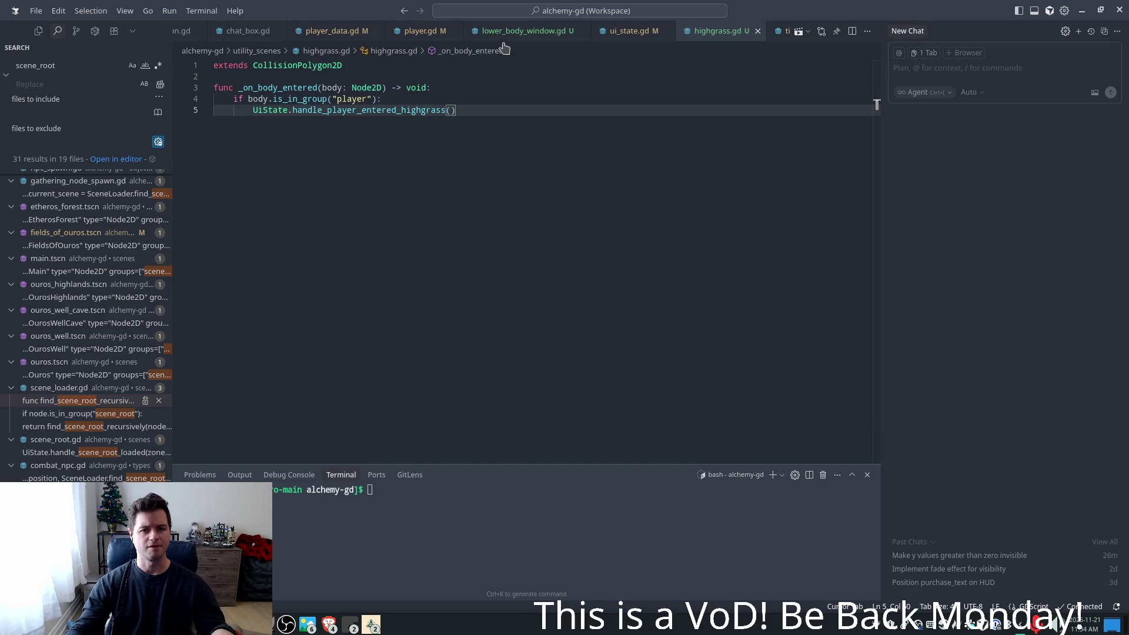
- Test-run the game from Godot, then jump to the handle_player_entered_highgrass definition
key(alt+Tab)
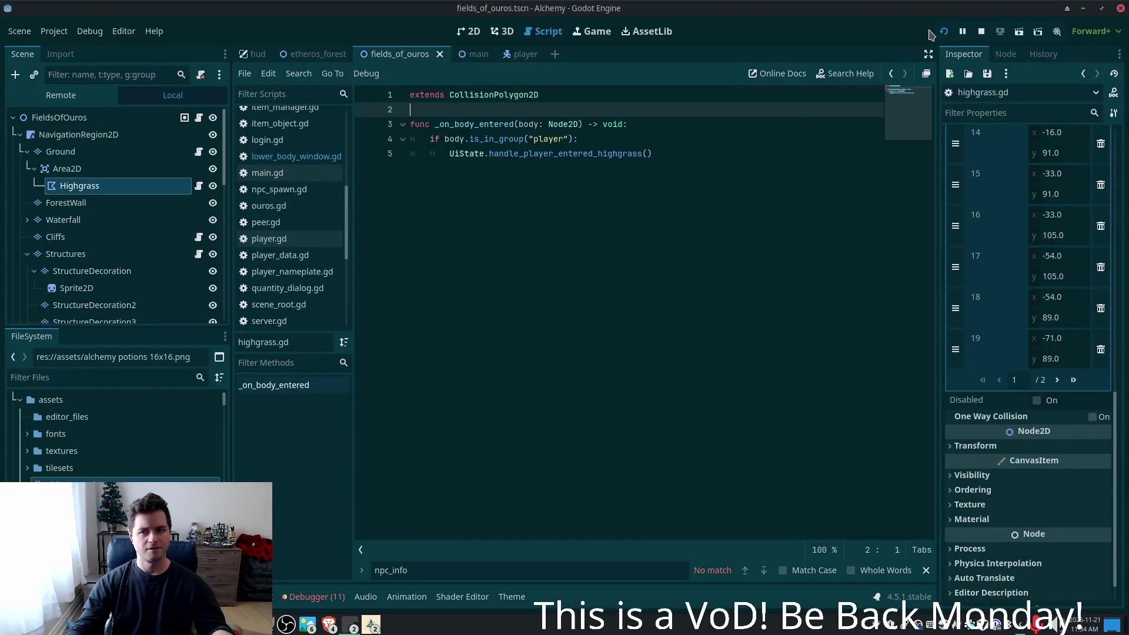
key(F5)
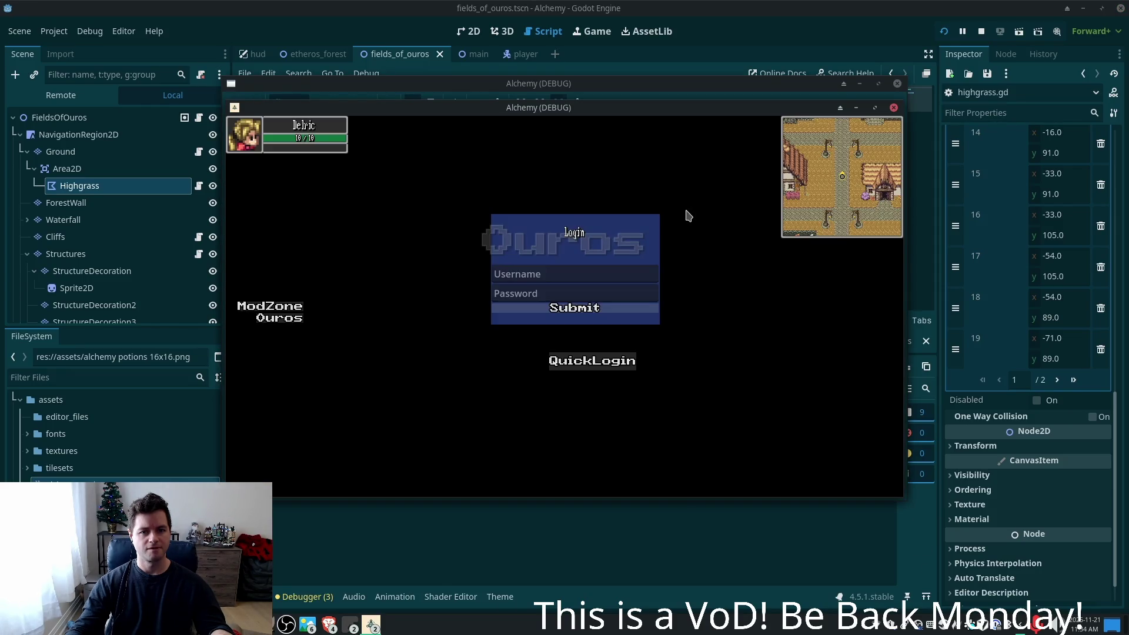
key(alt+Tab)
key(alt+Tab)
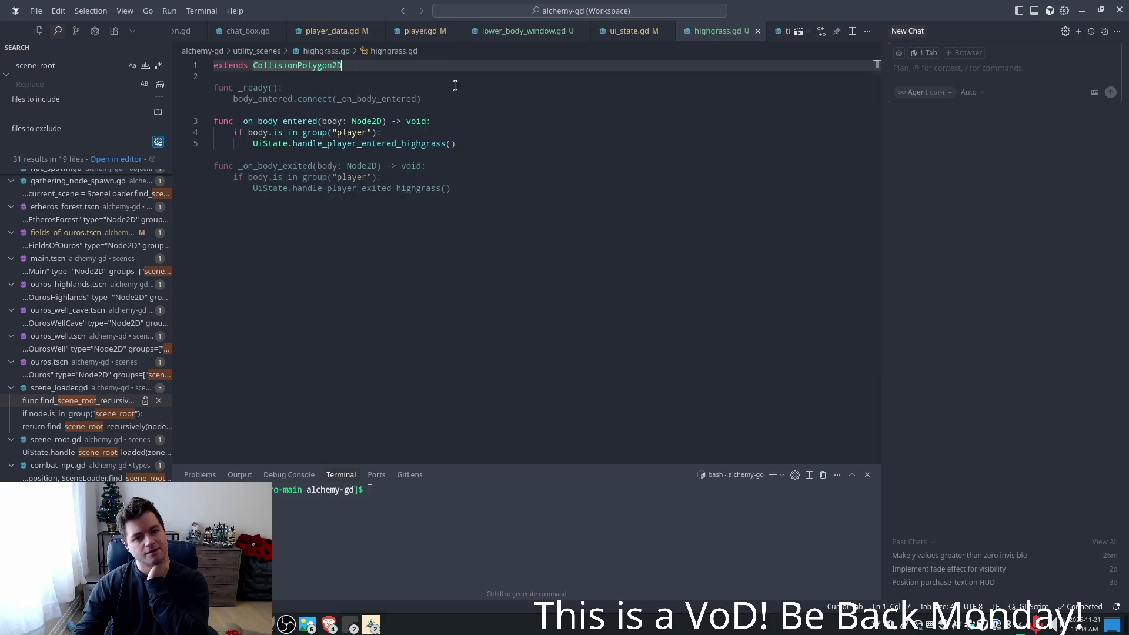
click(367, 100)
click(450, 119)
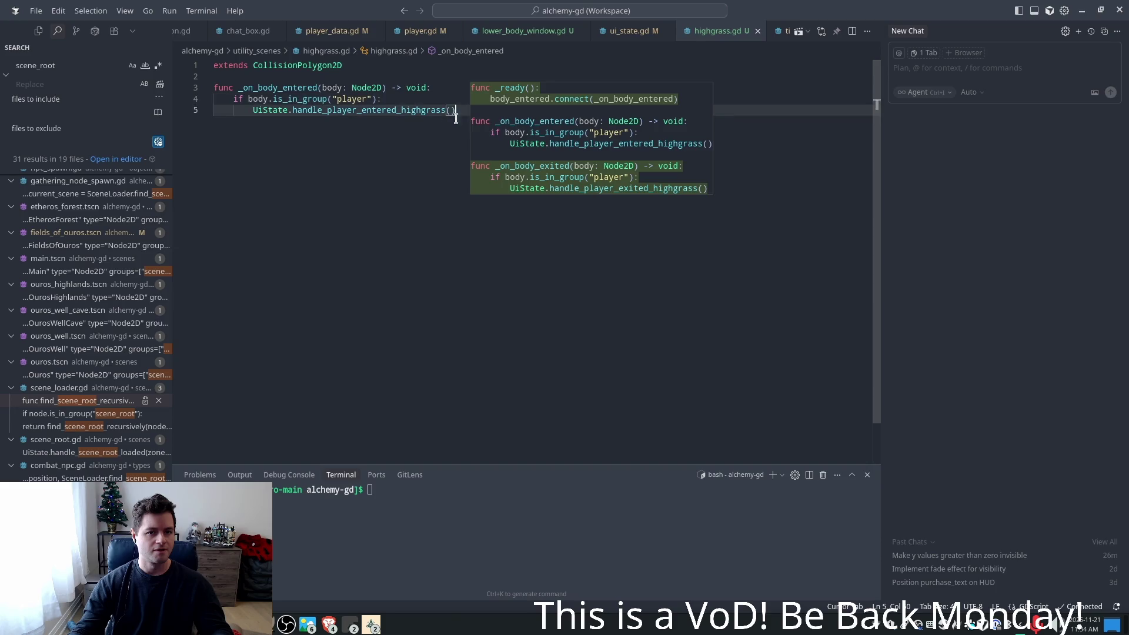
ctrl+click(395, 110)
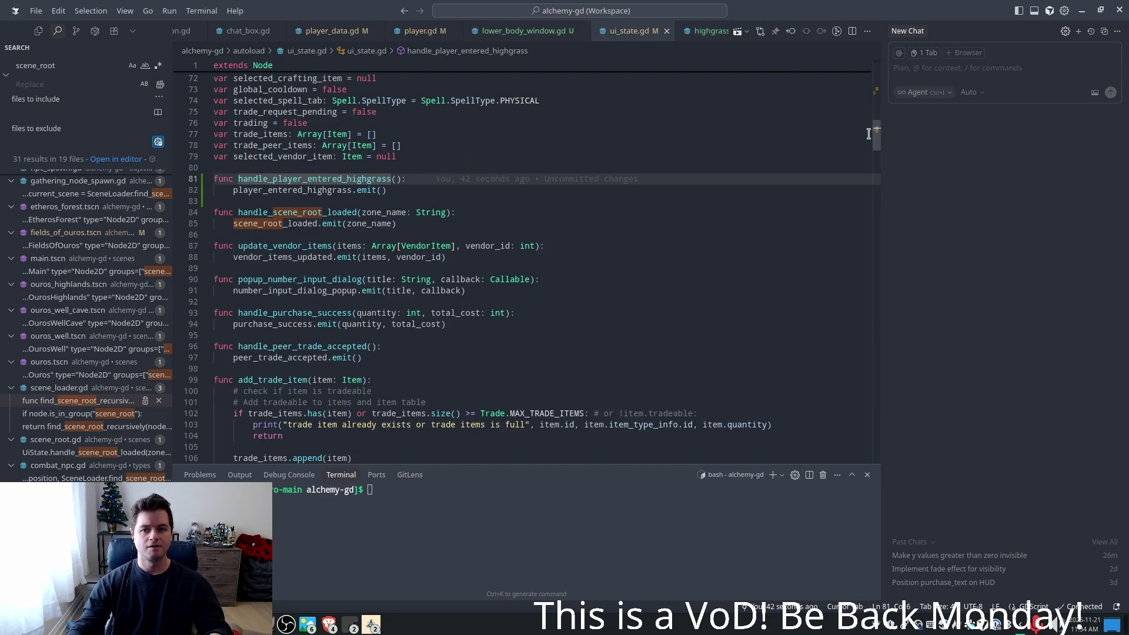
- Give the player_entered_highgrass signal an 'entered: bool' parameter
drag(876, 134, 876, 79)
click(363, 429)
key(End)
key(Left)
scroll(541, 377, down, 1)
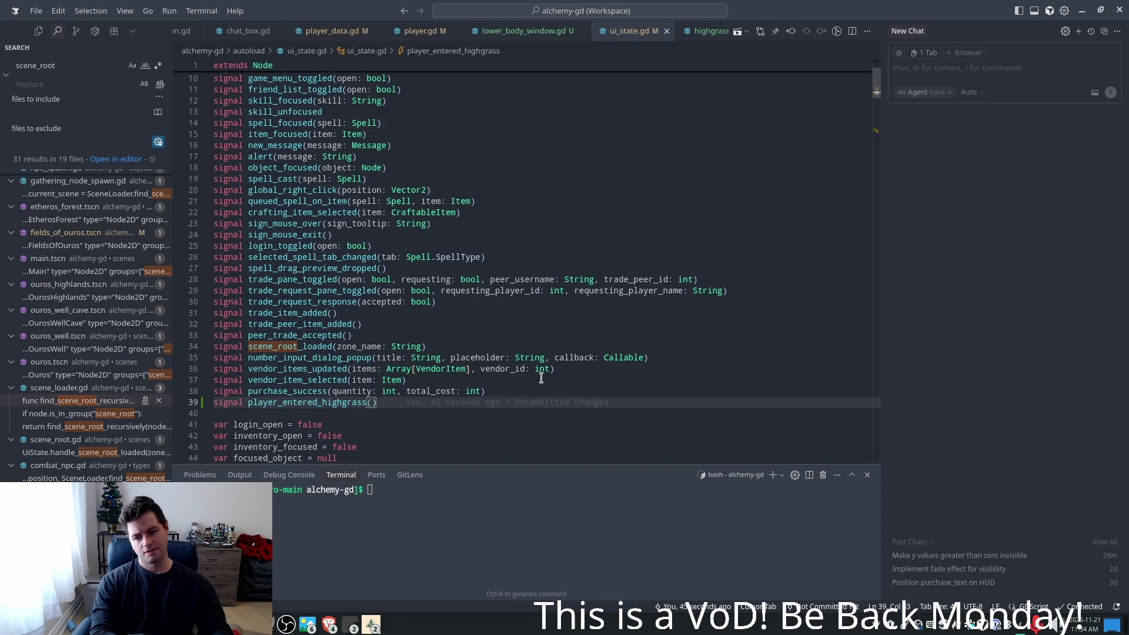
text(enter)
key(Tab)
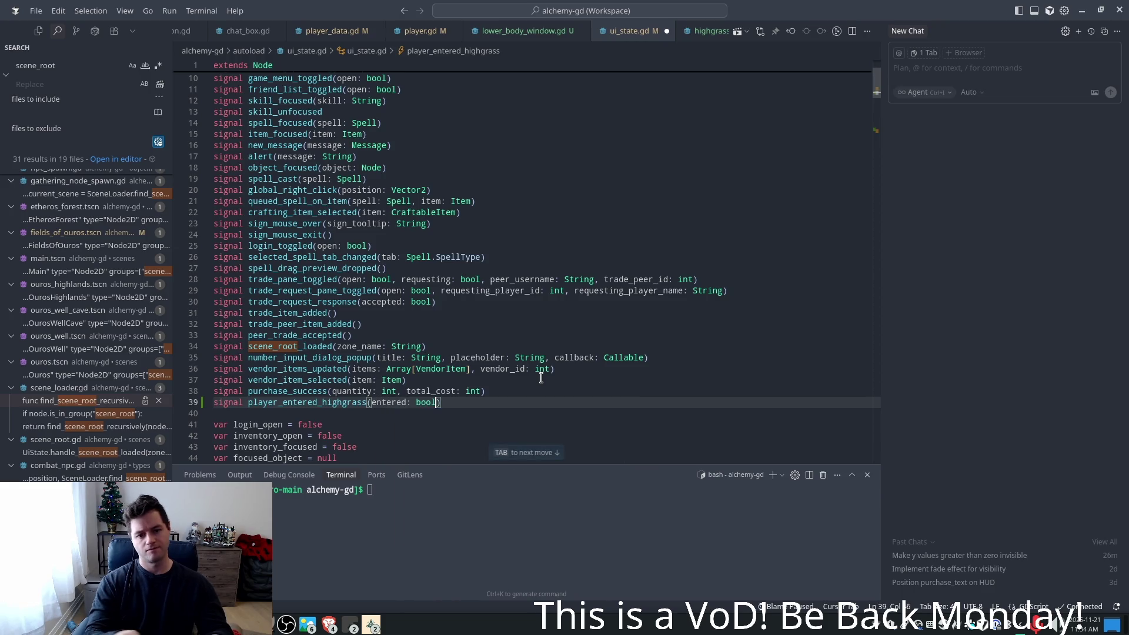
- Emit true on entering, add an exit handler emitting false, and add _on_body_exited in highgrass.gd
key(Tab)
key(Tab)
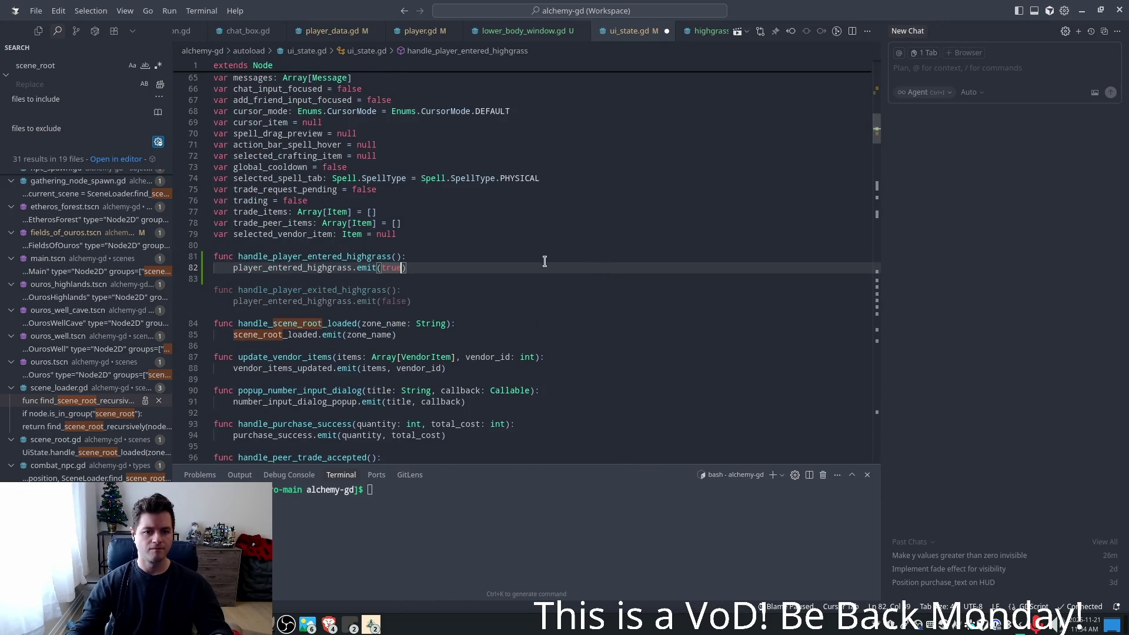
key(Tab)
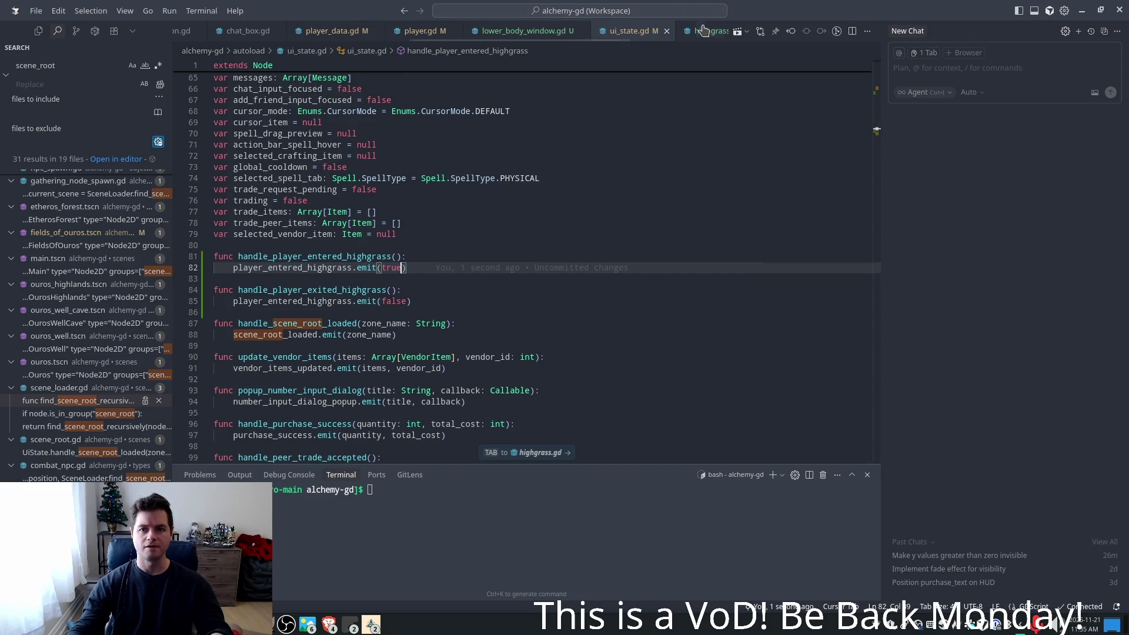
key(Tab)
key(Tab)
key(Return)
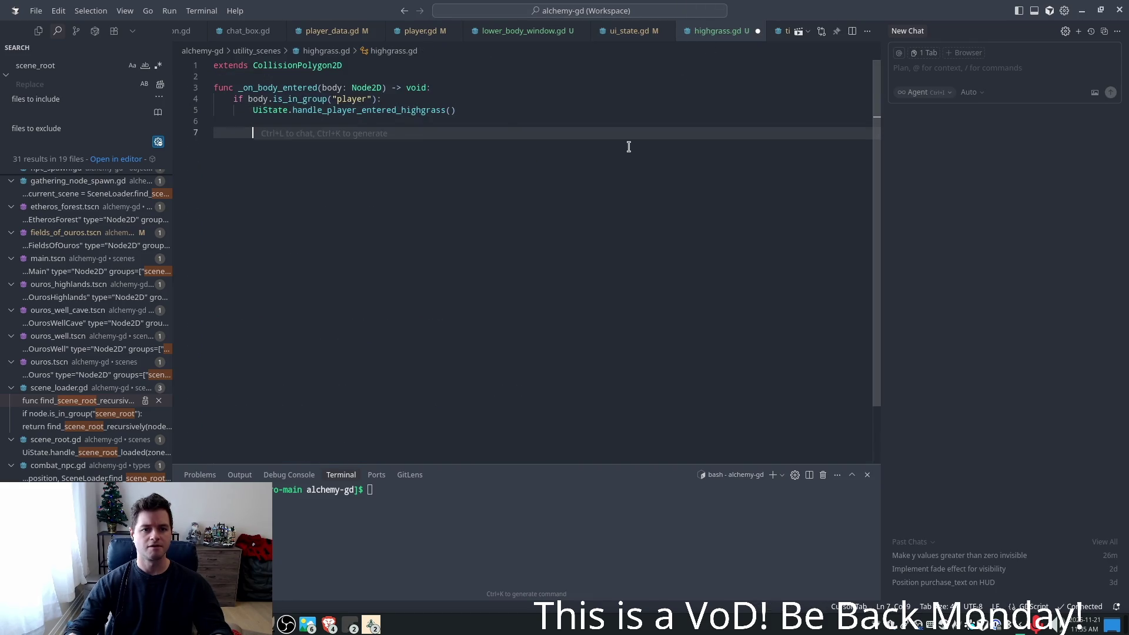
key(Tab)
key(Tab)
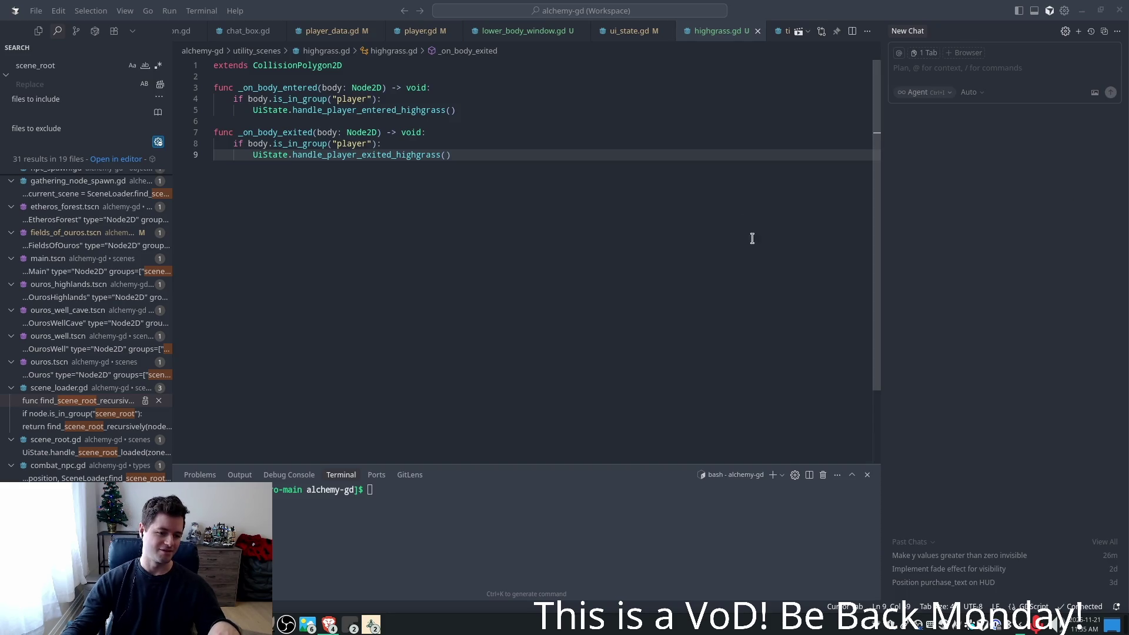
- Bring up both Alchemy debug windows and arrange them side by side
click(371, 625)
click(412, 550)
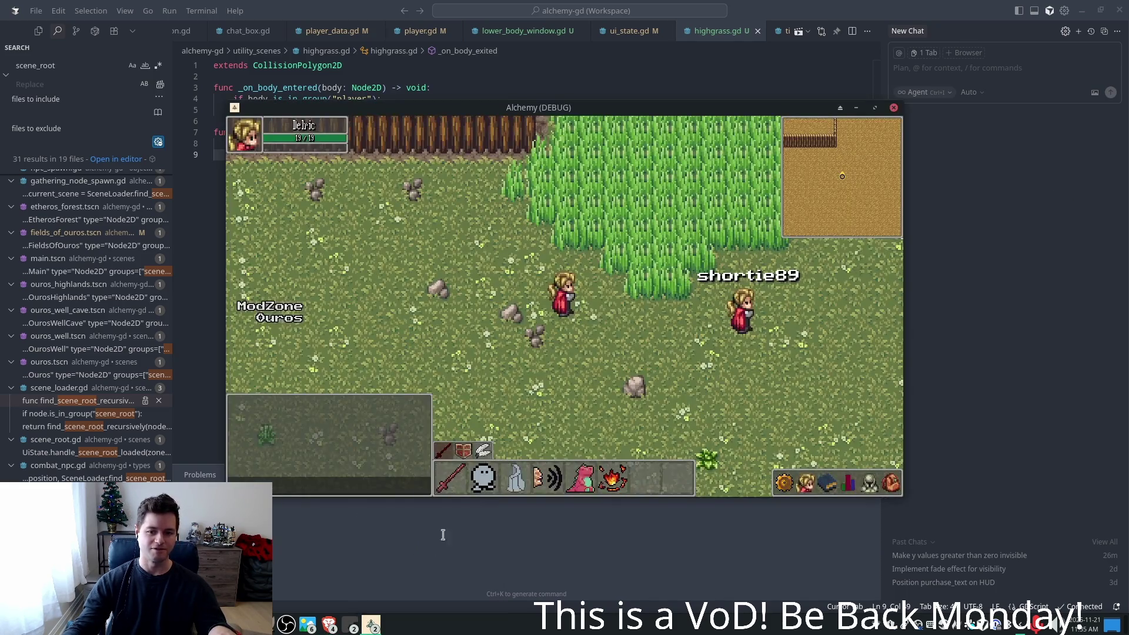
key(d)
mouse_move(371, 625)
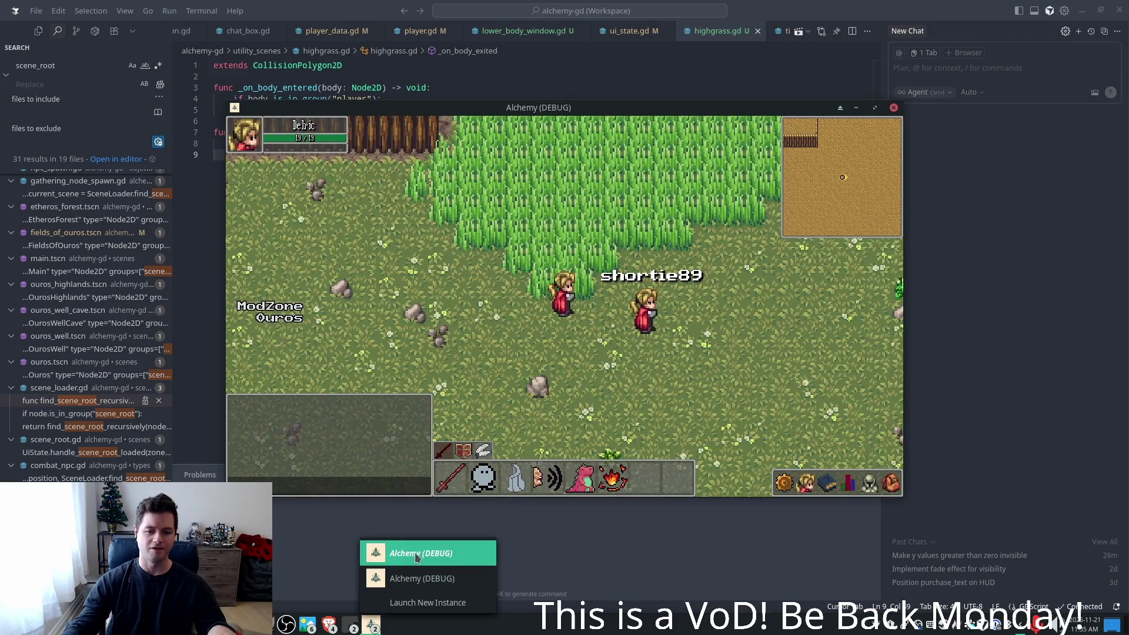
click(412, 579)
drag(546, 113, 724, 183)
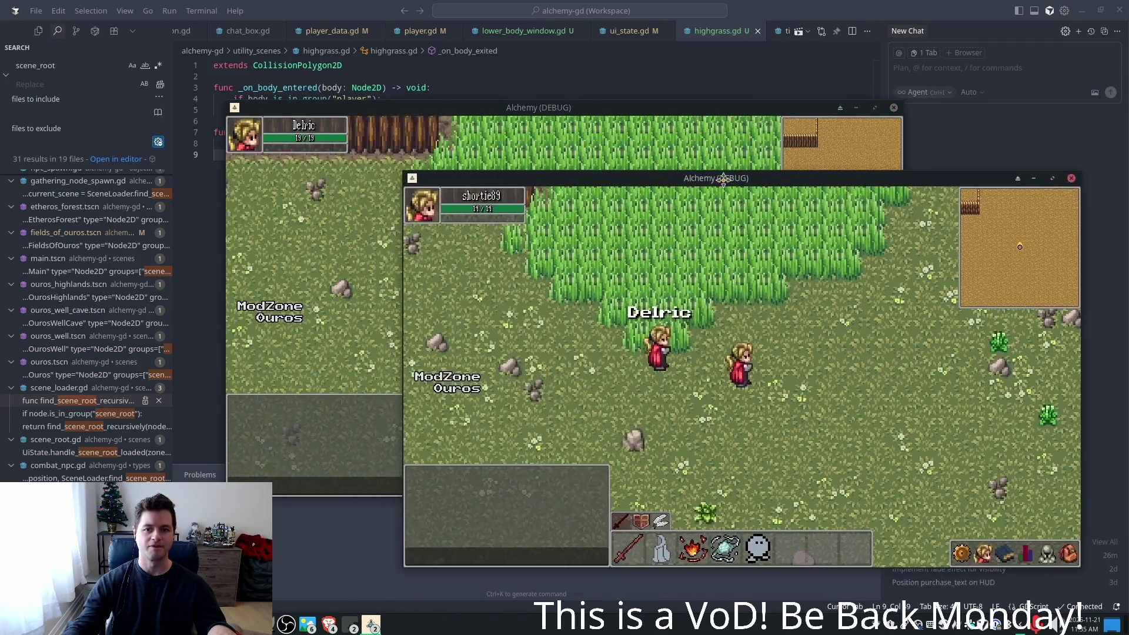
drag(581, 118, 356, 146)
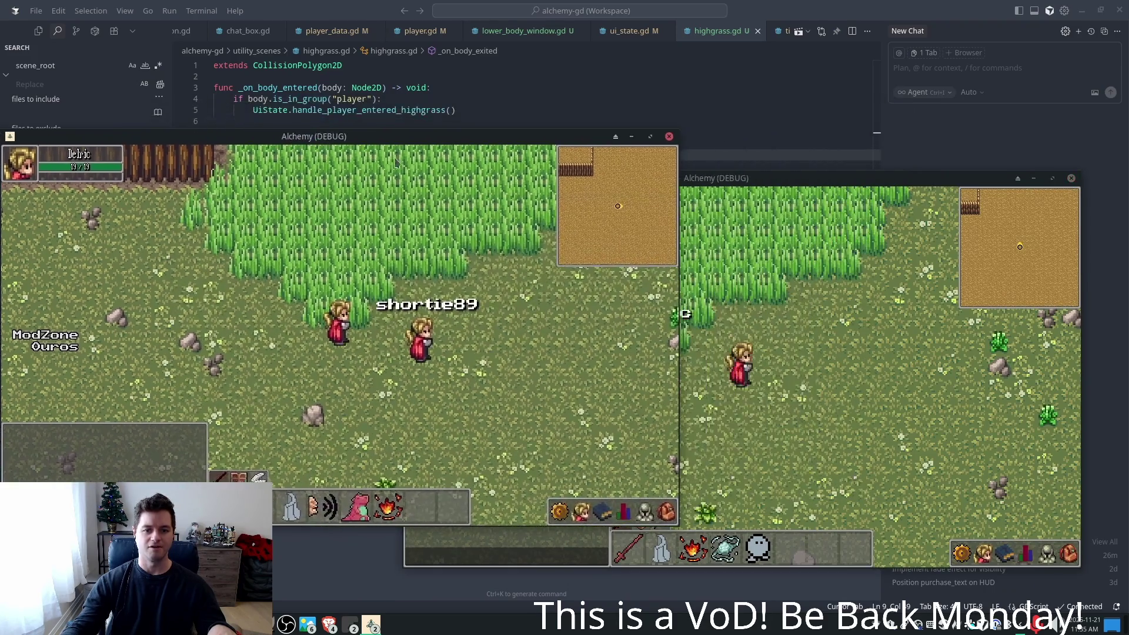
click(776, 282)
- Walk the character in and out of the tall grass with WASD and arrow keys
key(a)
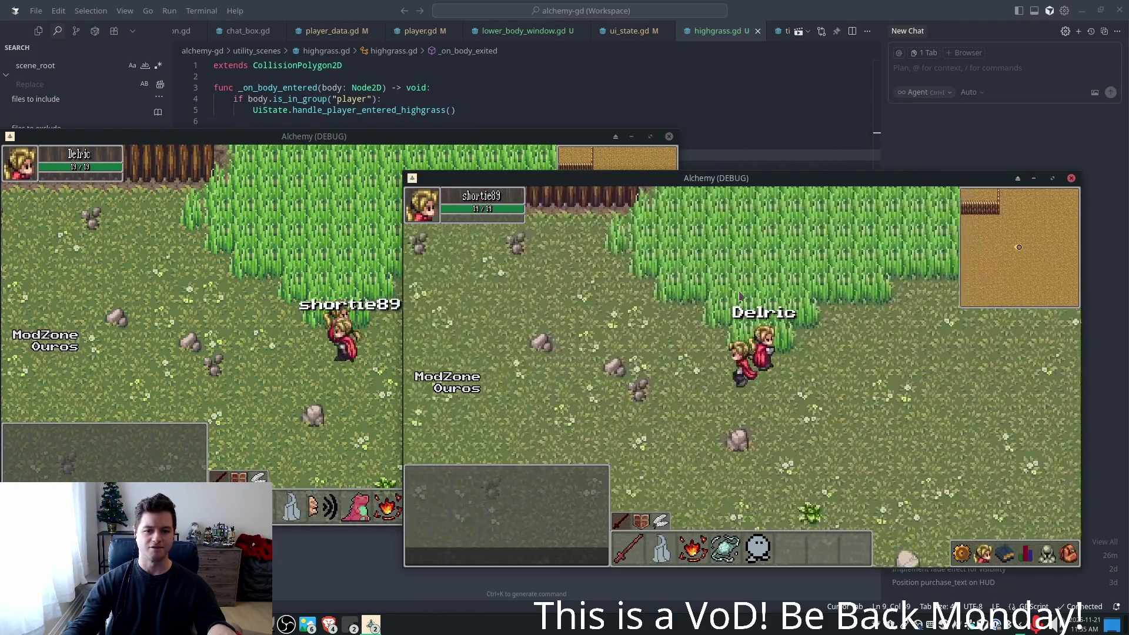
key(a)
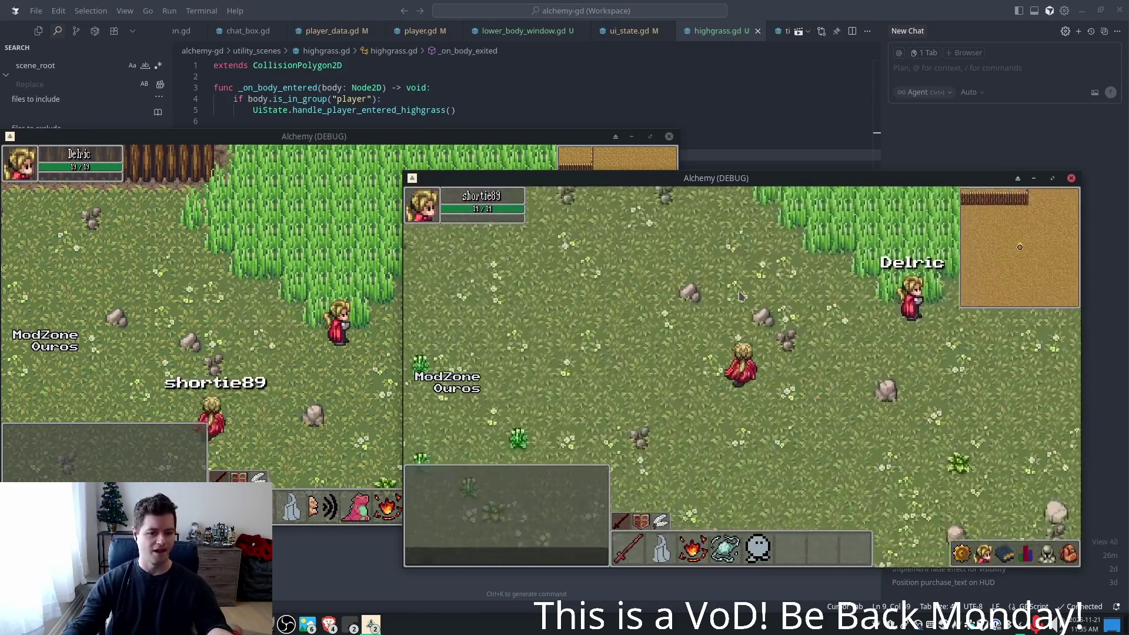
key(w)
key(d)
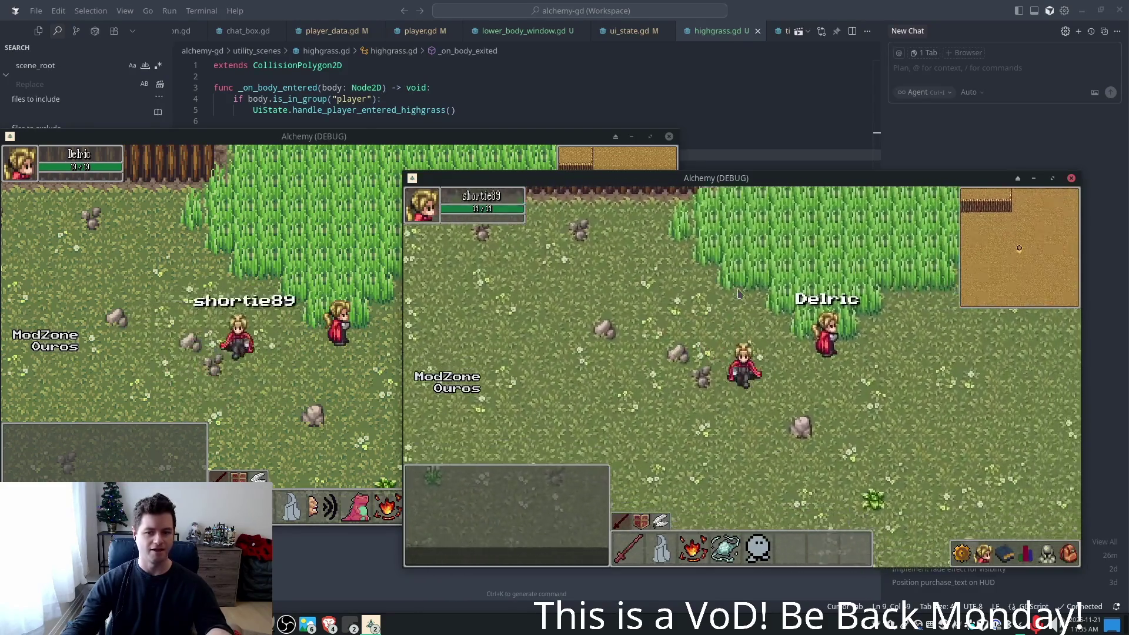
key(w)
key(d)
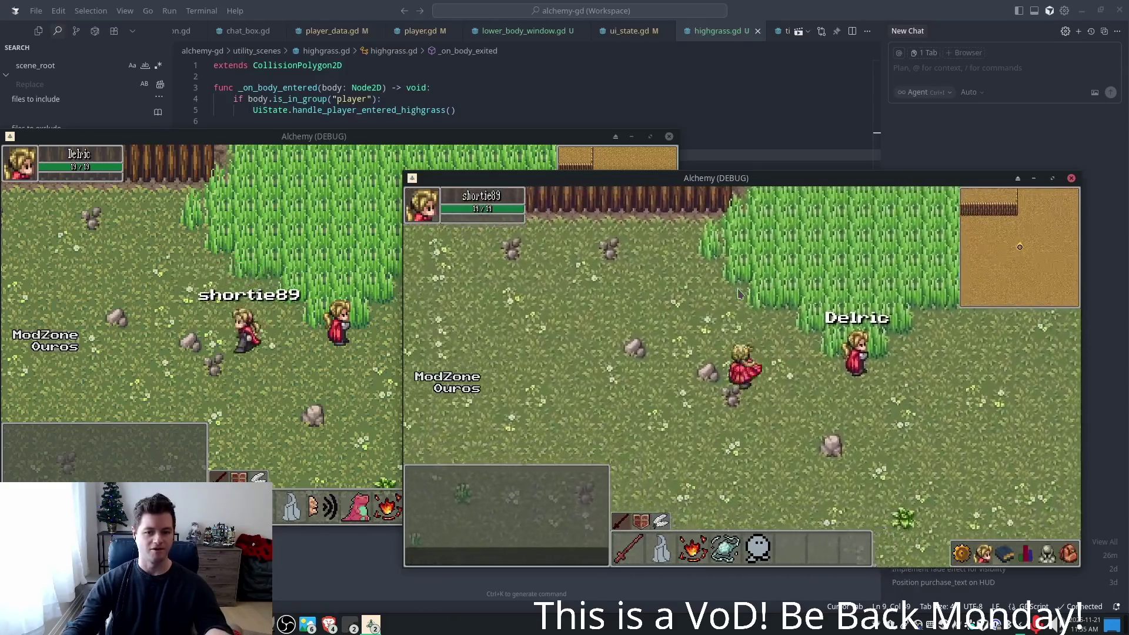
key(s)
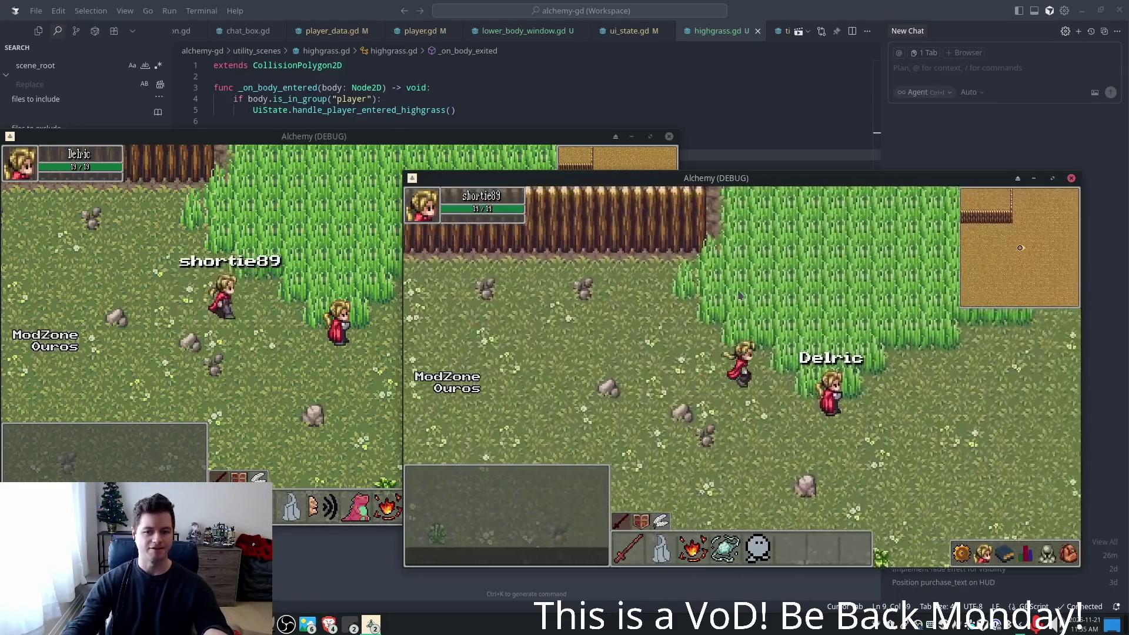
key(w)
key(a)
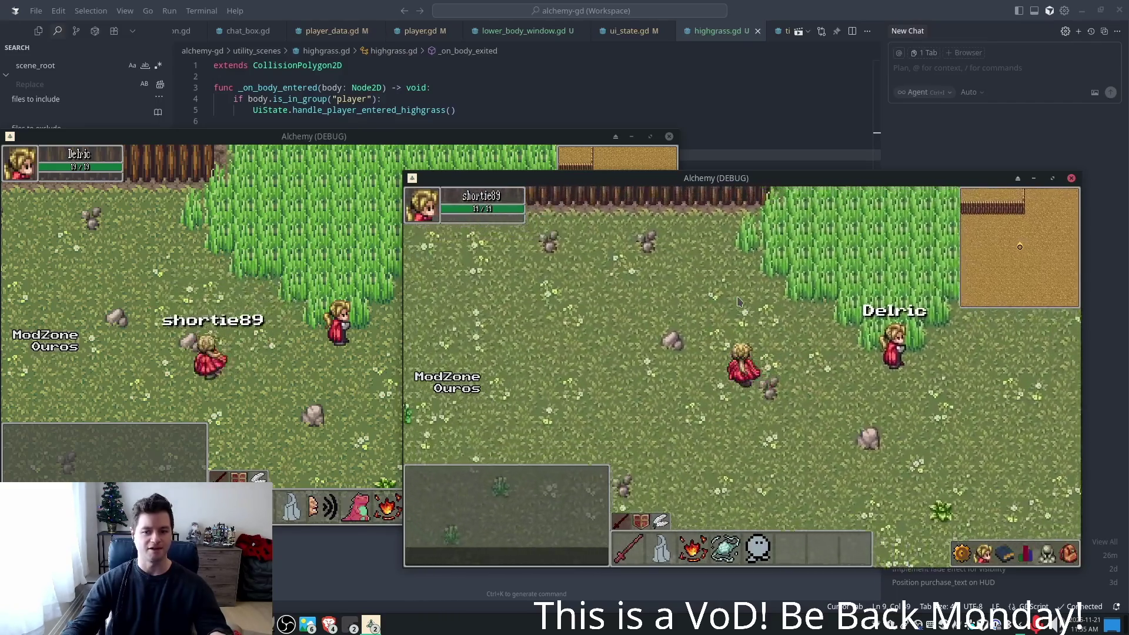
key(d)
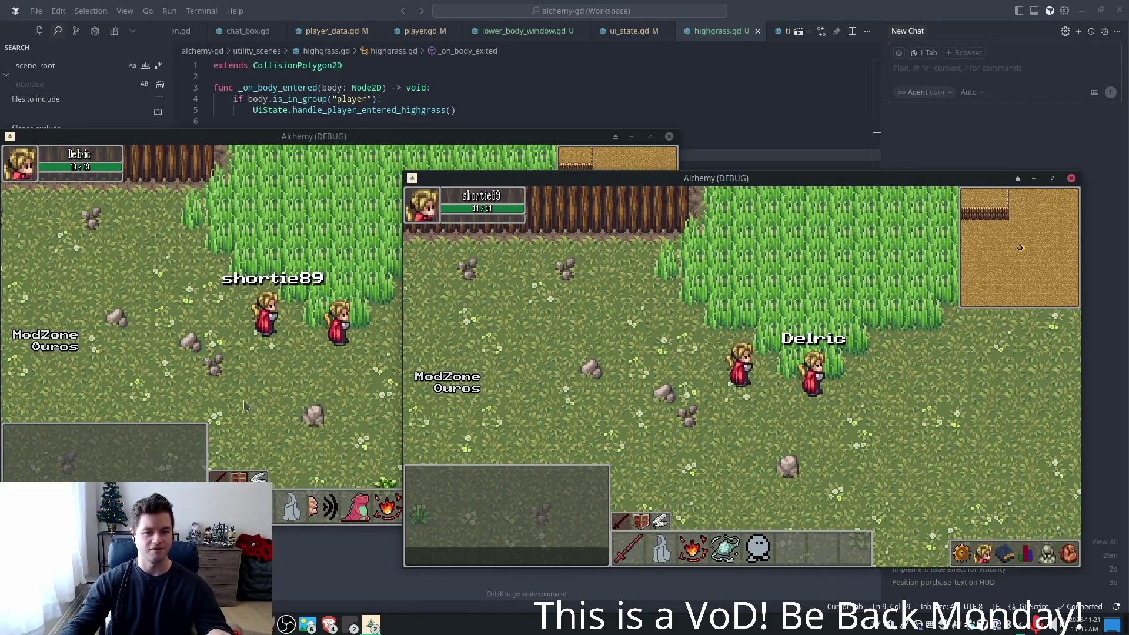
key(a)
key(a)
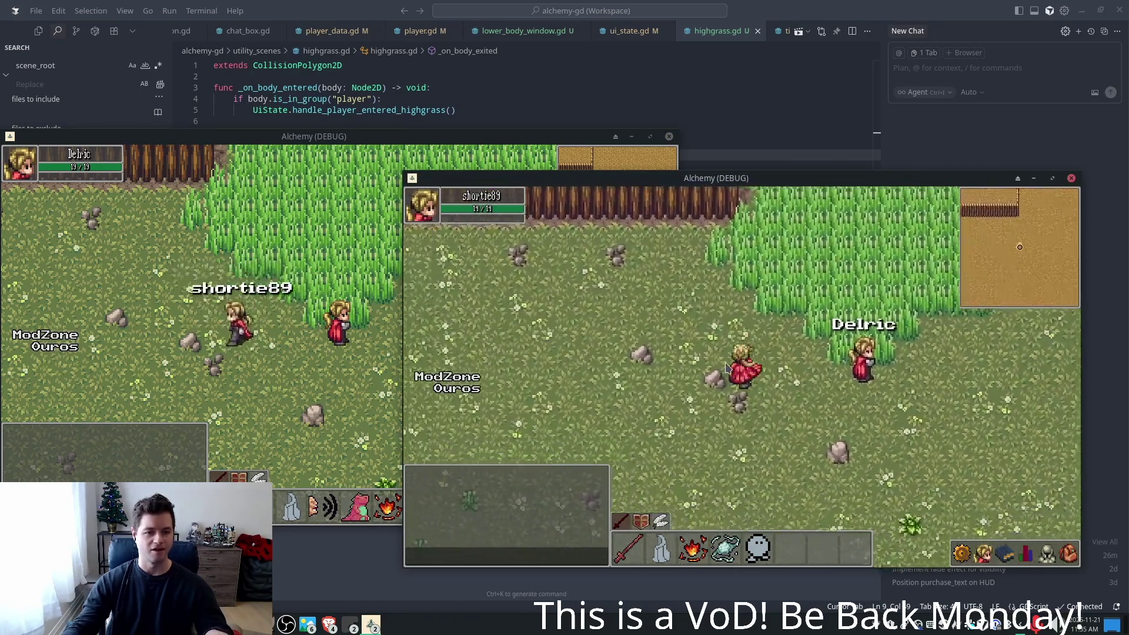
key(s)
key(d)
key(w)
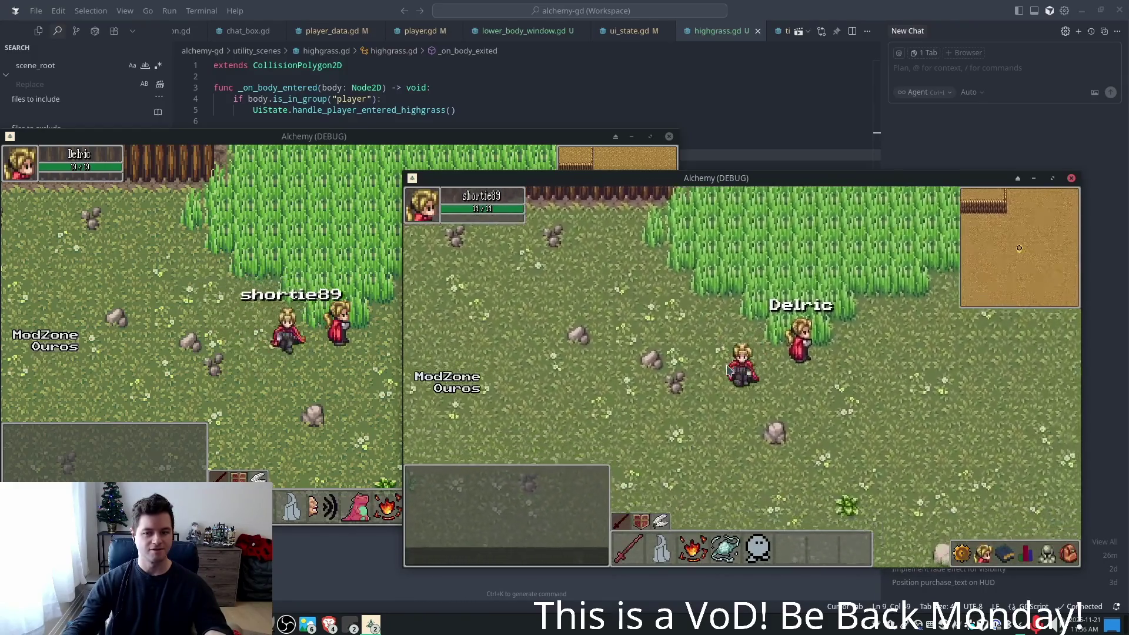
key(s)
key(a)
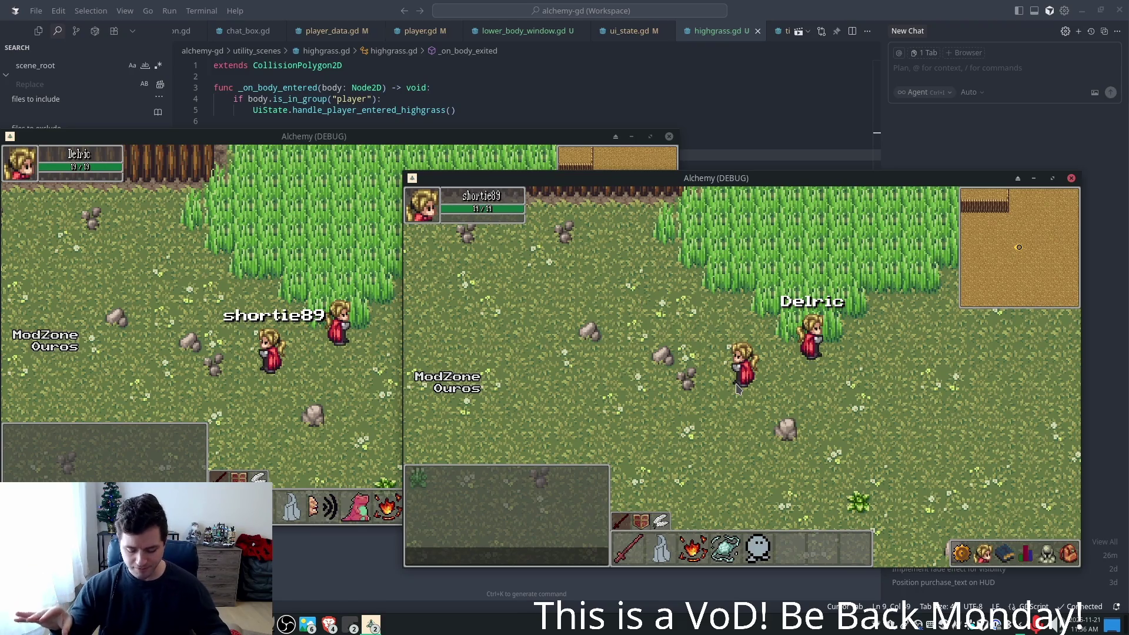
key(Up)
key(Left)
key(Down)
key(Right)
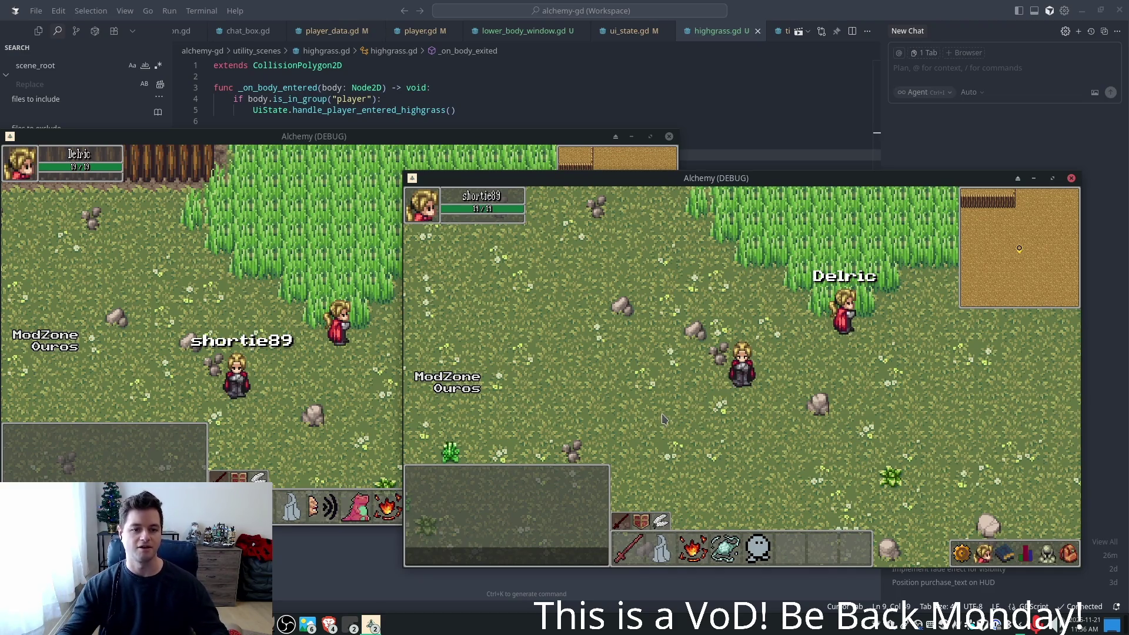
- Walk the character toward the grass in the front window once more, then close the games with F8
click(705, 253)
key(a)
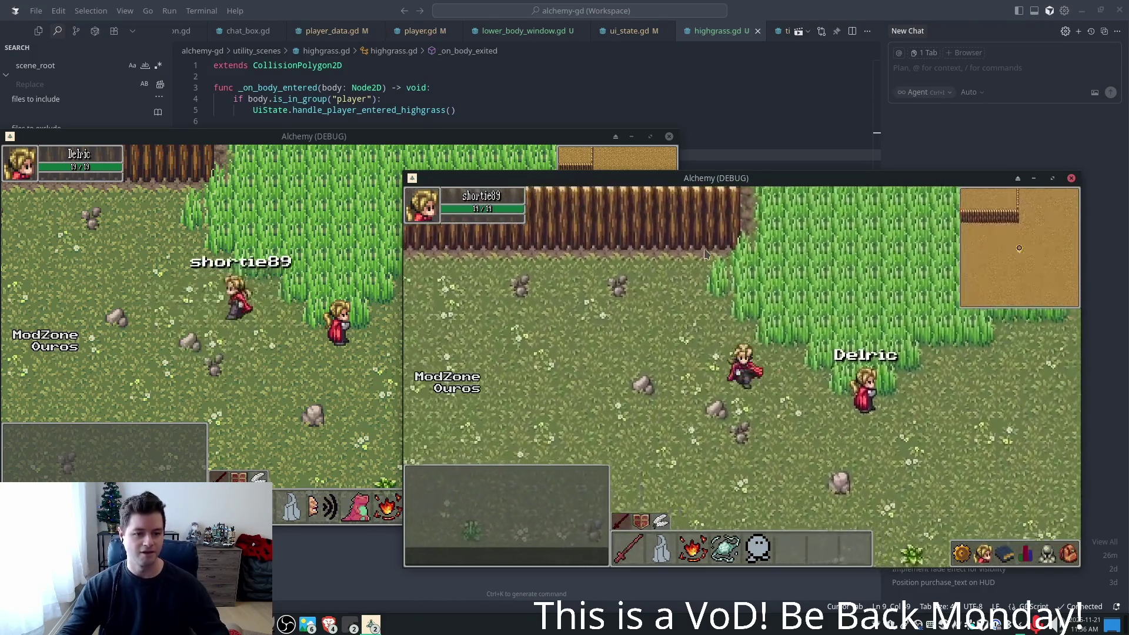
key(w)
key(d)
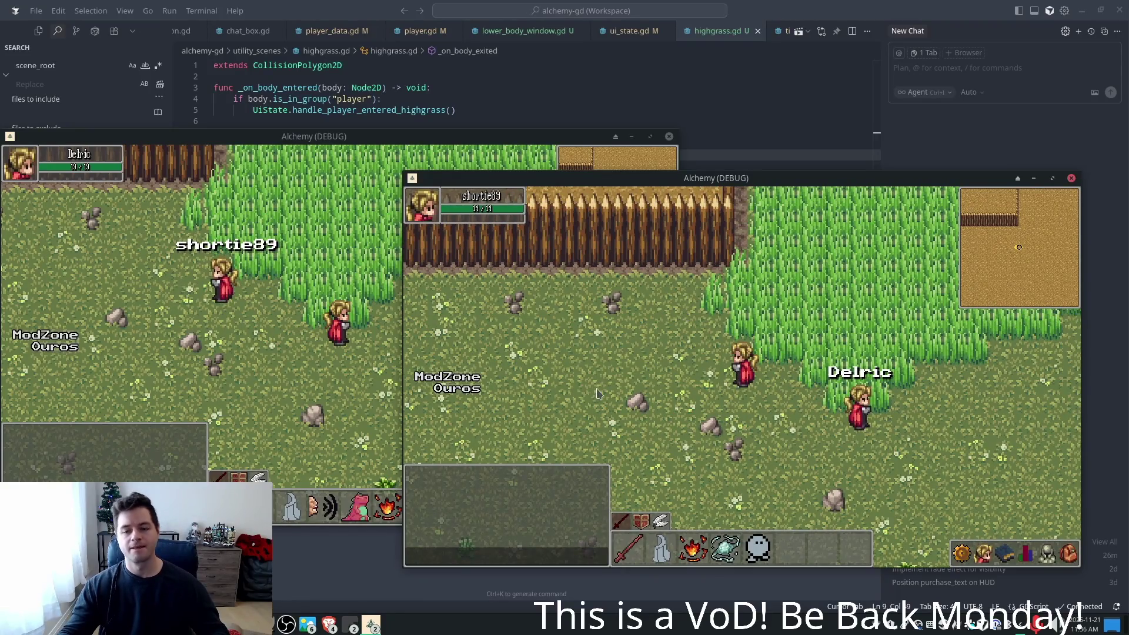
key(F8)
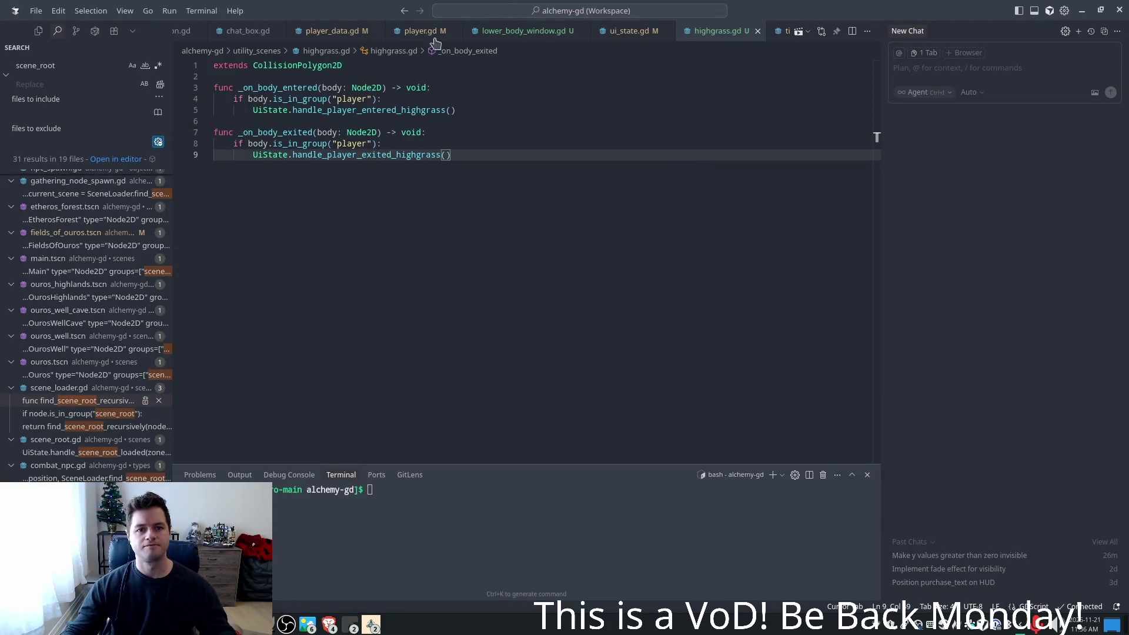
- Bring up player.gd and find its _ready signal connections
click(407, 32)
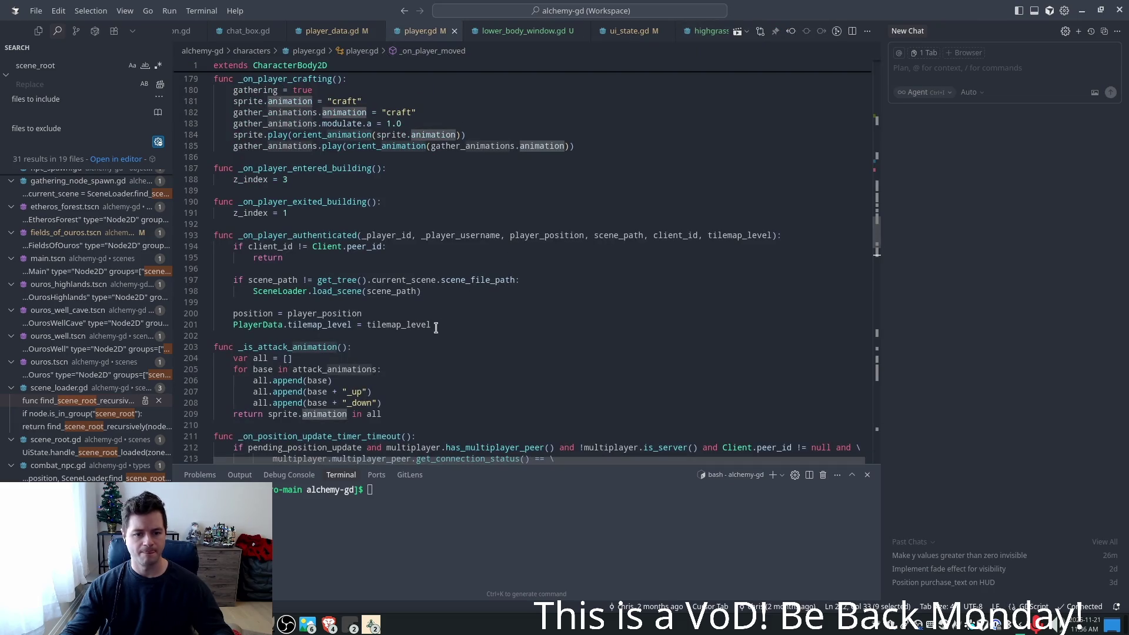
scroll(496, 266, up, 4)
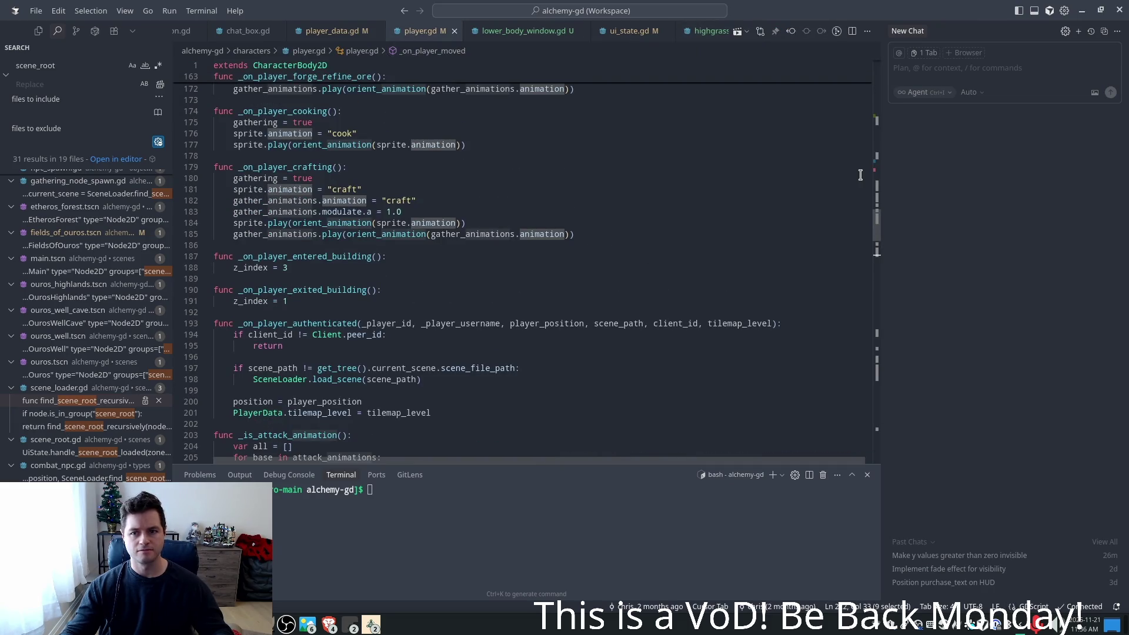
drag(879, 232, 880, 171)
scroll(880, 172, up, 3)
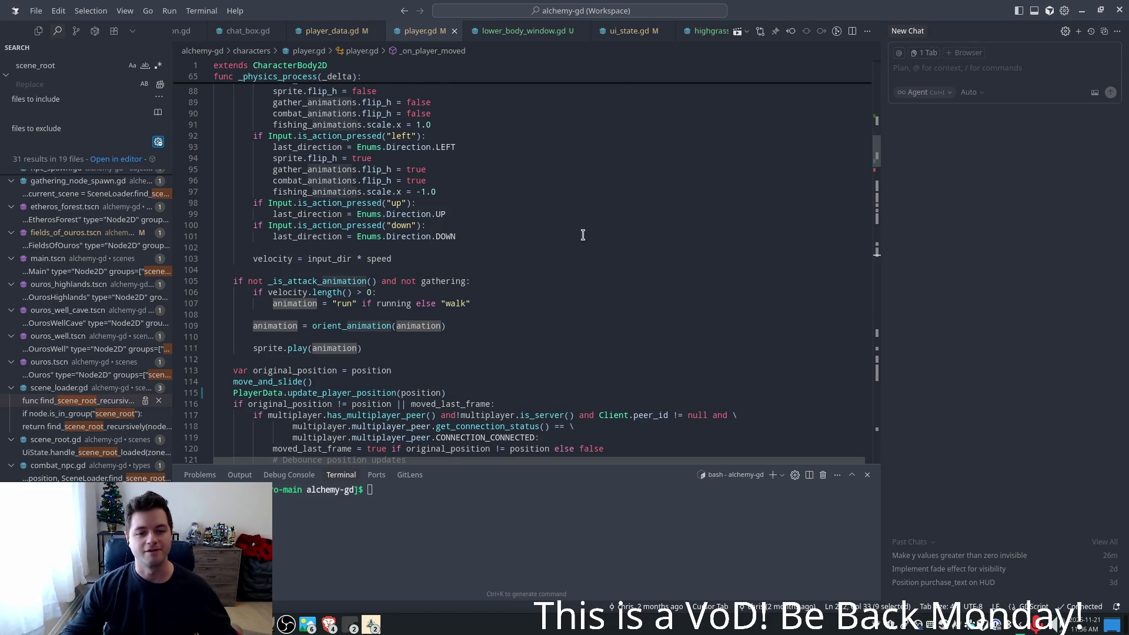
scroll(848, 154, up, 7)
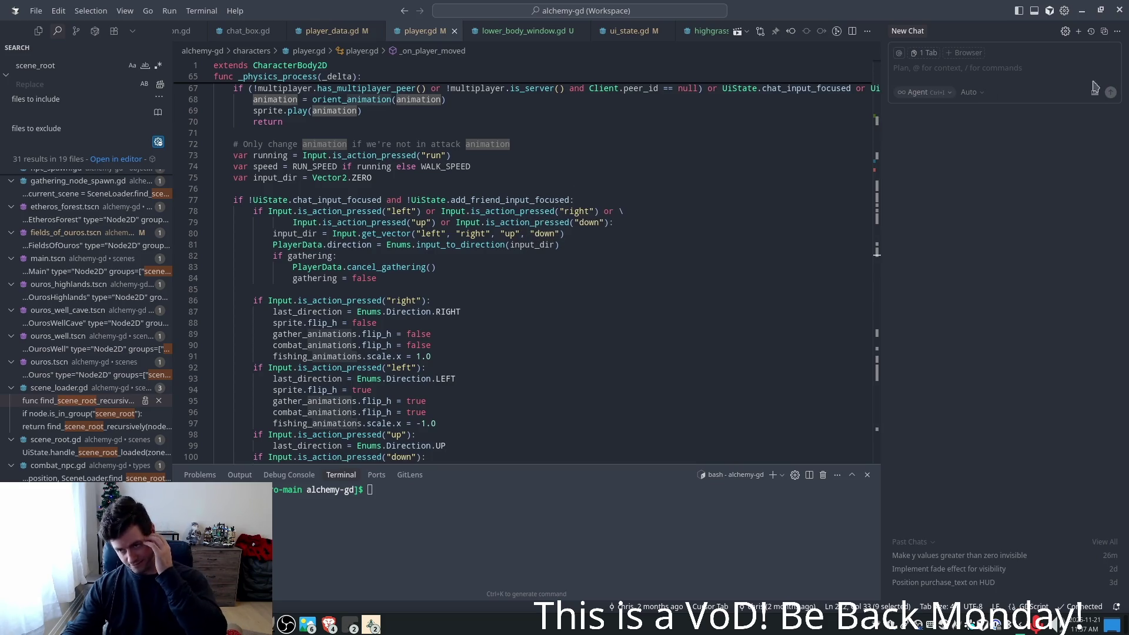
click(992, 94)
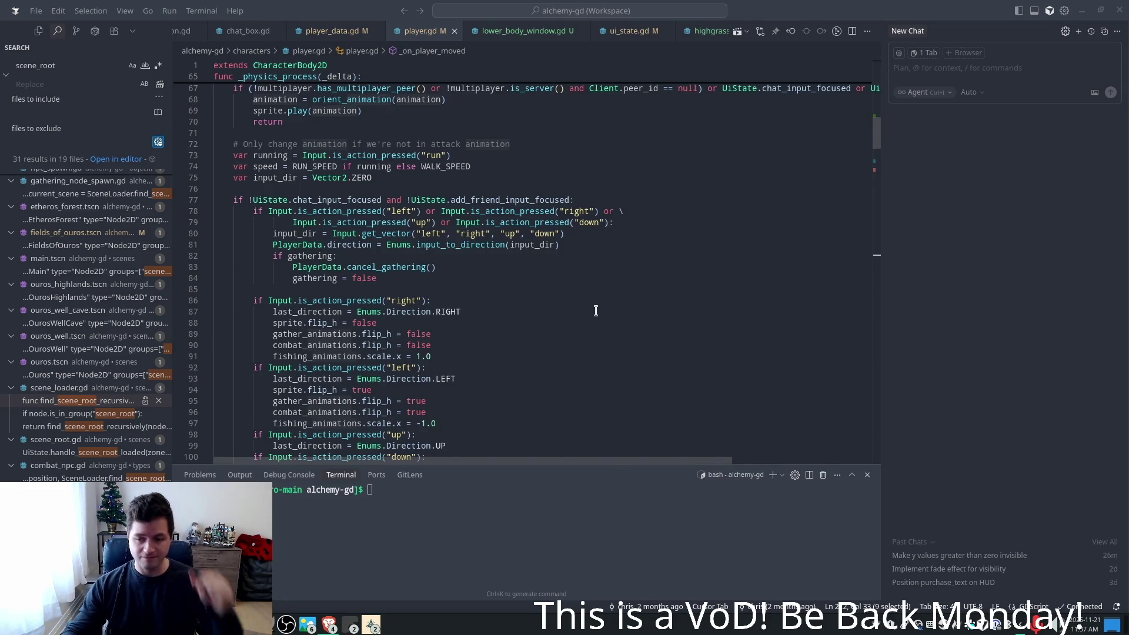
scroll(444, 305, up, 8)
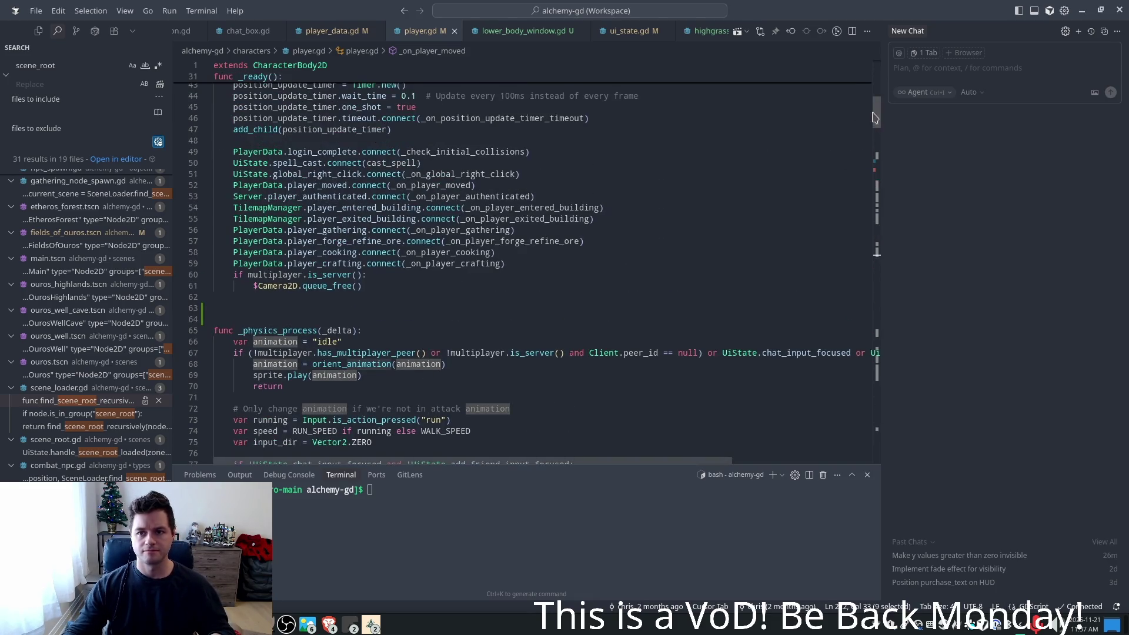
scroll(875, 105, up, 5)
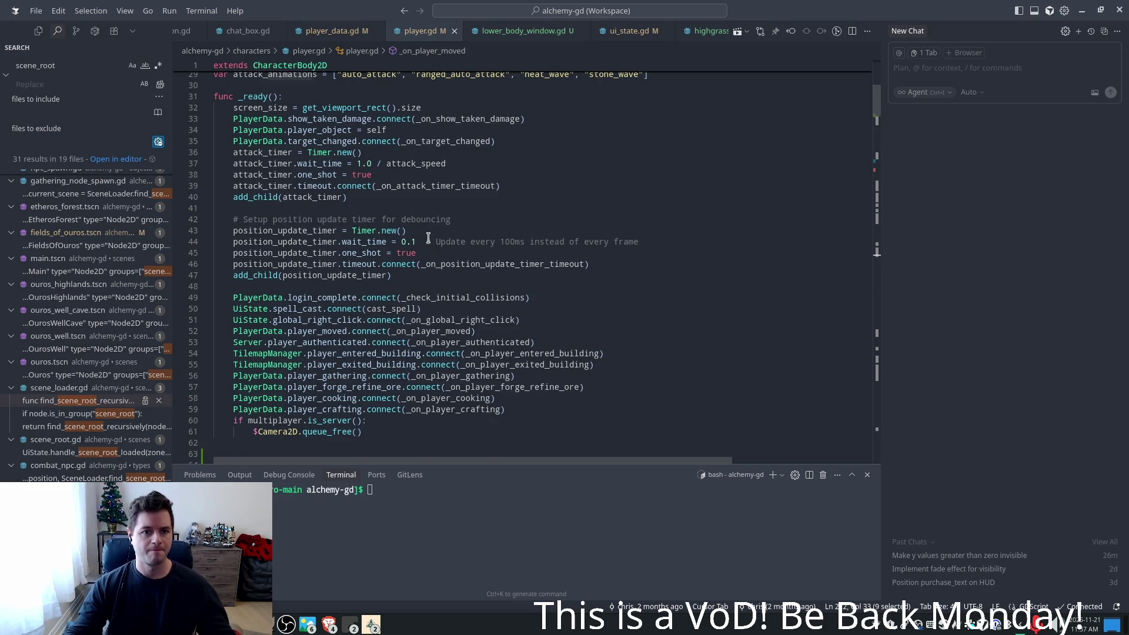
scroll(428, 237, up, 3)
scroll(458, 256, down, 7)
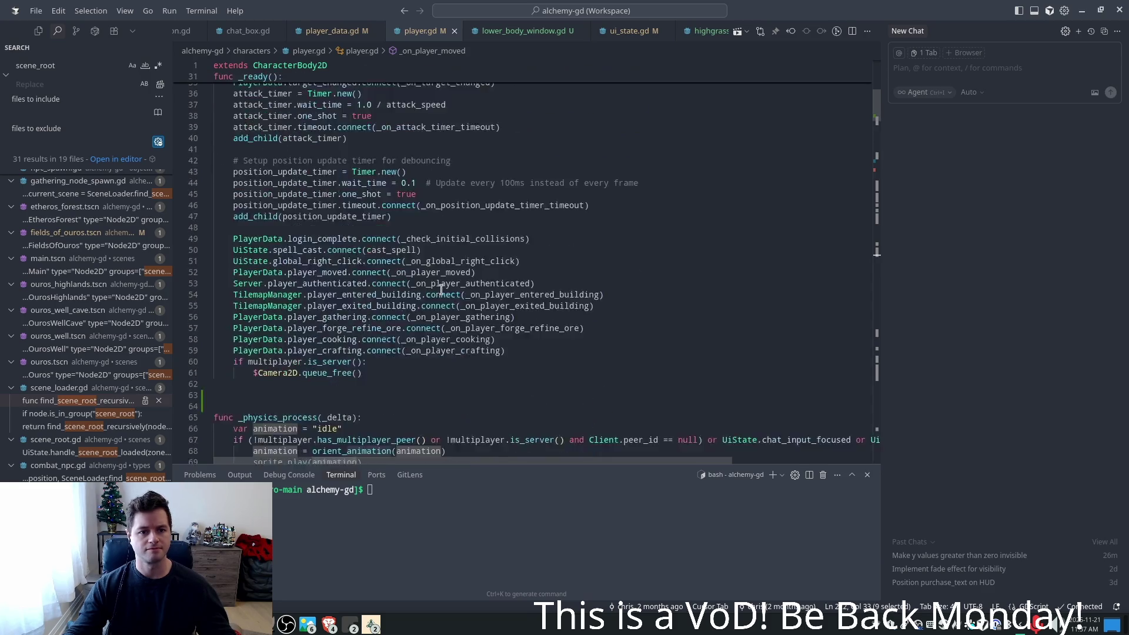
- Add UiState player_entered_highgrass and player_exited_highgrass .connect lines after global_right_click
click(377, 308)
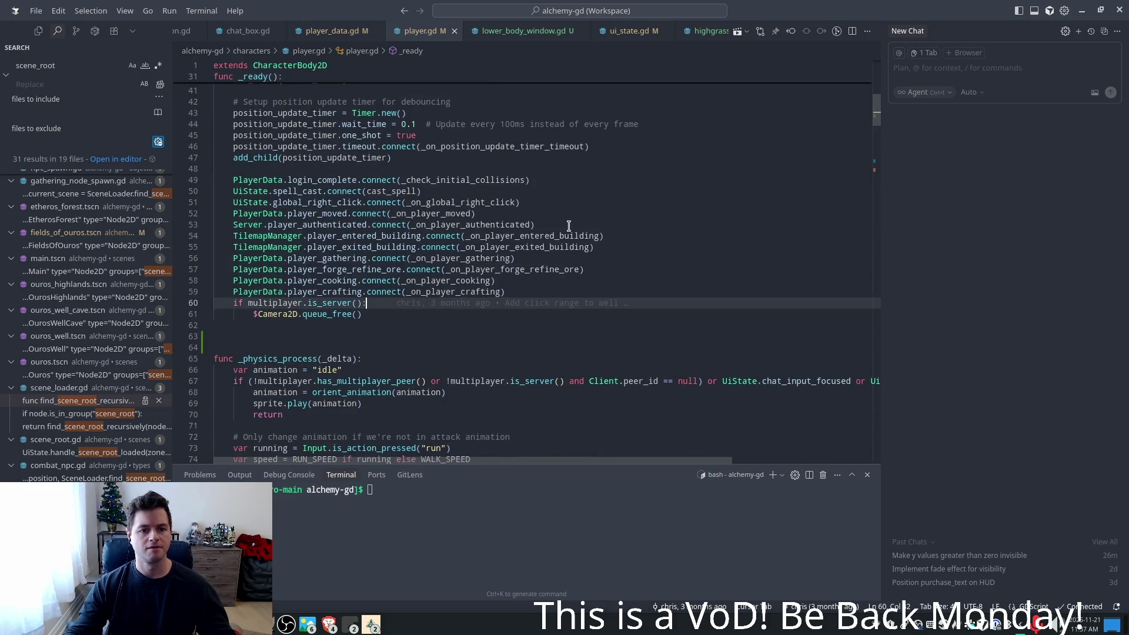
click(554, 203)
key(Return)
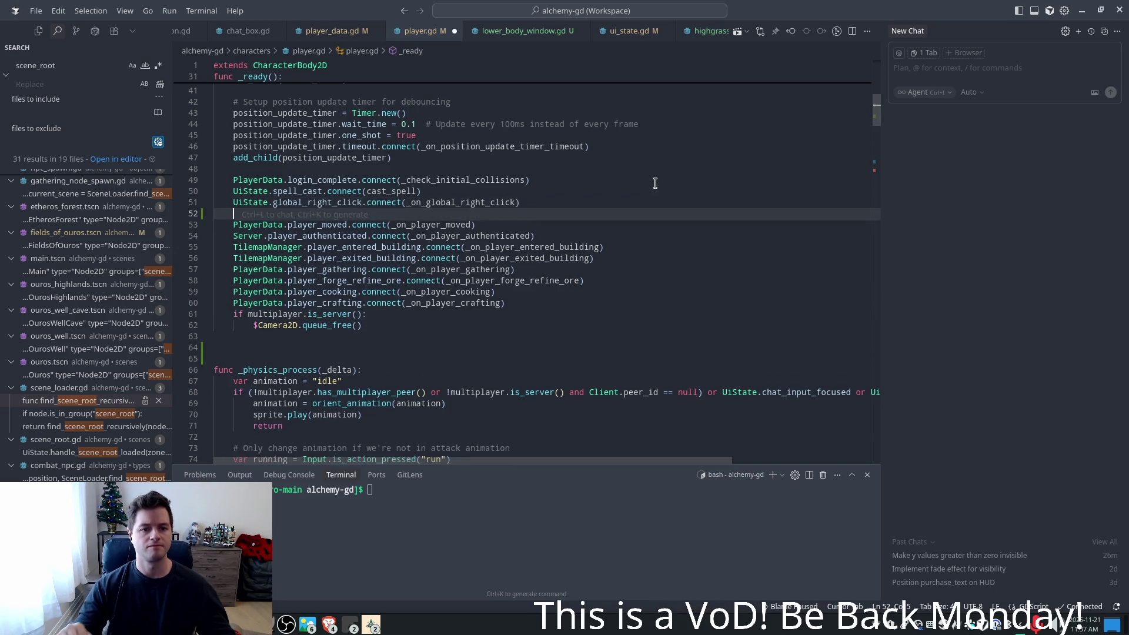
key(Tab)
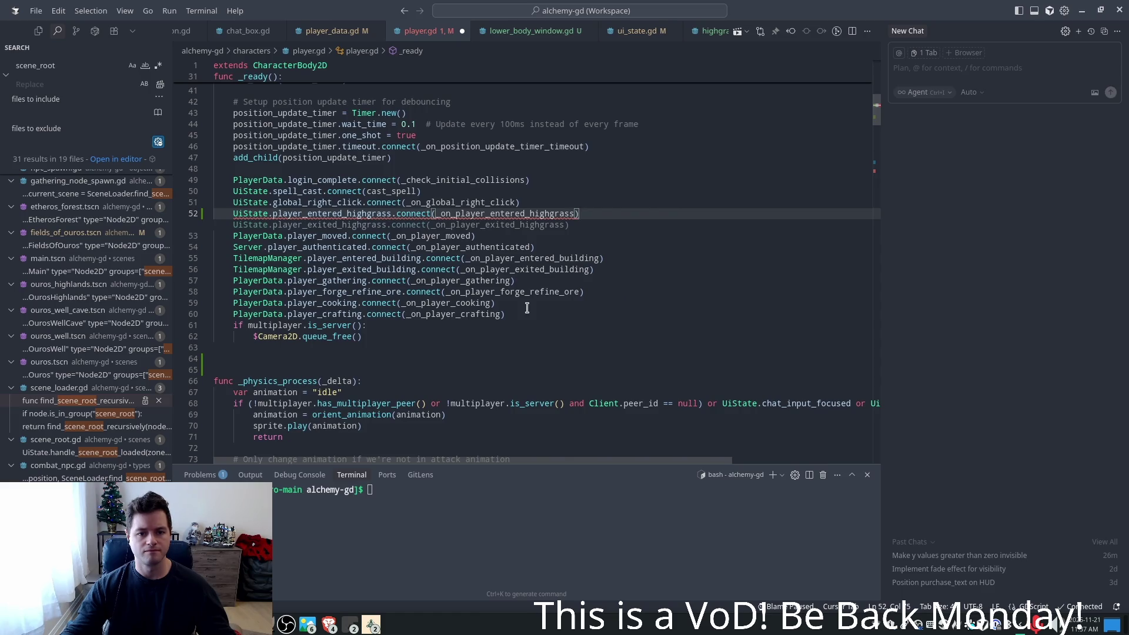
key(Tab)
- Accept the entered/exited handlers that set sprite.modulate.a to 0.5 and 1.0
key(Tab)
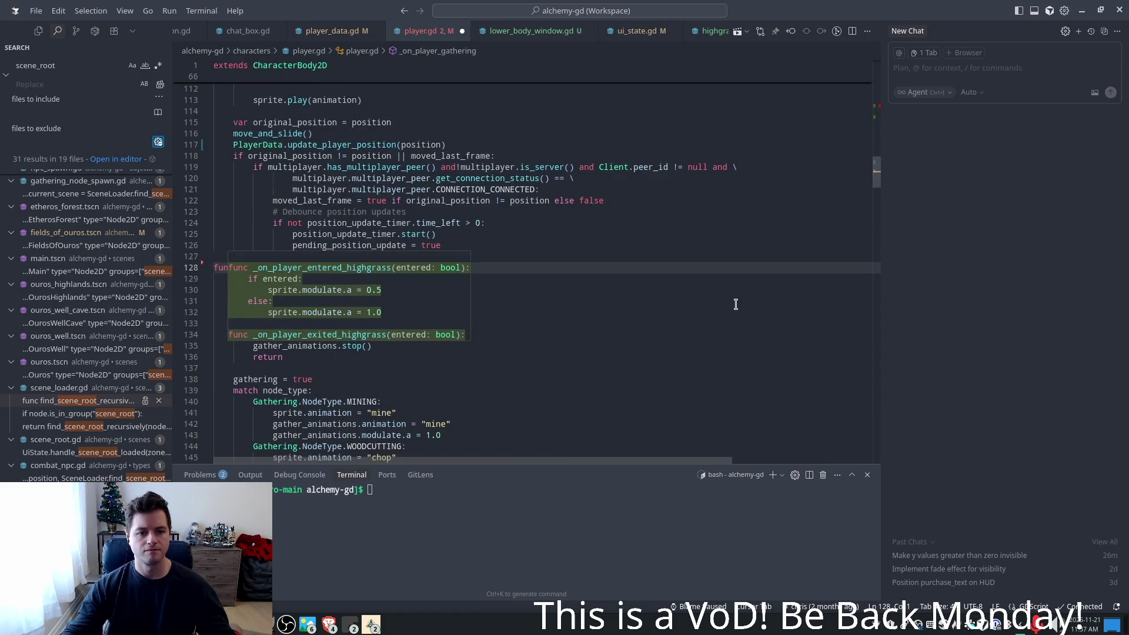
key(Tab)
key(Tab)
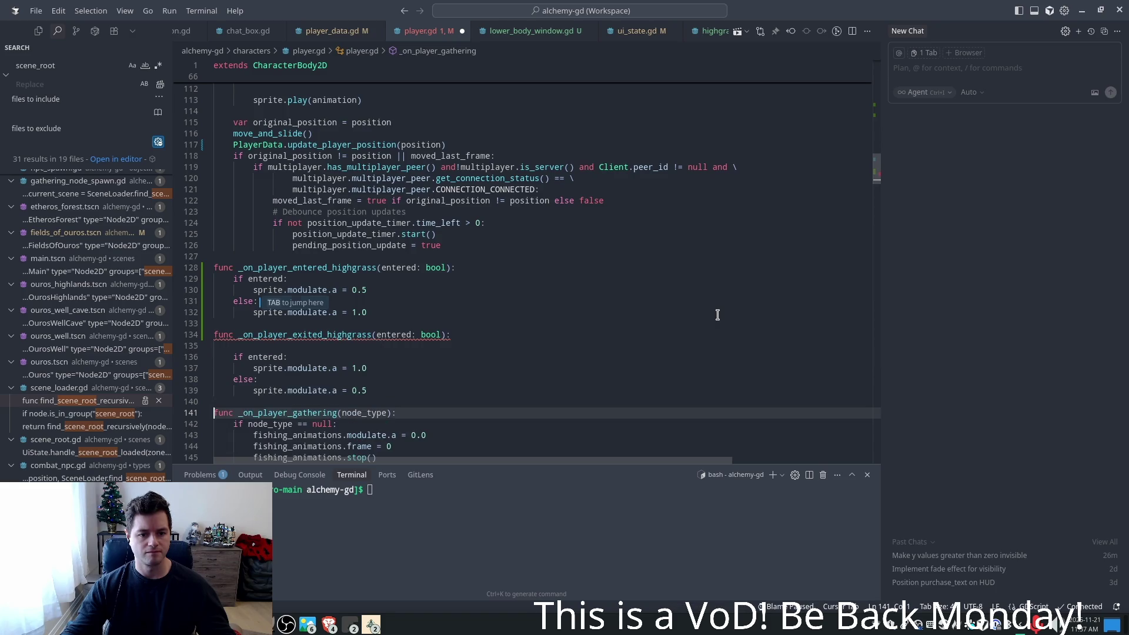
click(415, 303)
key(Up)
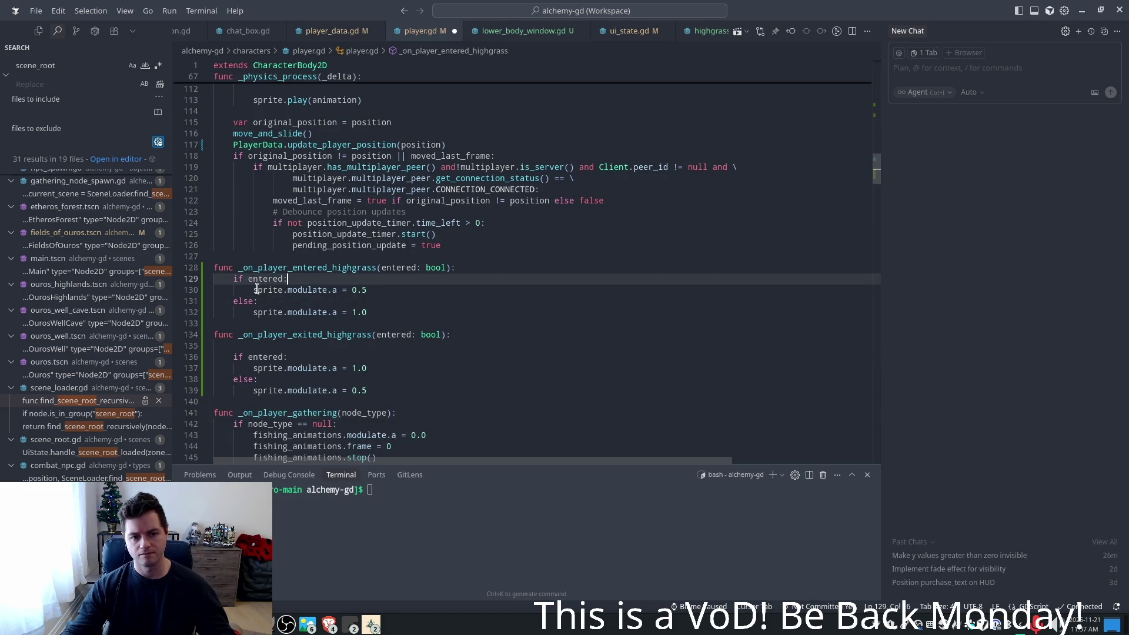
key(ctrl+d)
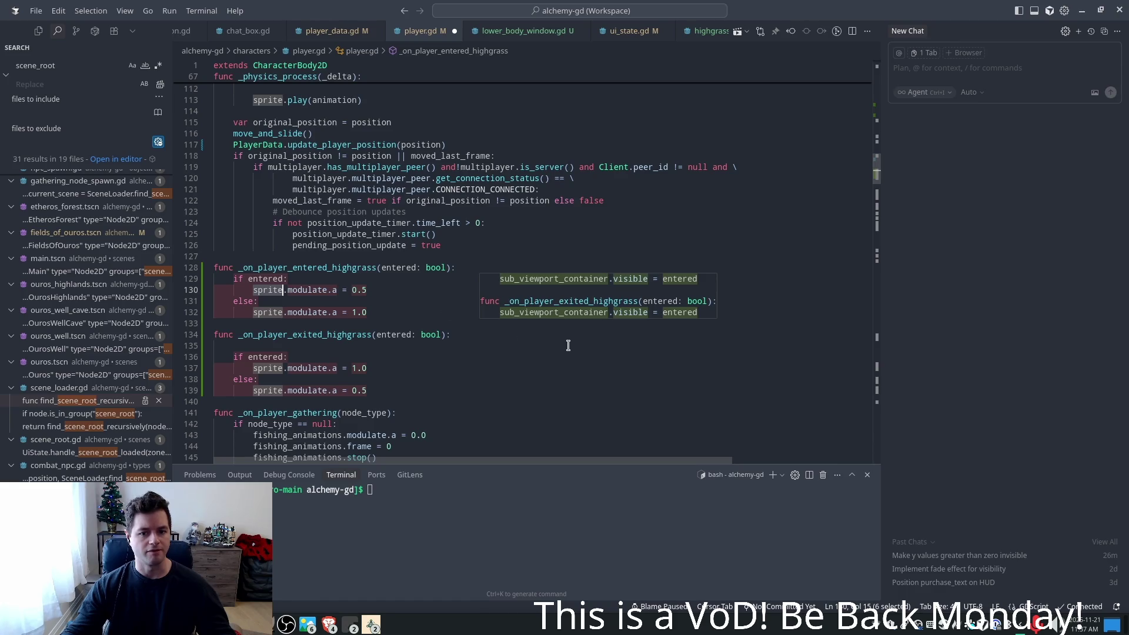
key(Tab)
click(391, 267)
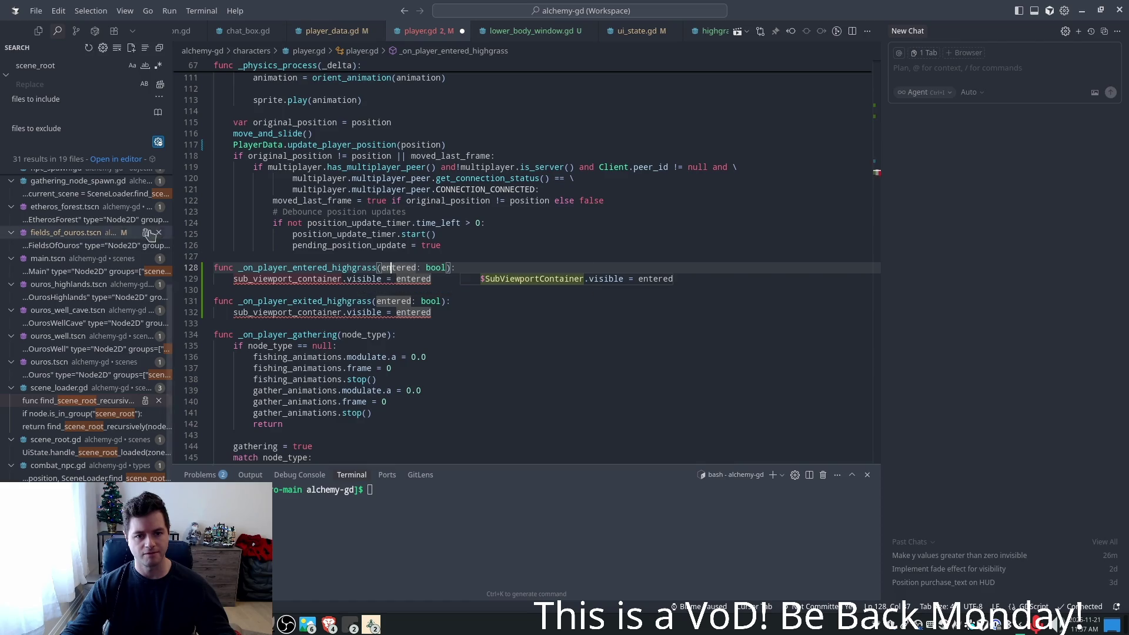
click(336, 268)
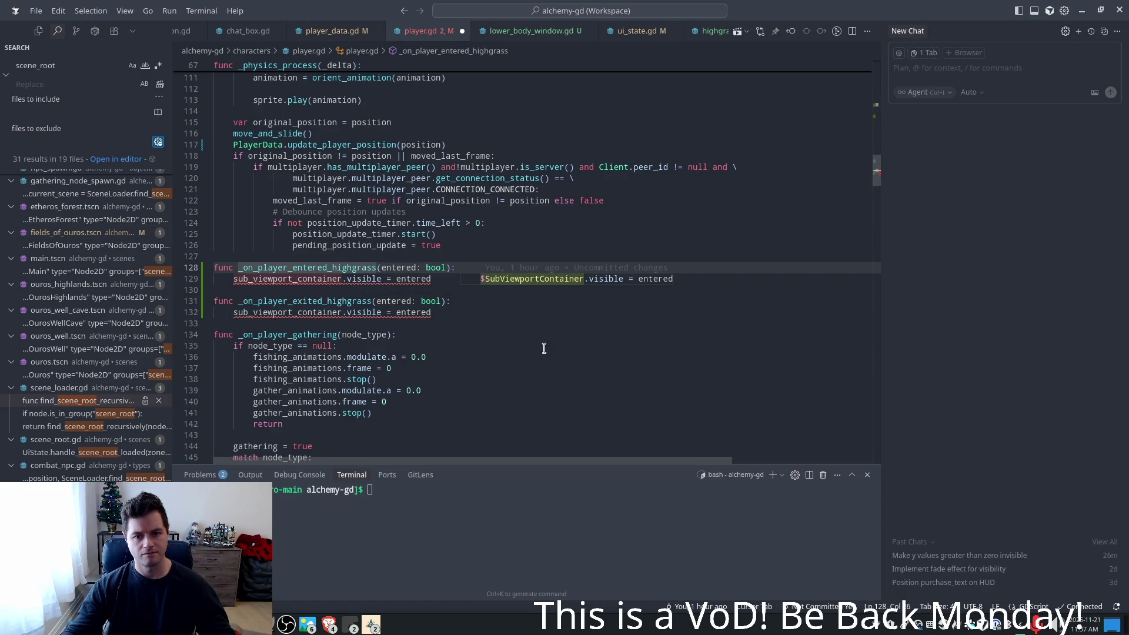
click(292, 280)
mouse_move(277, 280)
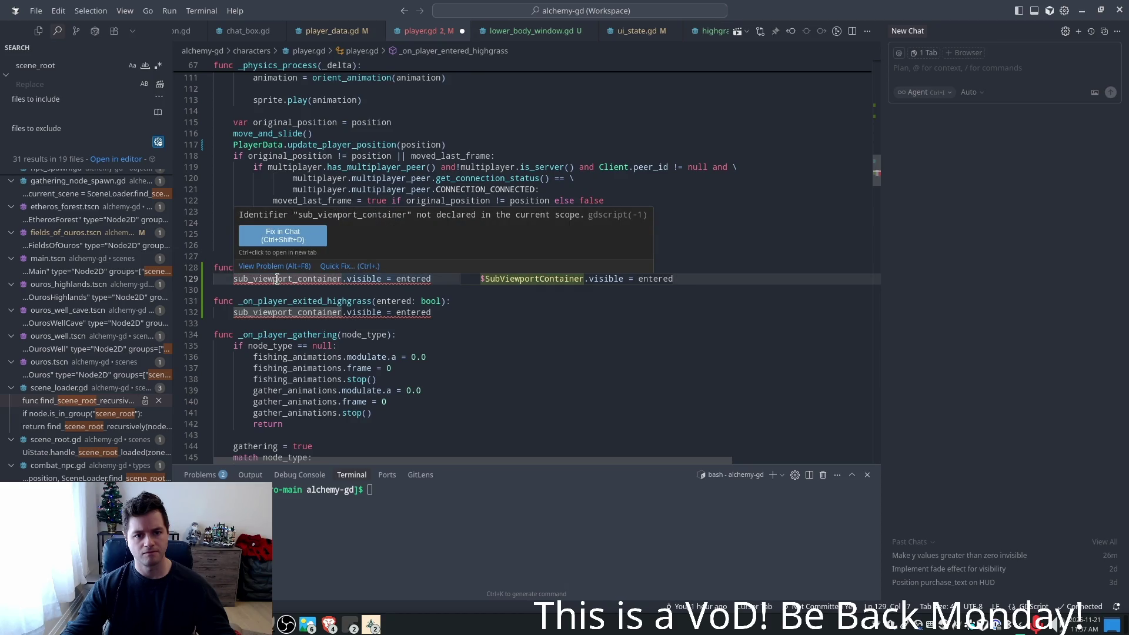
drag(872, 171, 898, 82)
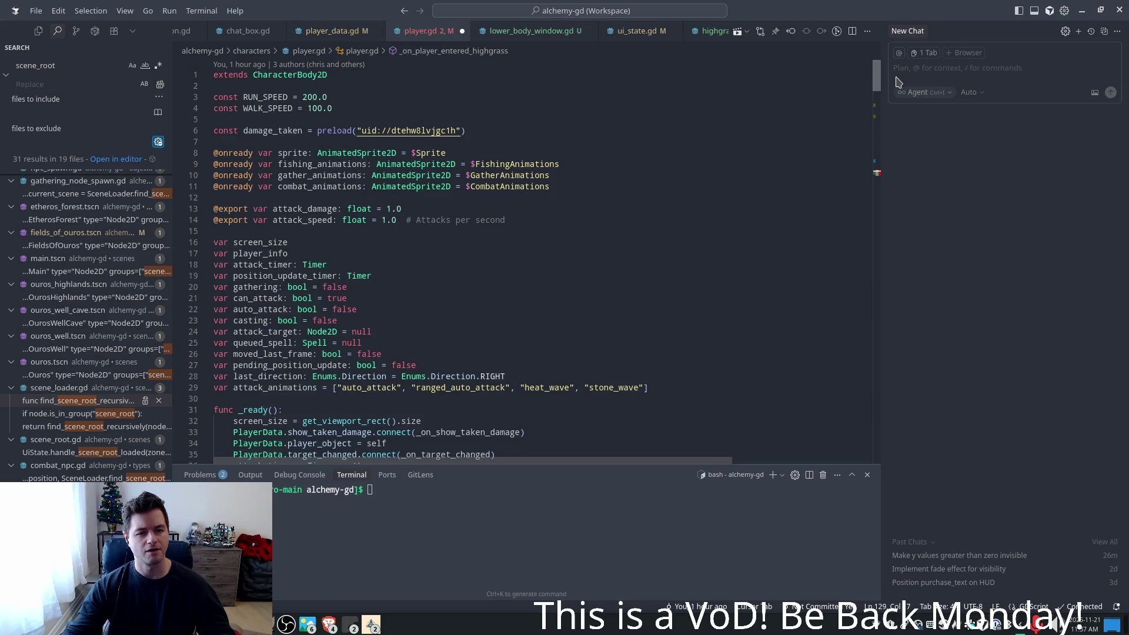
mouse_move(898, 82)
mouse_down()
mouse_move(903, 106)
mouse_move(912, 96)
mouse_up()
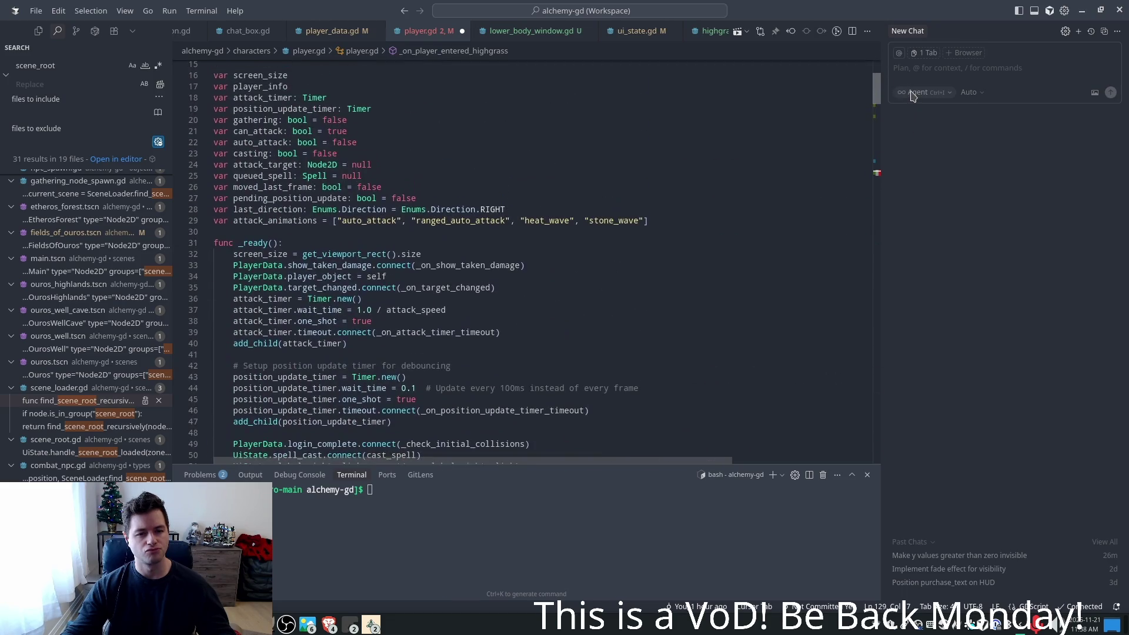
scroll(465, 275, down, 4)
scroll(465, 275, up, 8)
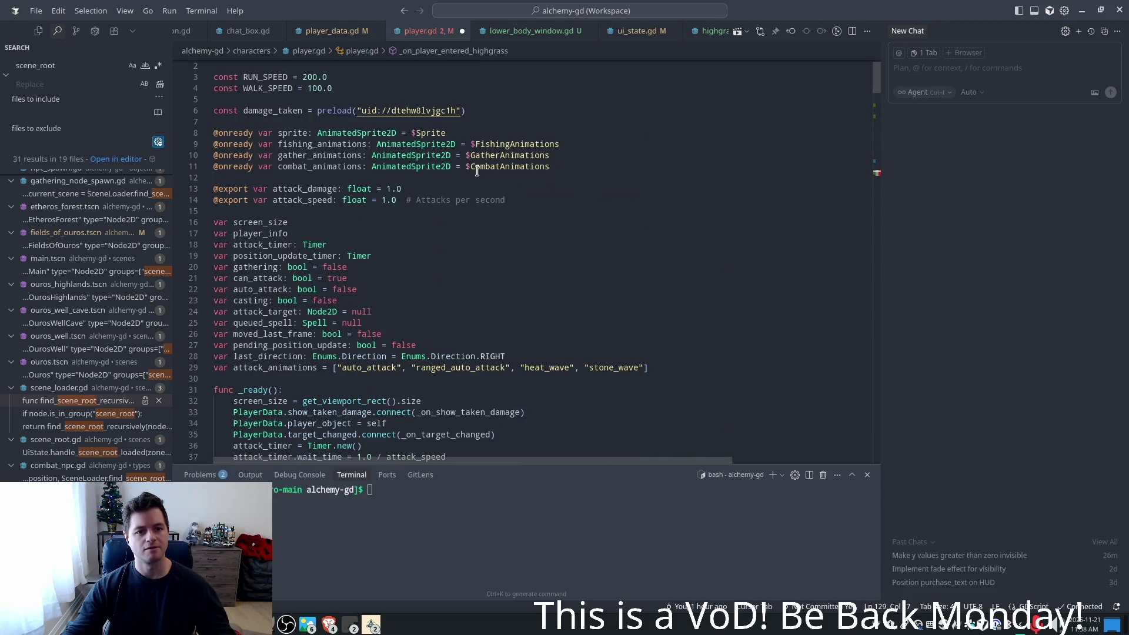
click(560, 168)
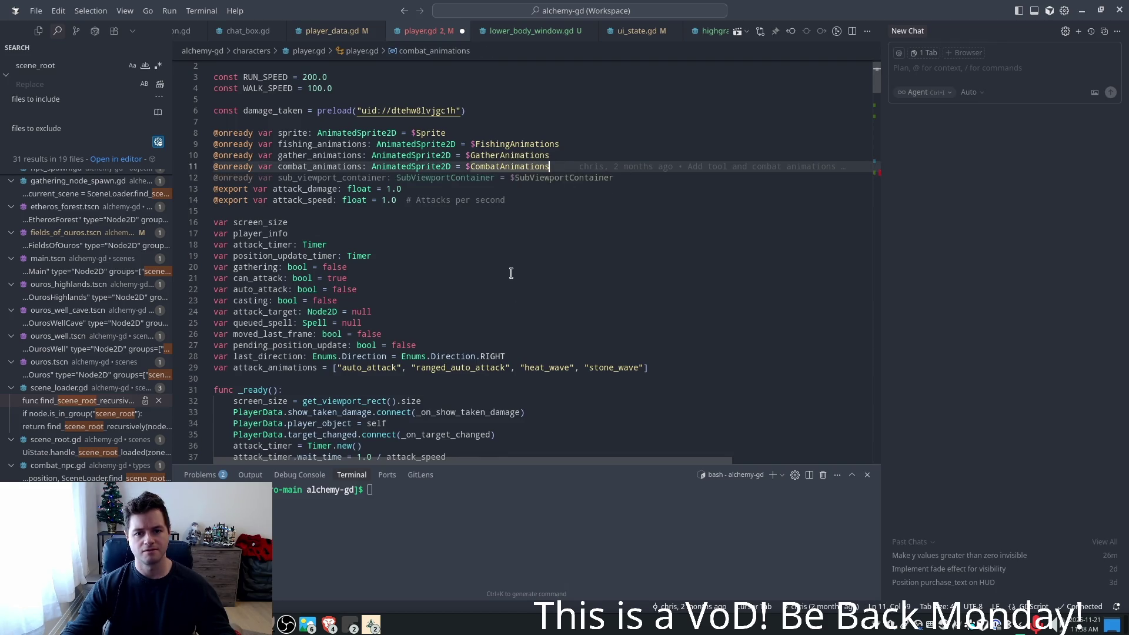
- Accept the onready sub_viewport_container declaration on line 12 and dismiss the suggested print
key(Tab)
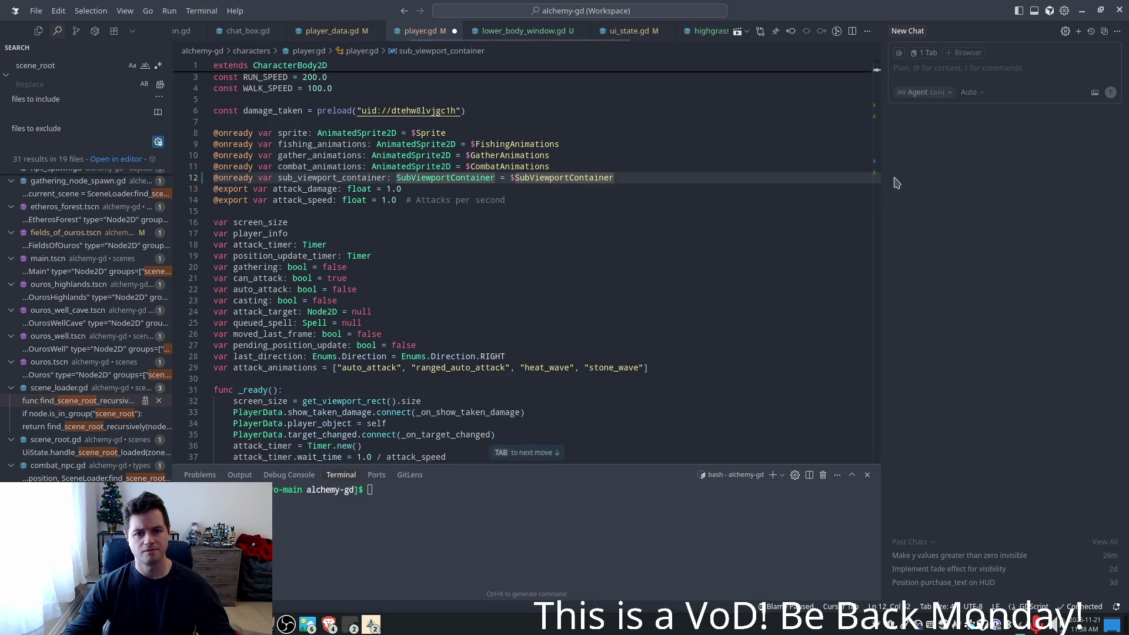
scroll(847, 131, down, 2)
drag(878, 102, 874, 227)
key(Tab)
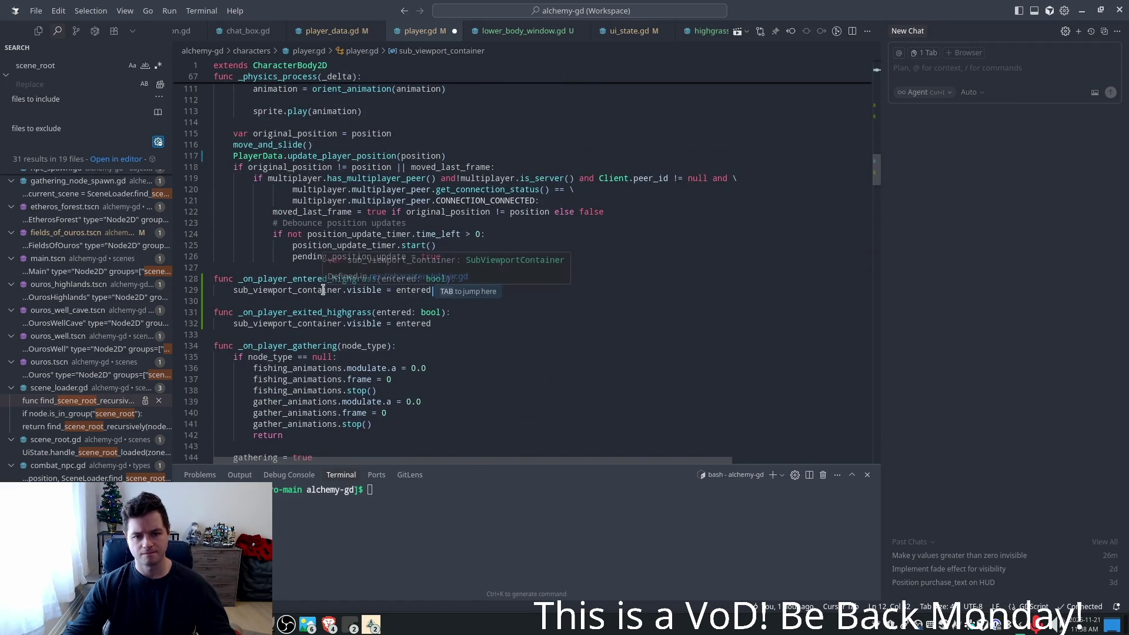
click(302, 303)
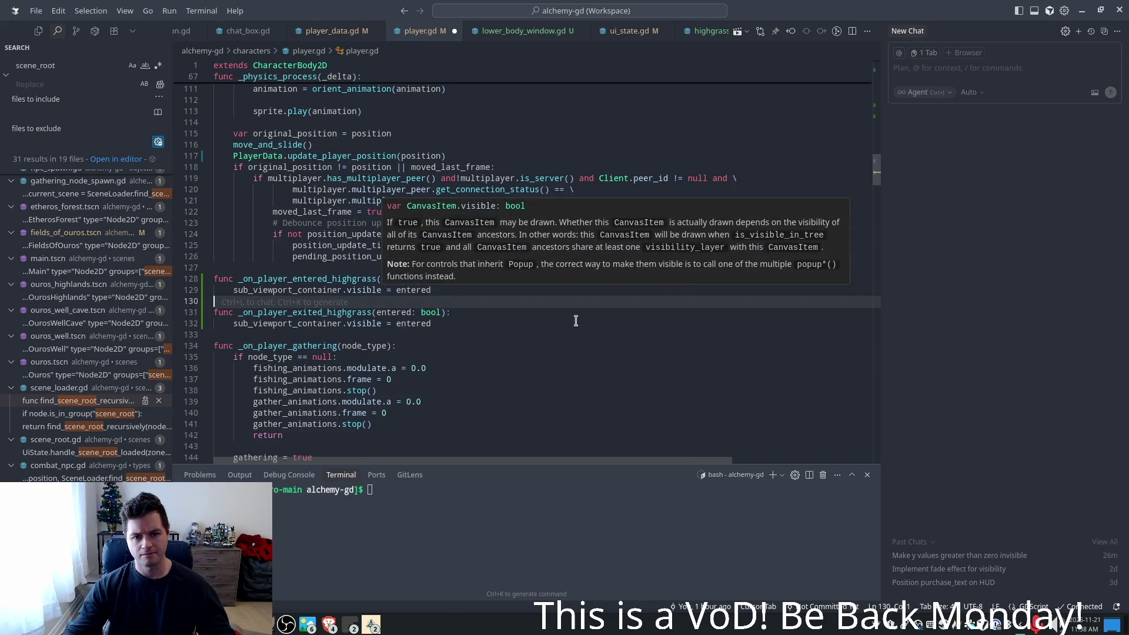
click(448, 279)
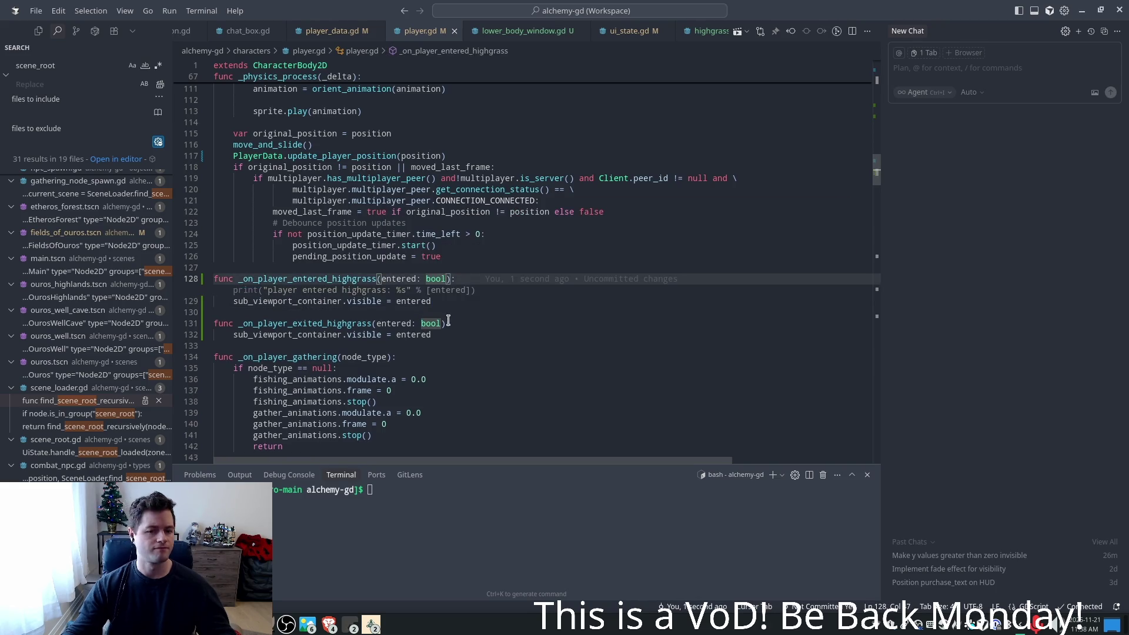
click(411, 259)
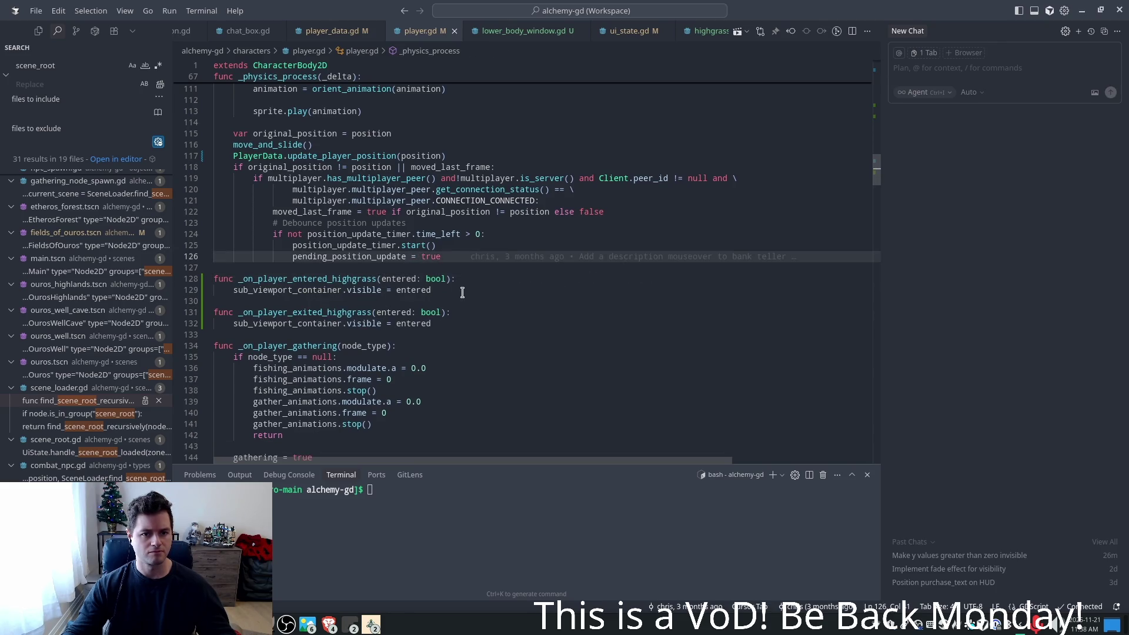
- Delete the _on_player_exited_highgrass function and save player.gd
scroll(463, 292, up, 10)
scroll(473, 297, up, 6)
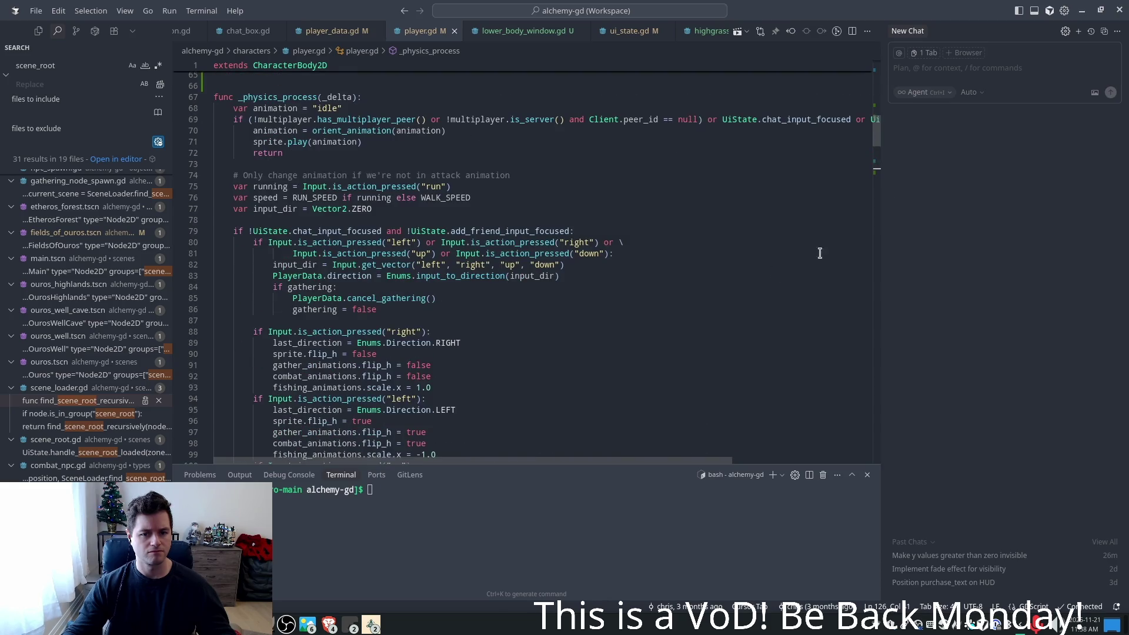
drag(877, 131, 865, 171)
click(446, 330)
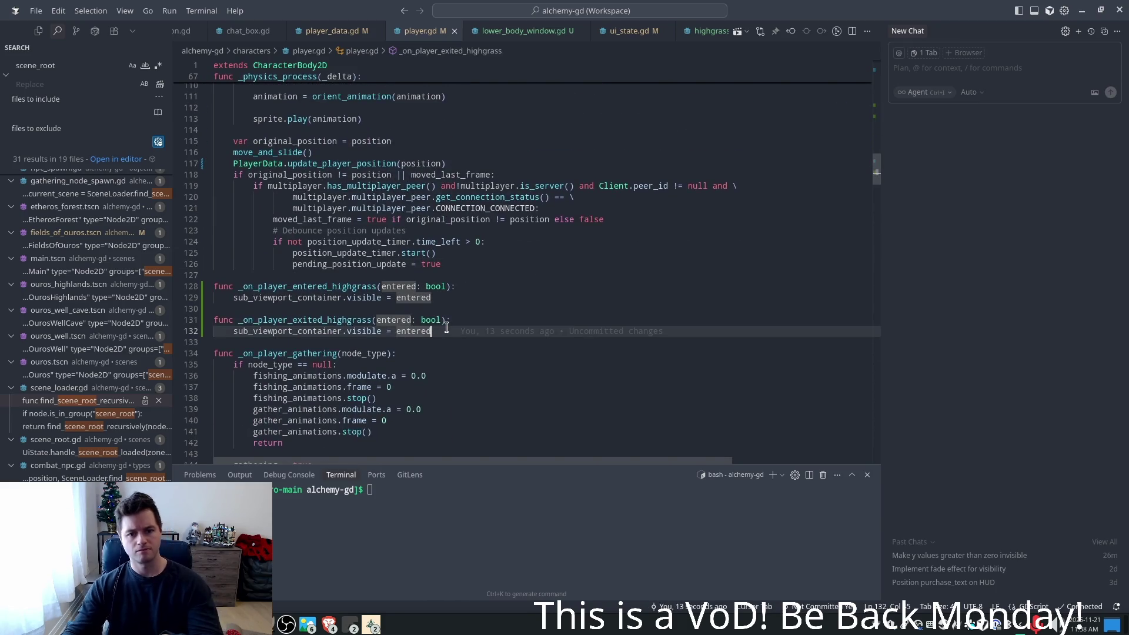
drag(446, 329, 436, 299)
key(BackSpace)
key(ctrl+s)
- Remove the player_exited_highgrass connect line, save, and switch to ui_state.gd
drag(876, 173, 887, 125)
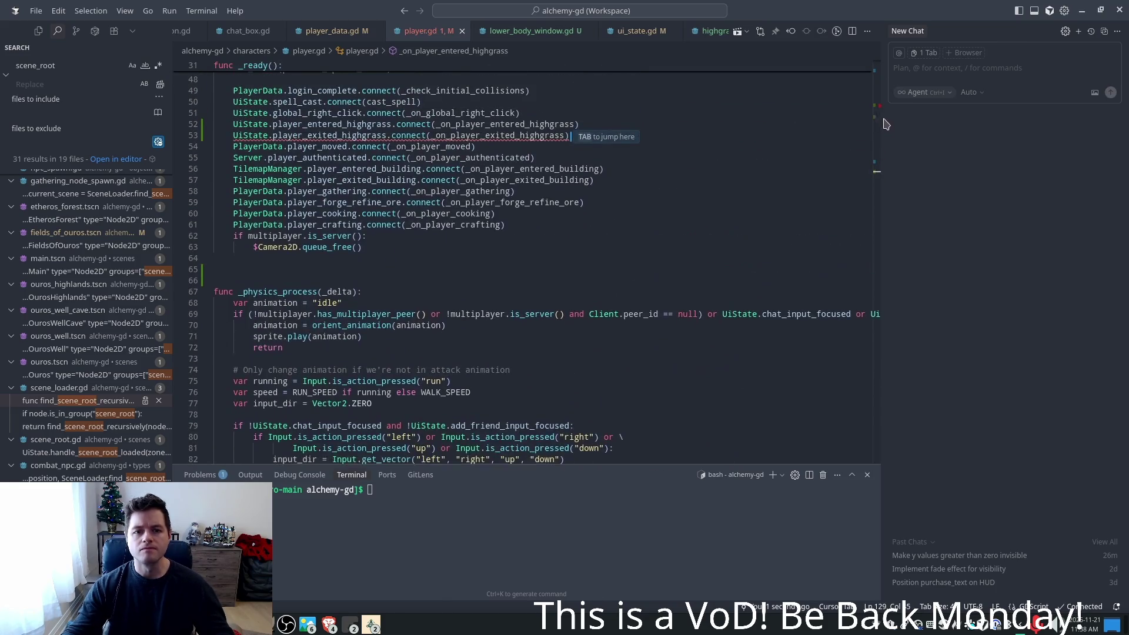
key(shift+Home)
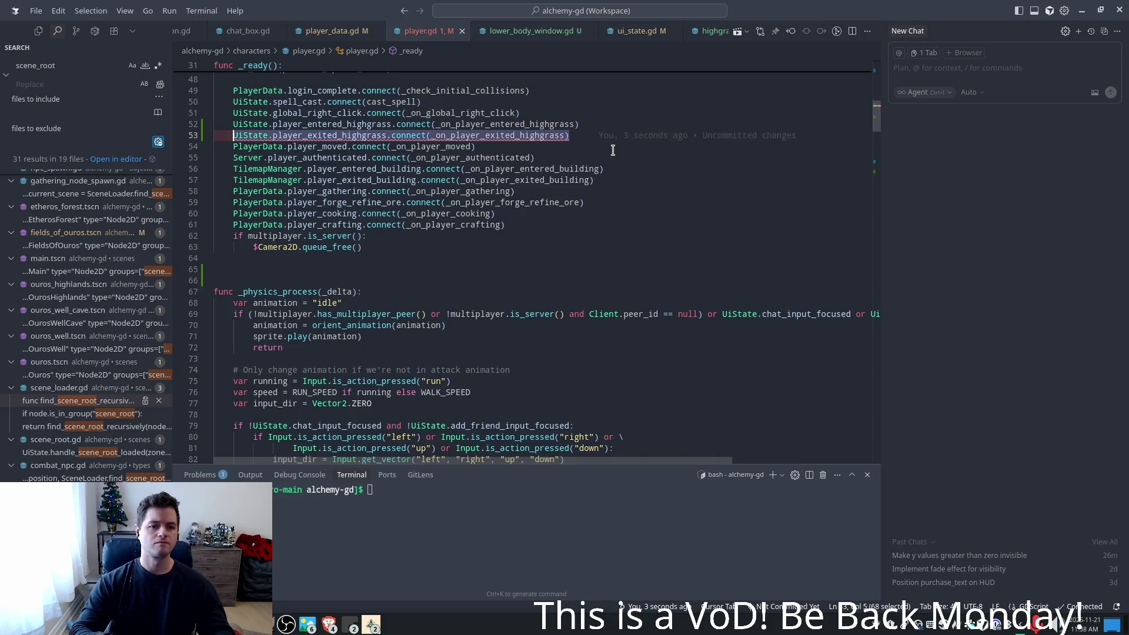
key(BackSpace)
key(BackSpace)
key(BackSpace)
key(ctrl+s)
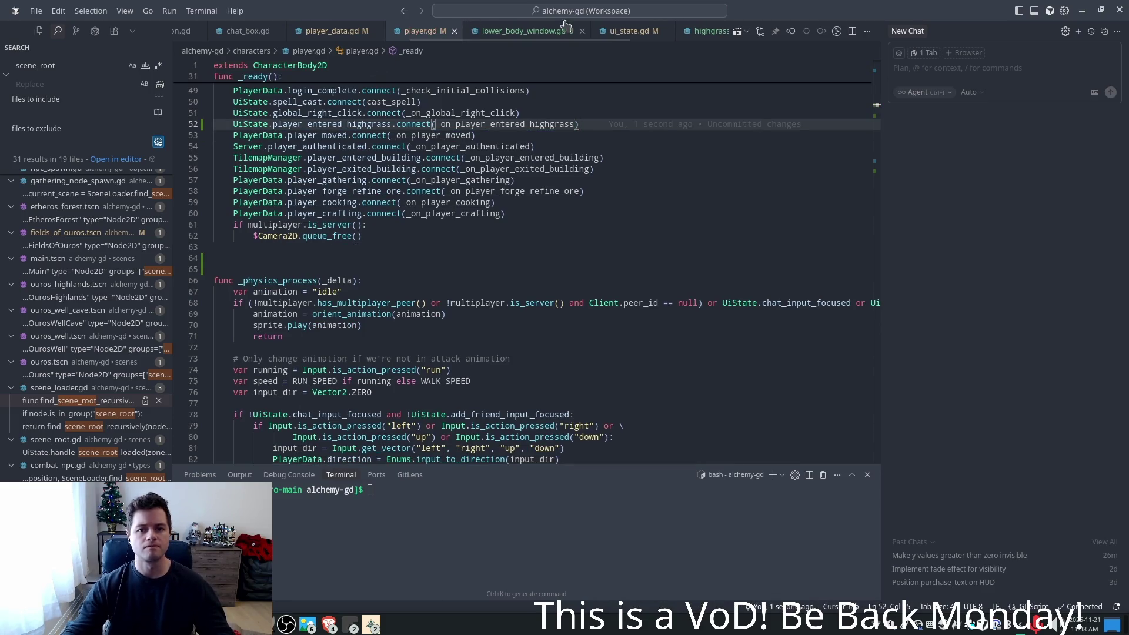
key(ctrl+Tab)
double_click(291, 234)
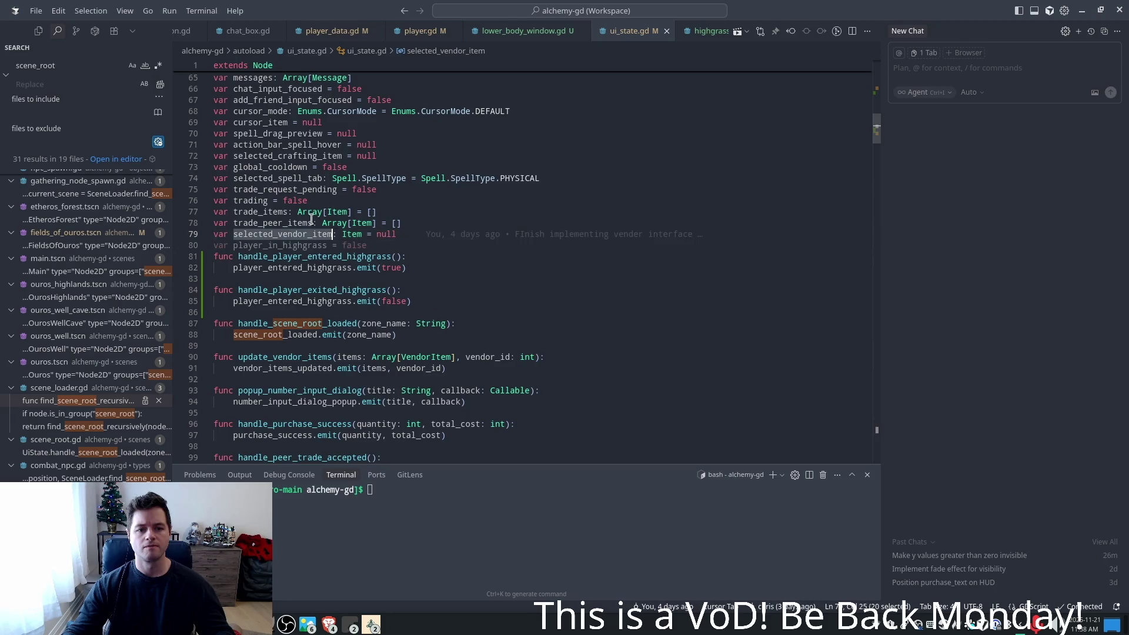
- Check the player_entered_highgrass signal on line 39 of ui_state.gd, then go to Godot
scroll(736, 179, up, 10)
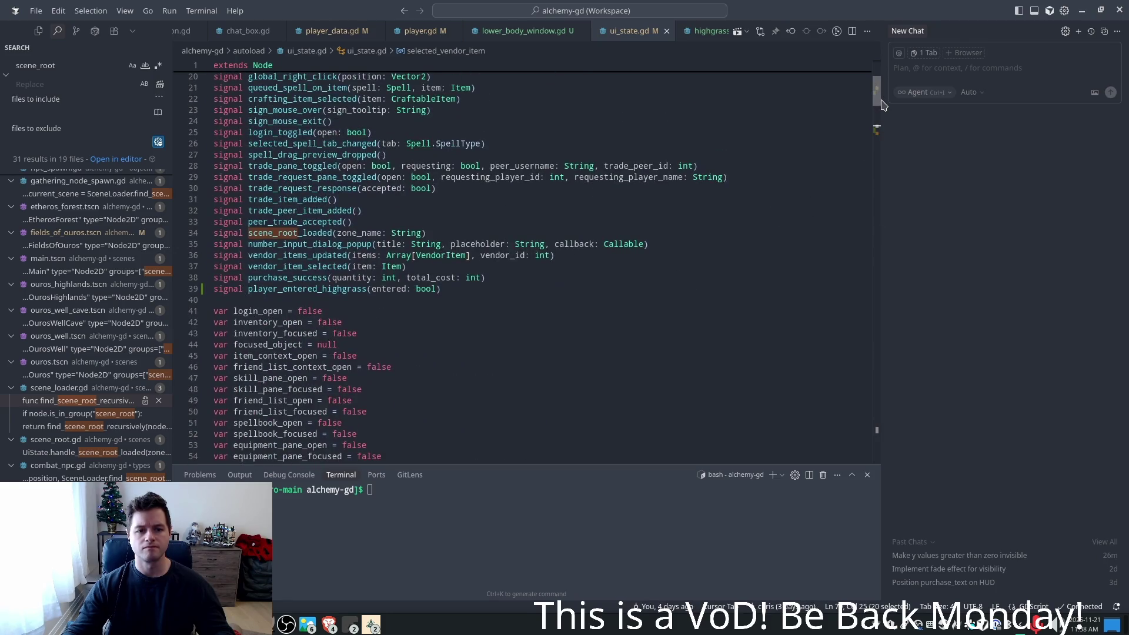
double_click(323, 289)
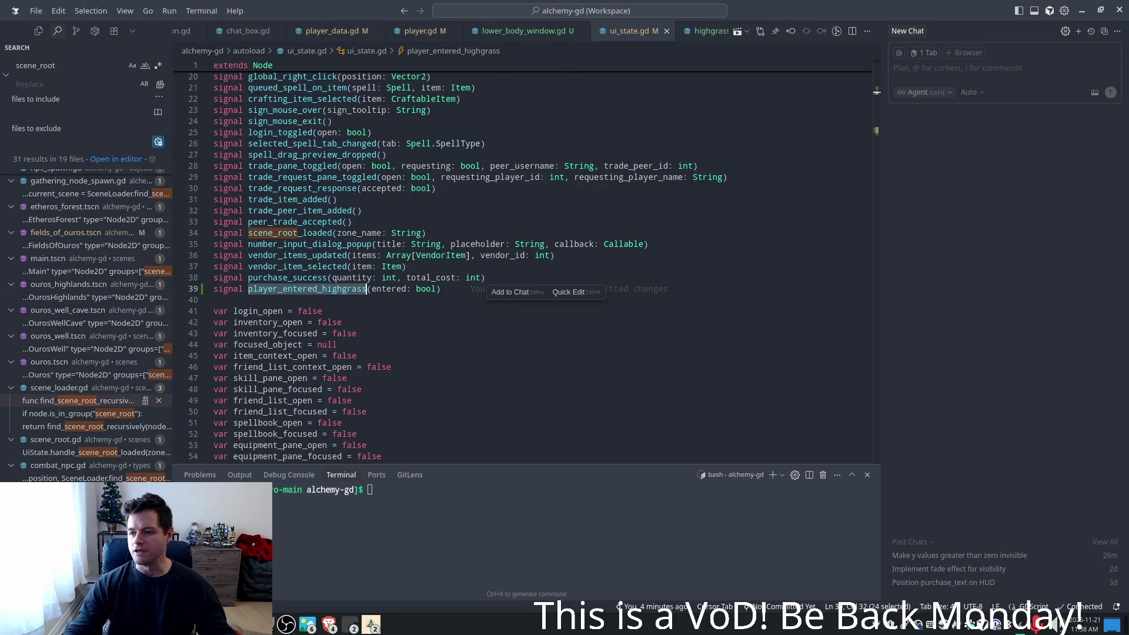
key(alt+Tab)
click(529, 156)
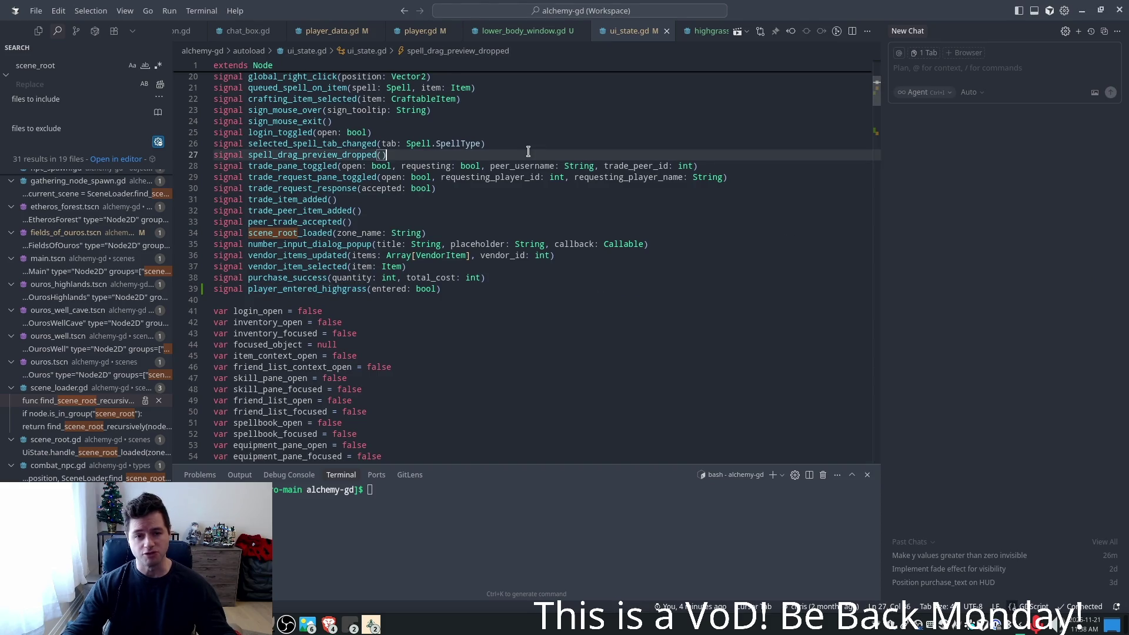
key(alt+Tab)
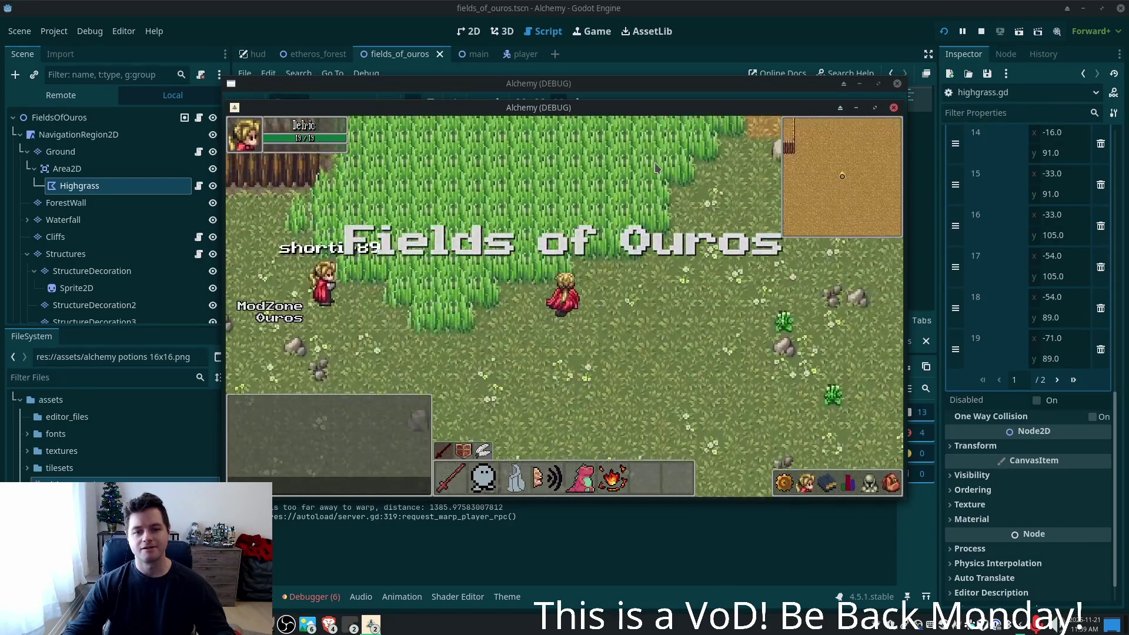
- Walk the player north into the tall grass and back south, then stop the game
key(w)
key(w)
key(s)
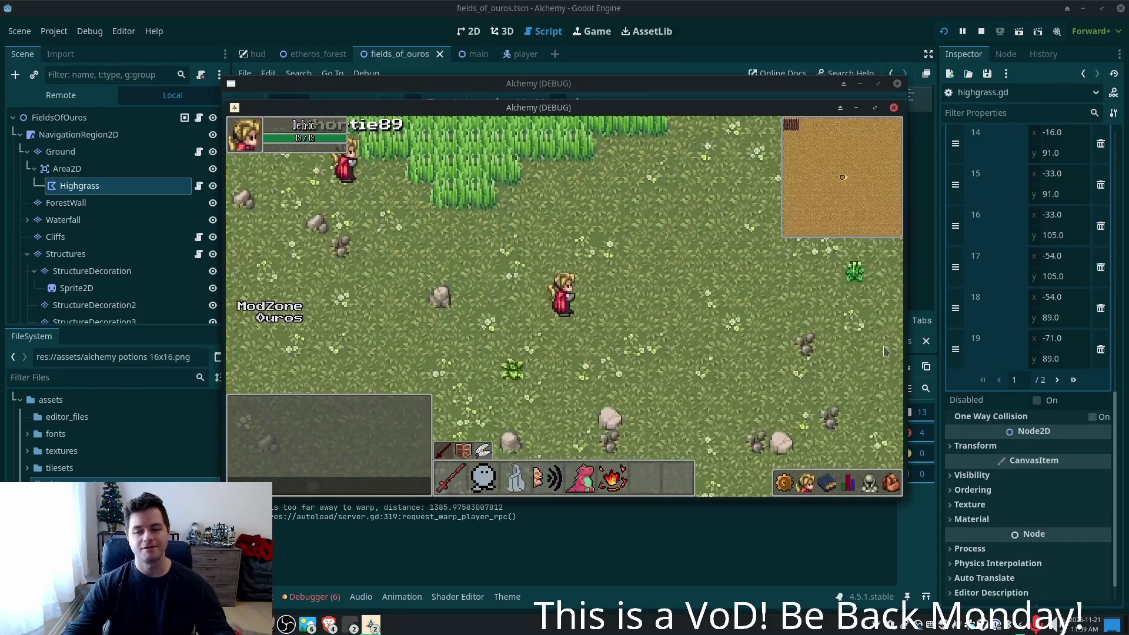
key(F8)
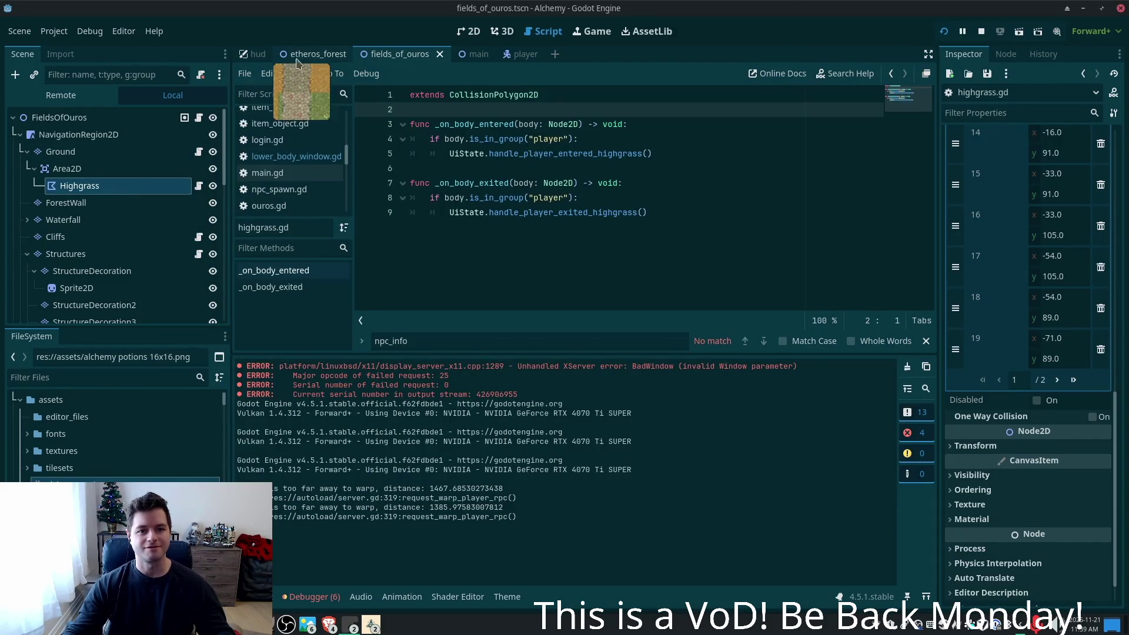
click(523, 54)
- Select the player's SubViewportContainer node and review debugger errors across Sessions 1–3
click(43, 118)
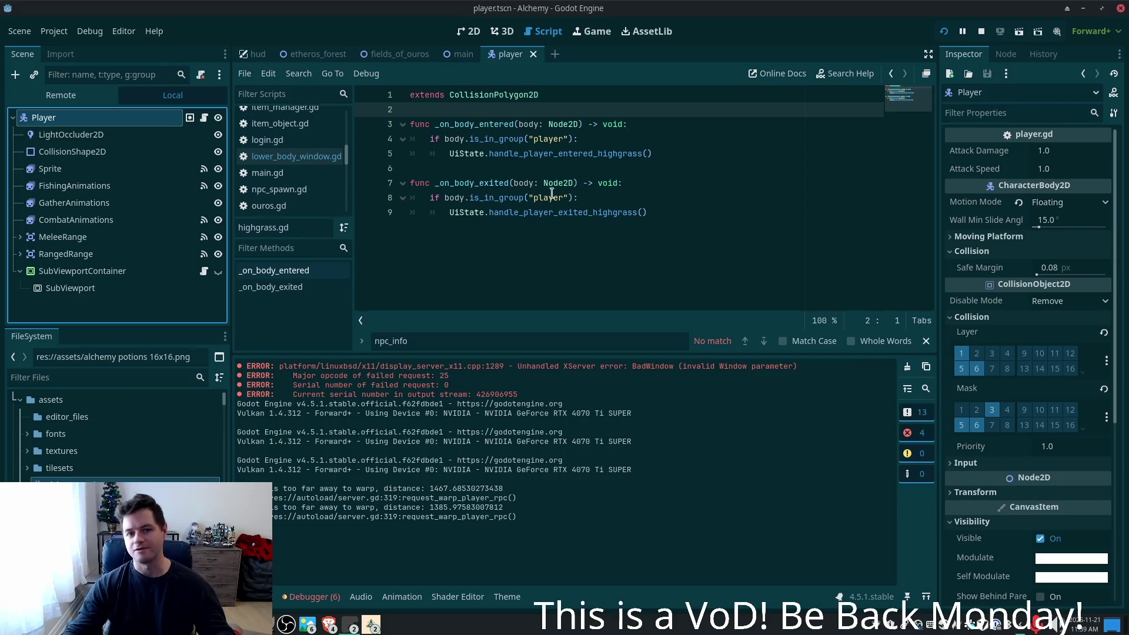
click(115, 274)
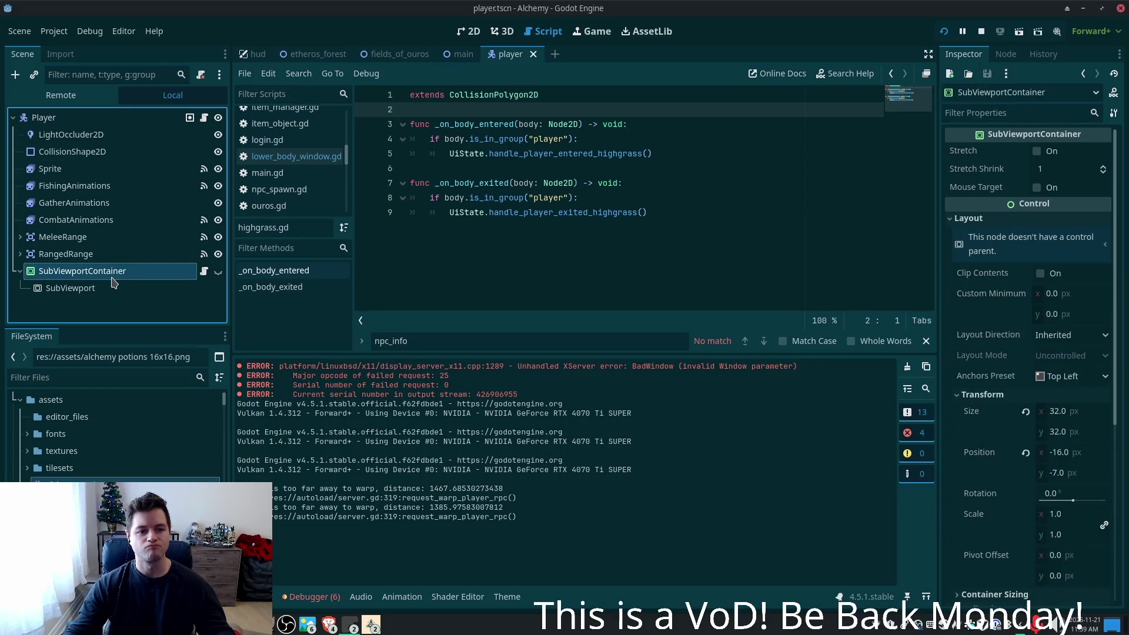
click(312, 597)
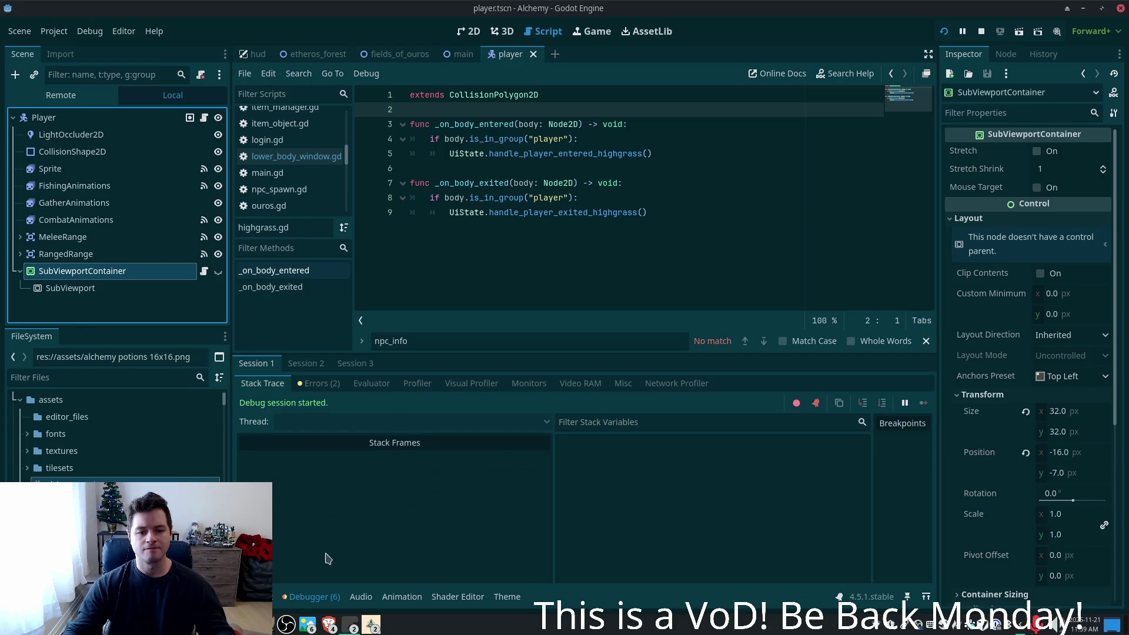
click(320, 385)
click(307, 363)
click(356, 363)
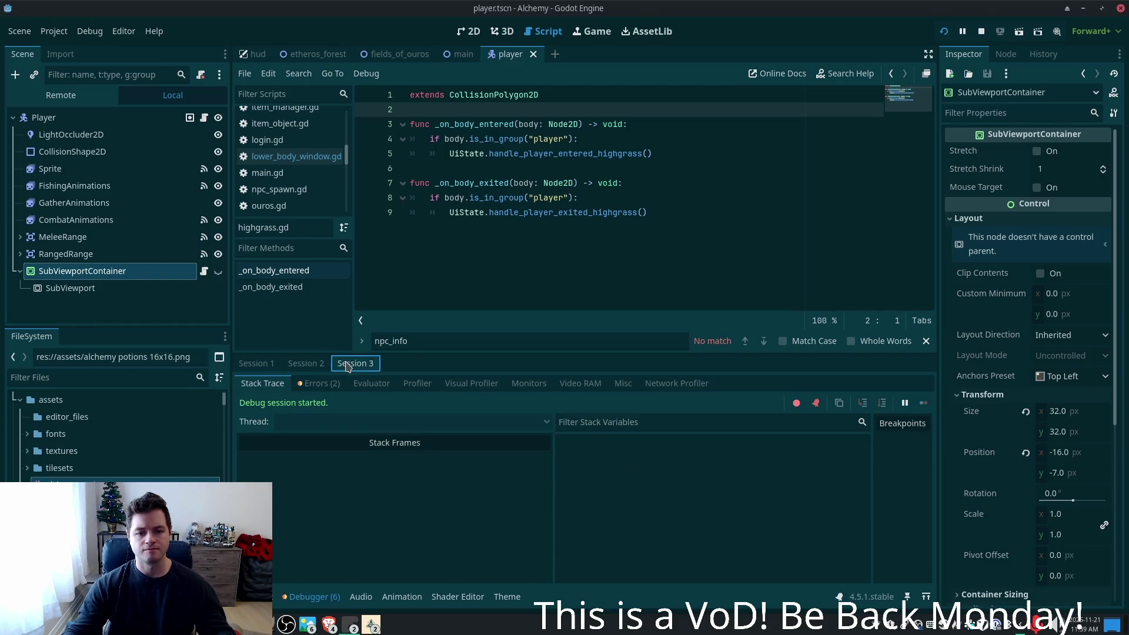
click(319, 384)
click(257, 364)
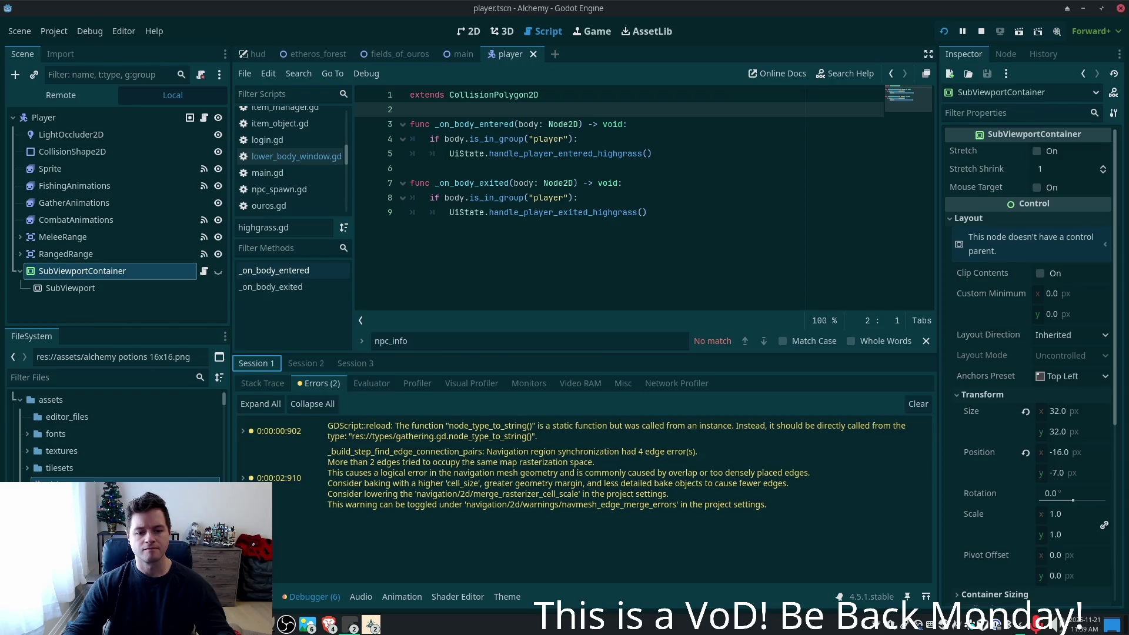
click(253, 597)
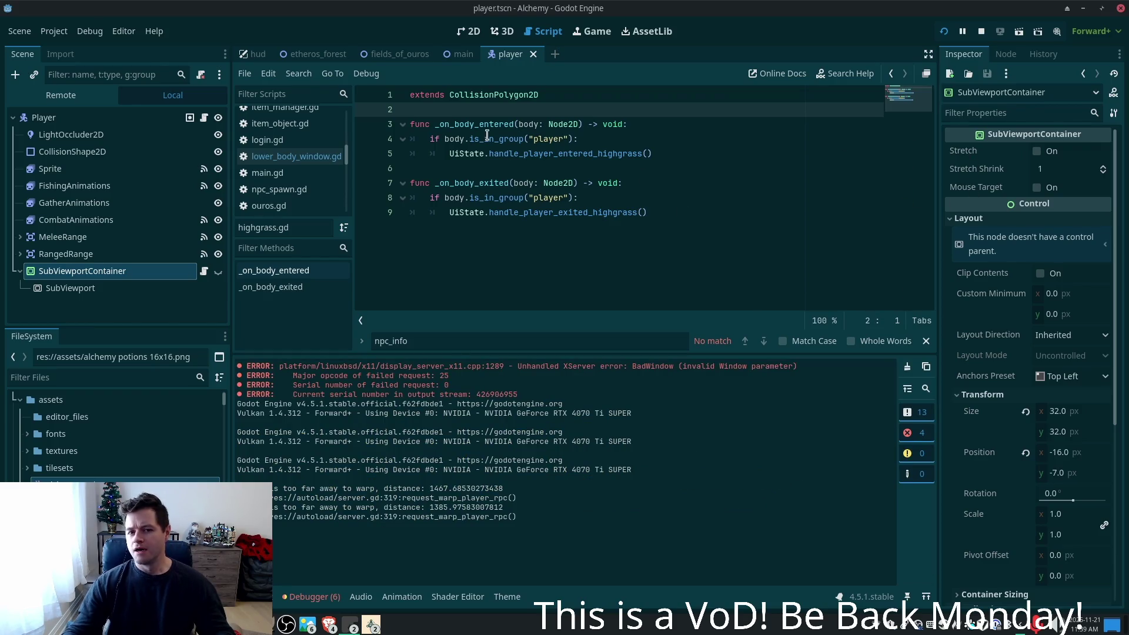
- Show lower_body_window.gd from the handle_player_entered_highgrass call
click(579, 154)
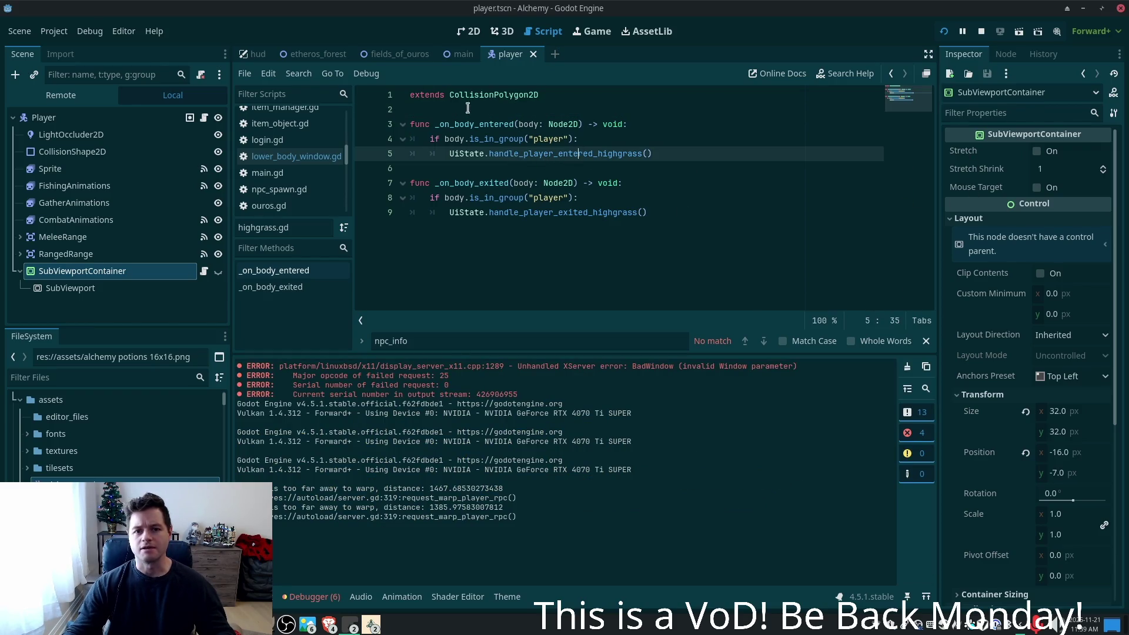
click(291, 159)
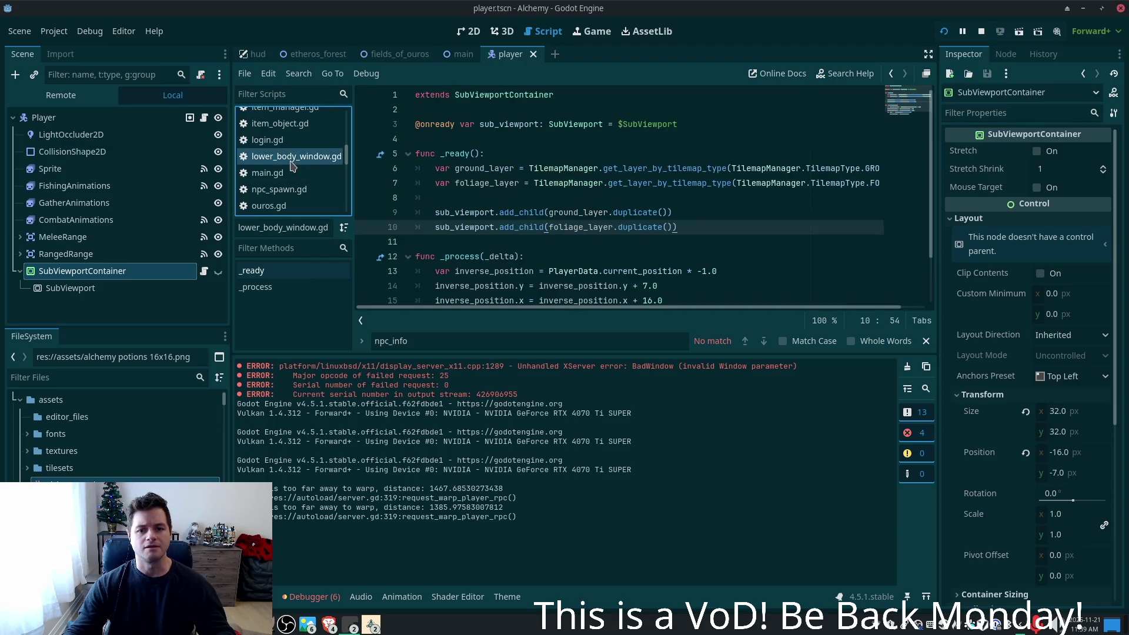
click(45, 274)
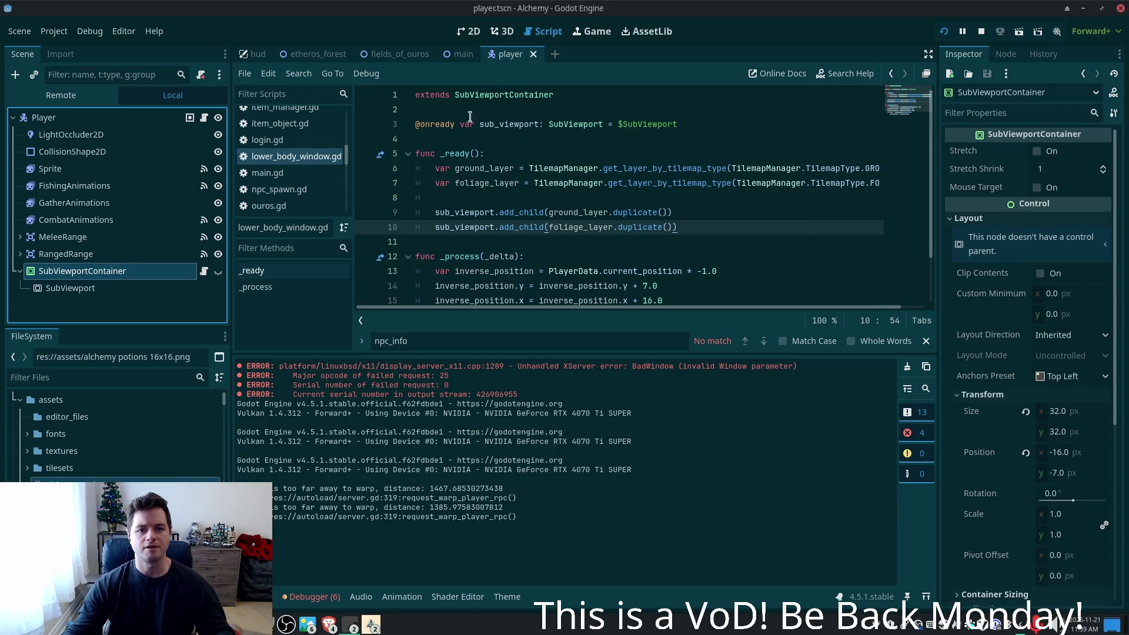
- Insert a blank line after player.gd's sub_viewport_container reference and save
click(204, 118)
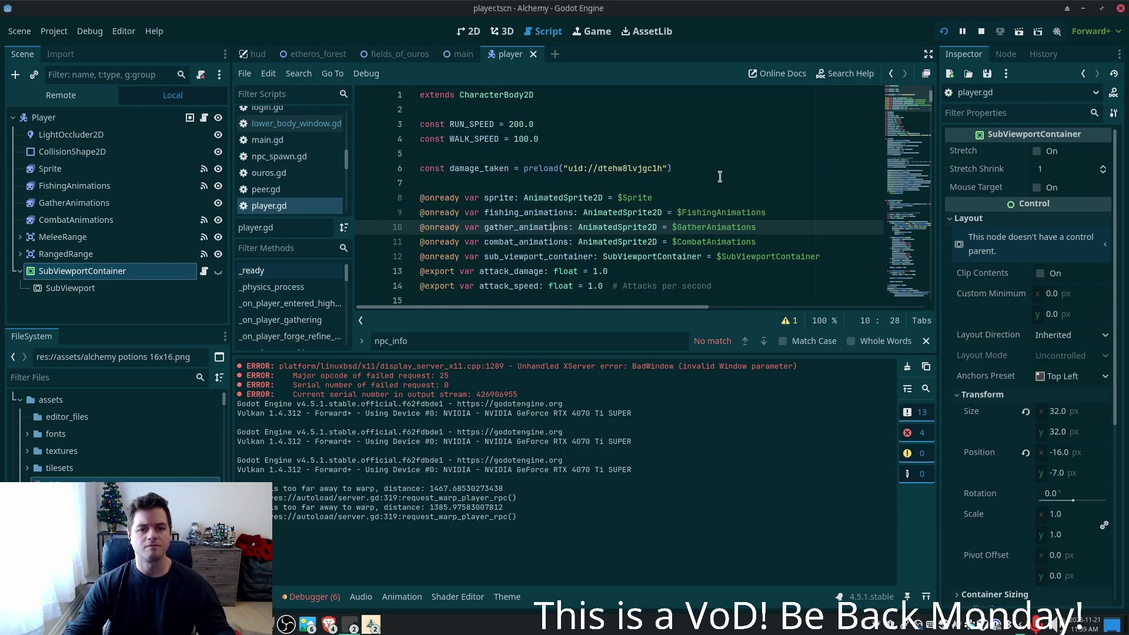
click(514, 256)
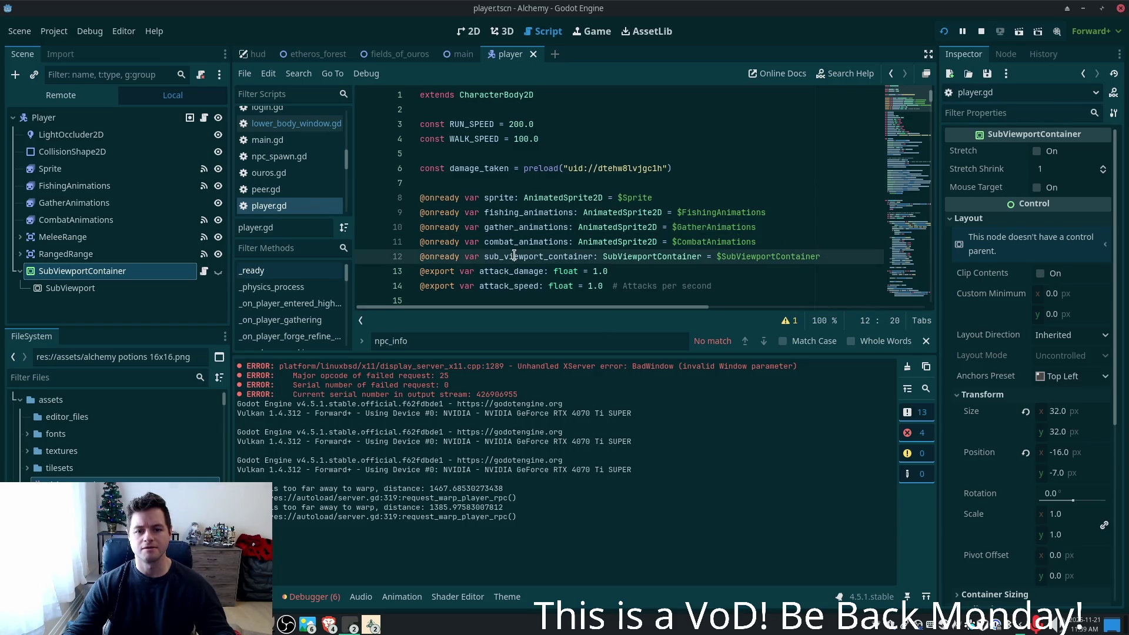
double_click(630, 256)
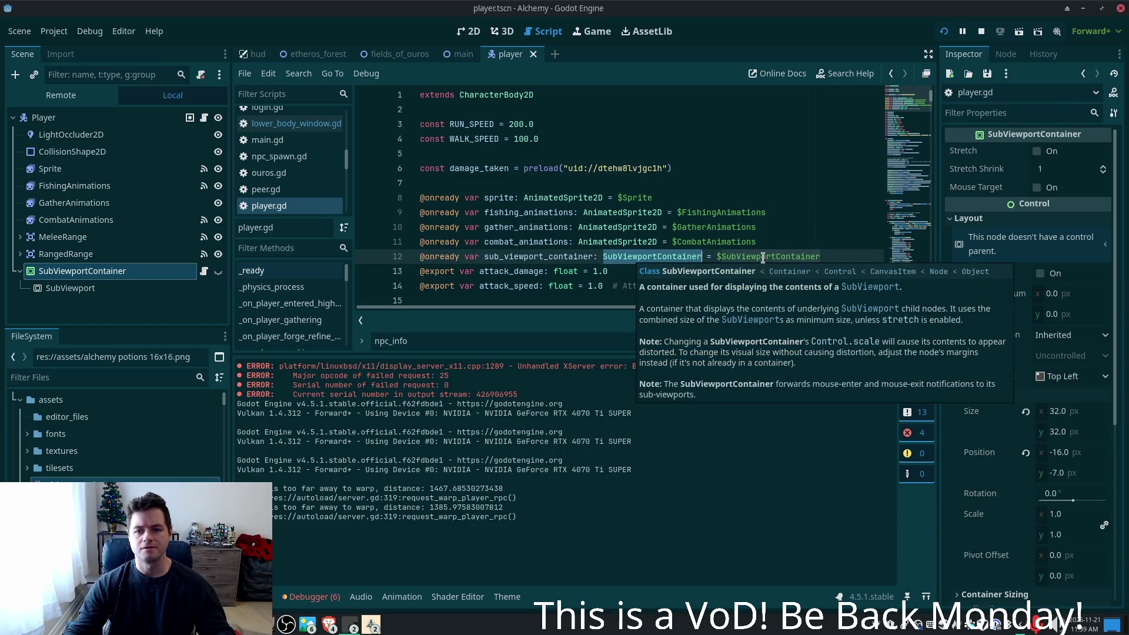
key(Up)
click(832, 259)
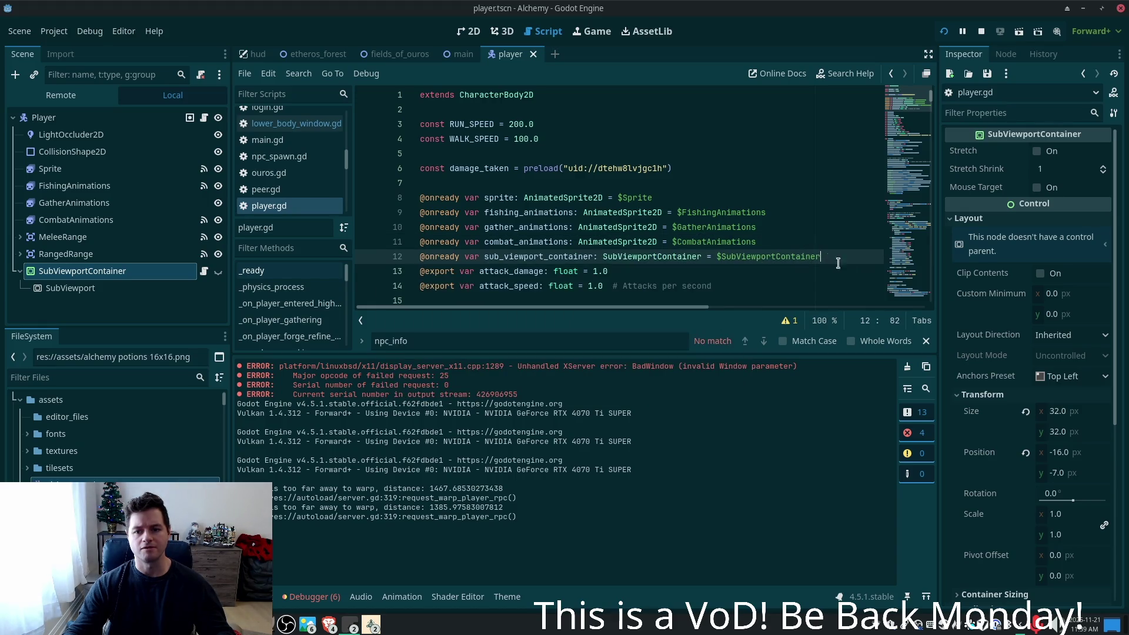
key(Return)
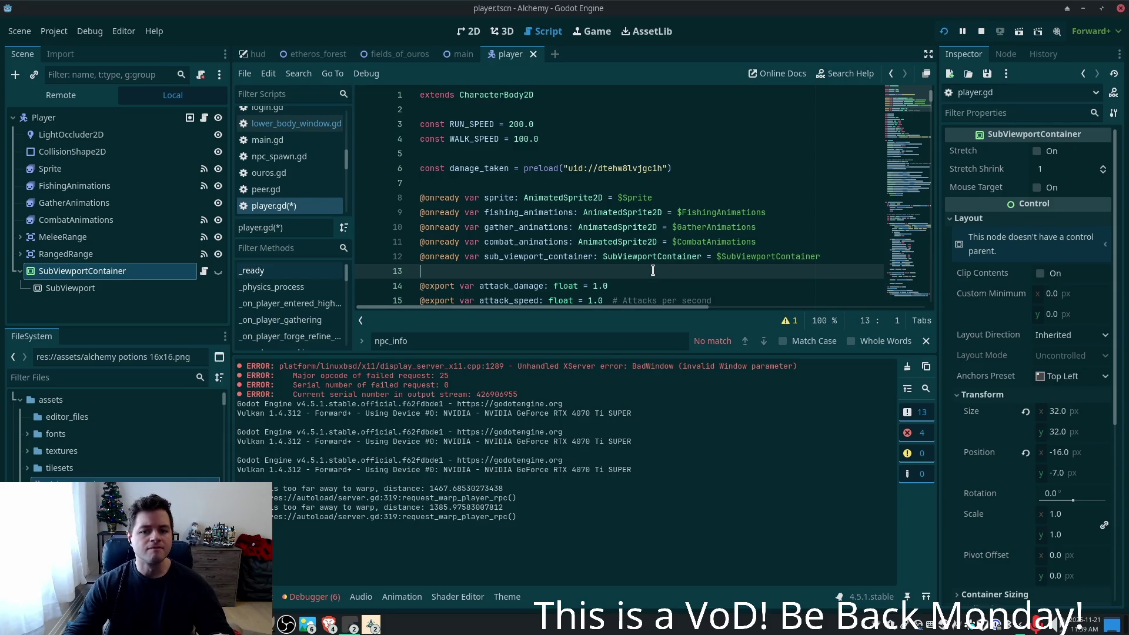
key(ctrl+s)
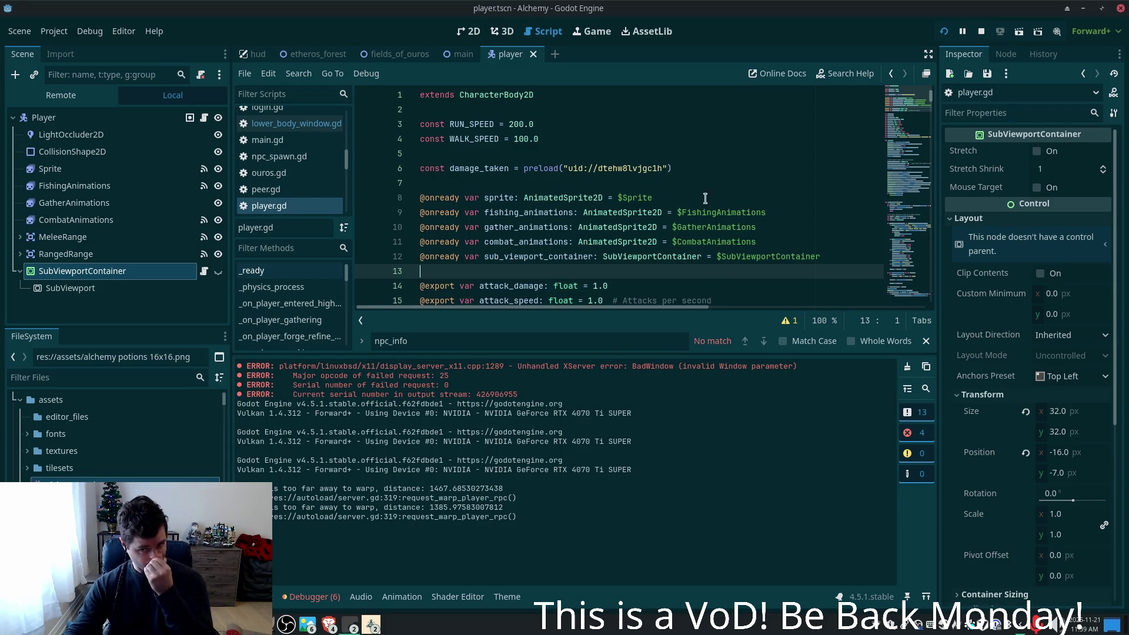
- Inspect the player_entered_highgrass connection in _ready, then switch to Cursor
scroll(899, 129, down, 10)
scroll(899, 127, up, 5)
scroll(553, 228, down, 3)
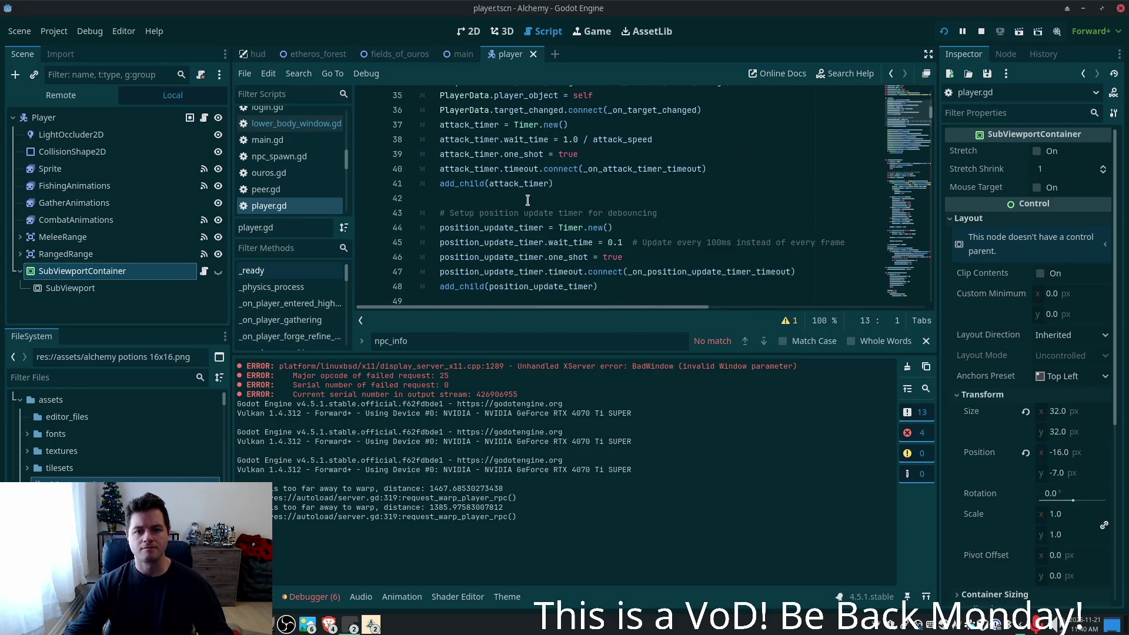
scroll(527, 200, down, 5)
click(486, 257)
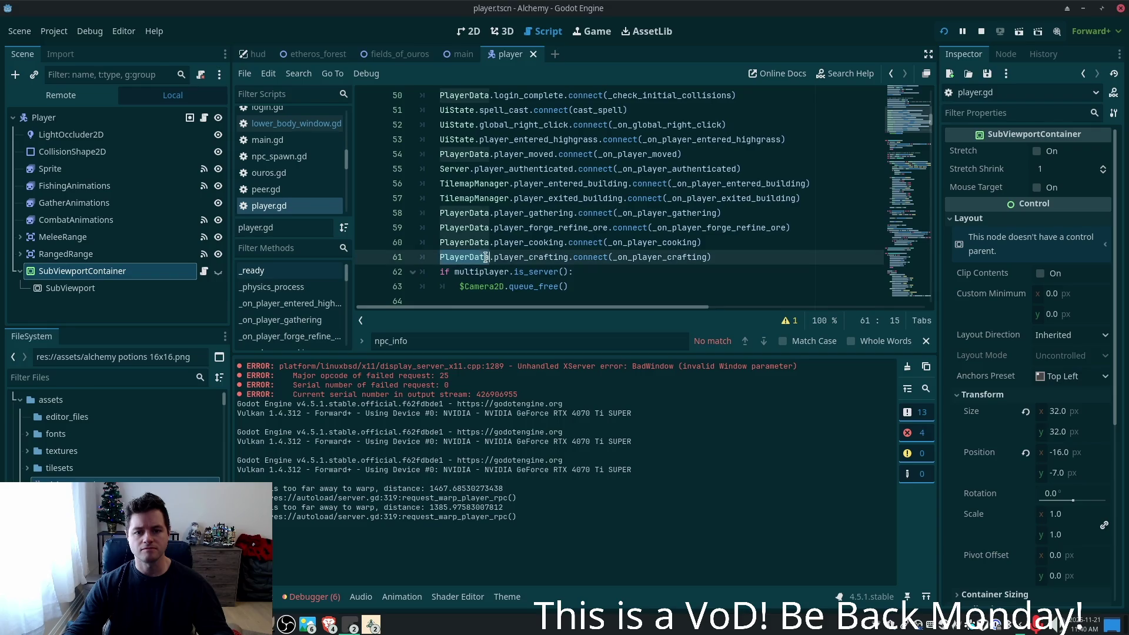
click(473, 139)
double_click(519, 140)
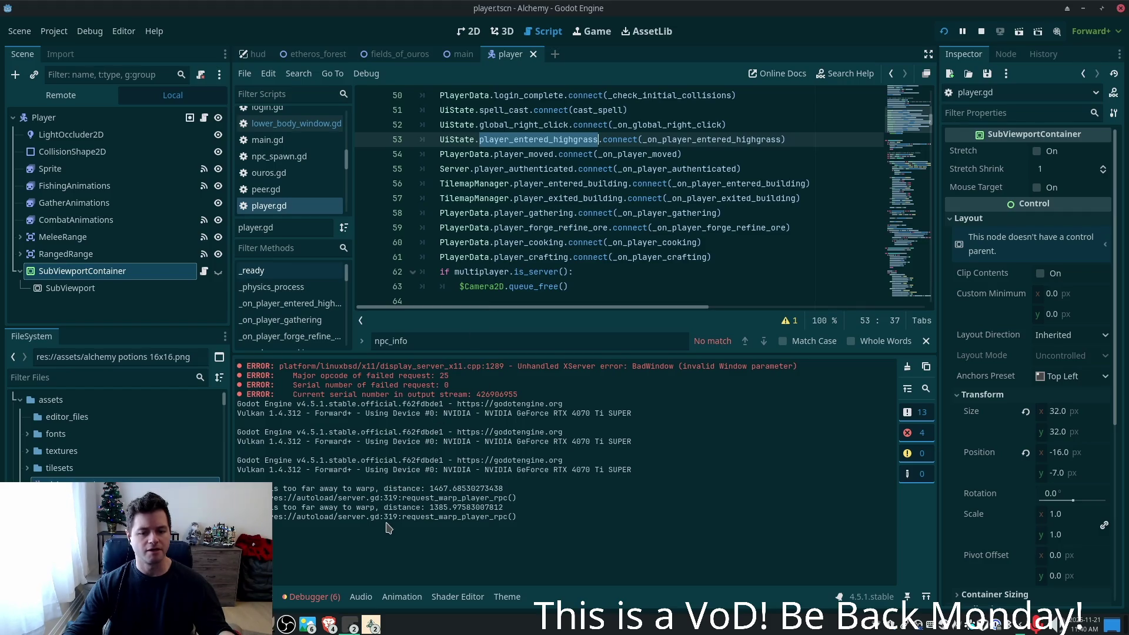
key(alt+Tab)
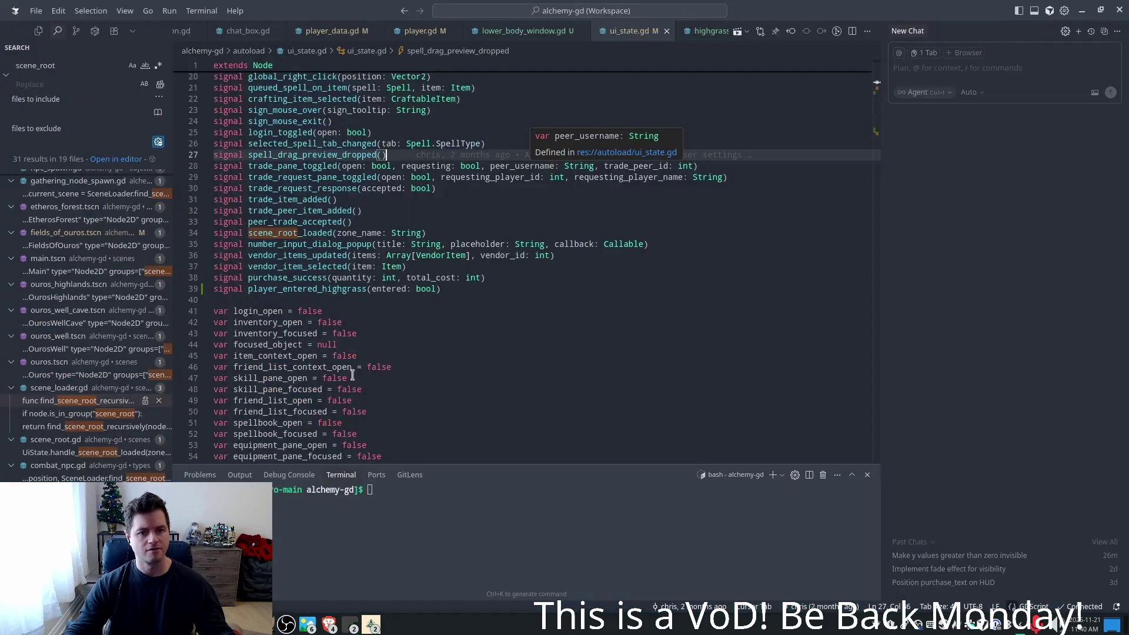
- Review the signal and its handle_player_entered/exited_highgrass emitters in ui_state.gd, then go to player.gd
double_click(307, 289)
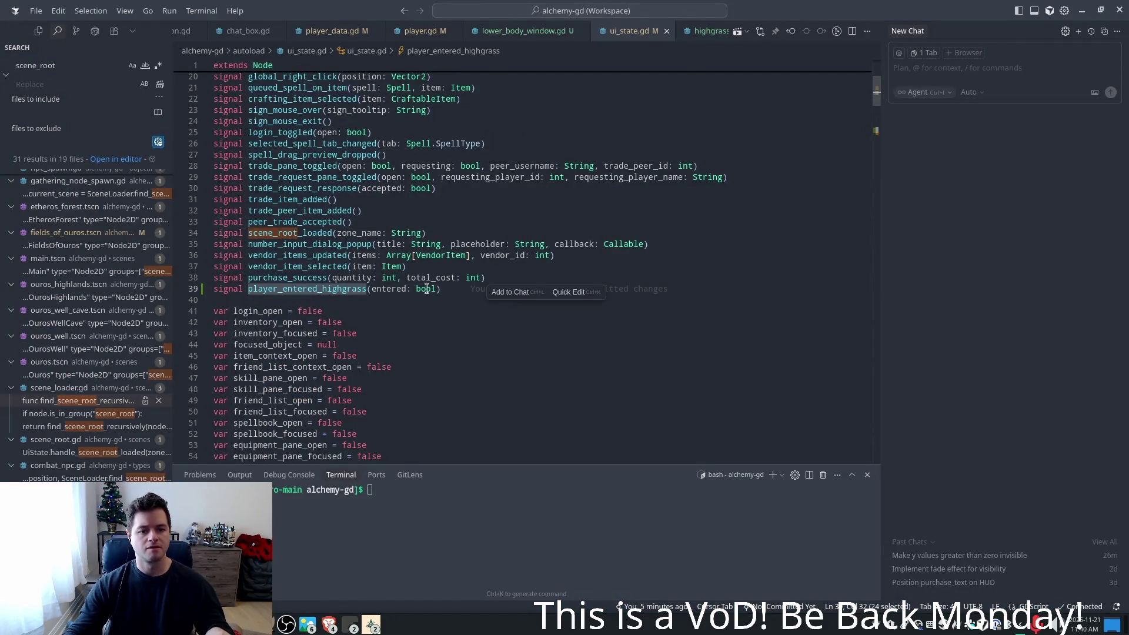
scroll(457, 302, down, 7)
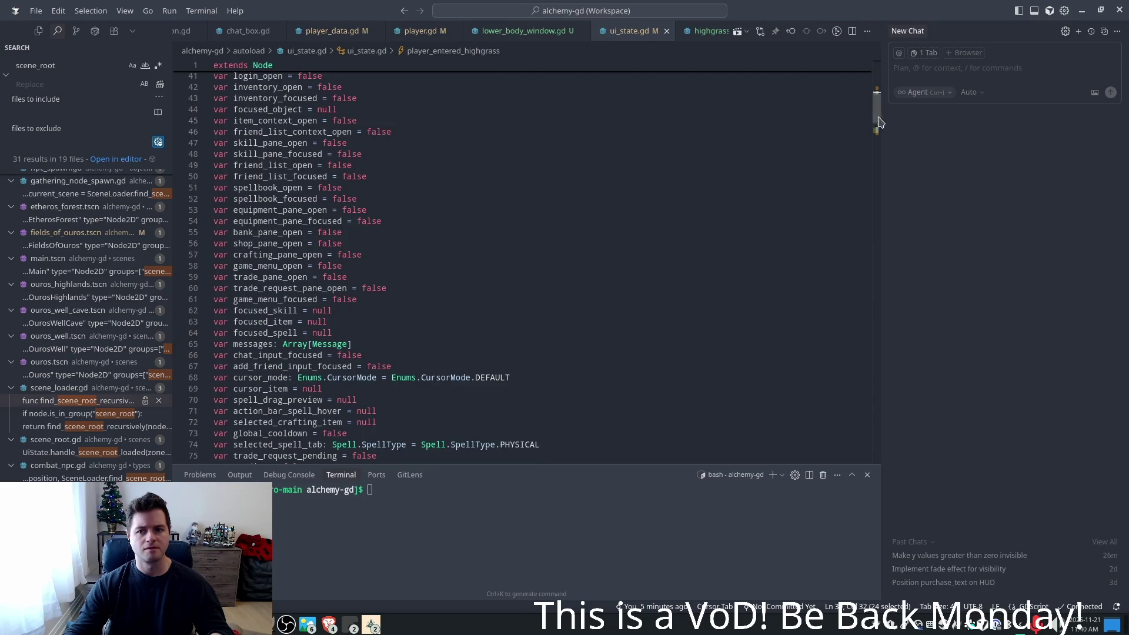
scroll(878, 117, down, 8)
click(479, 199)
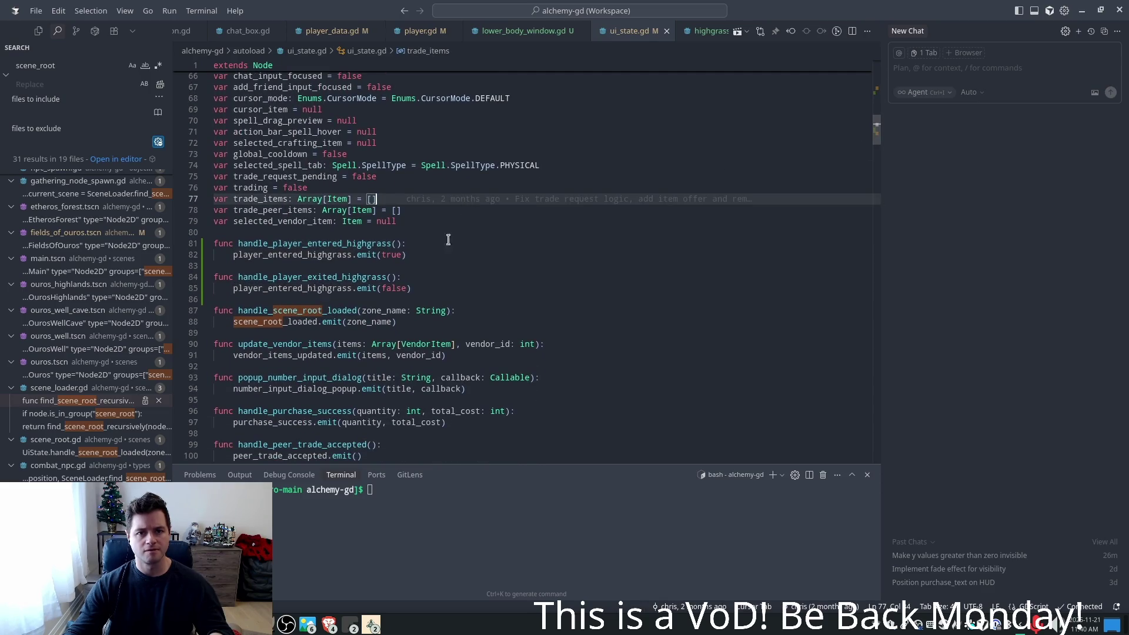
click(338, 252)
double_click(339, 244)
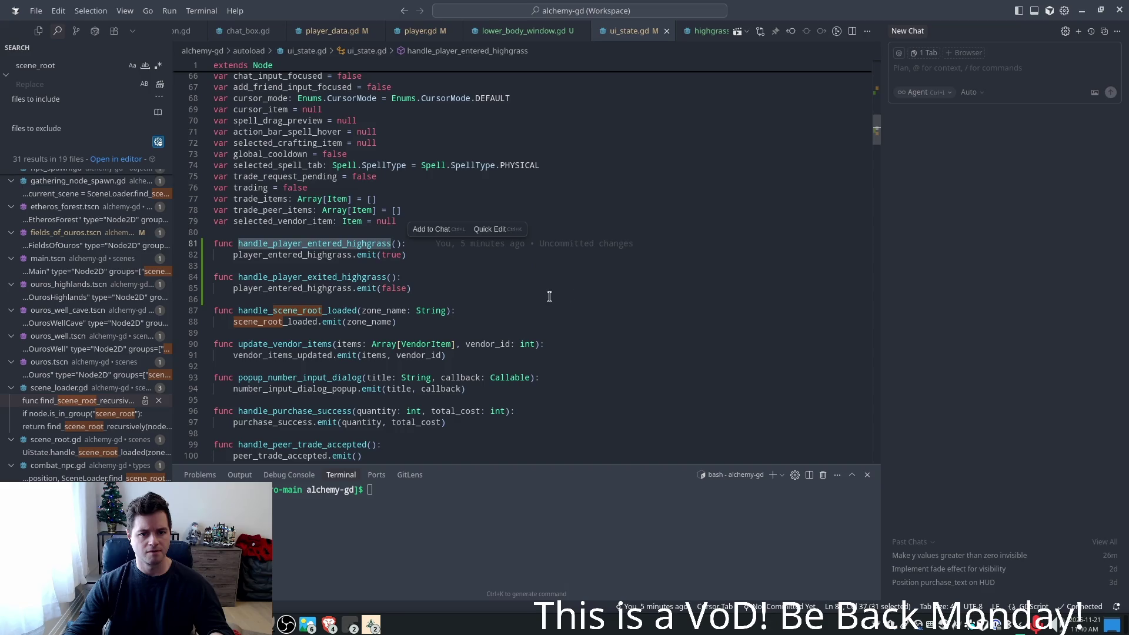
double_click(365, 277)
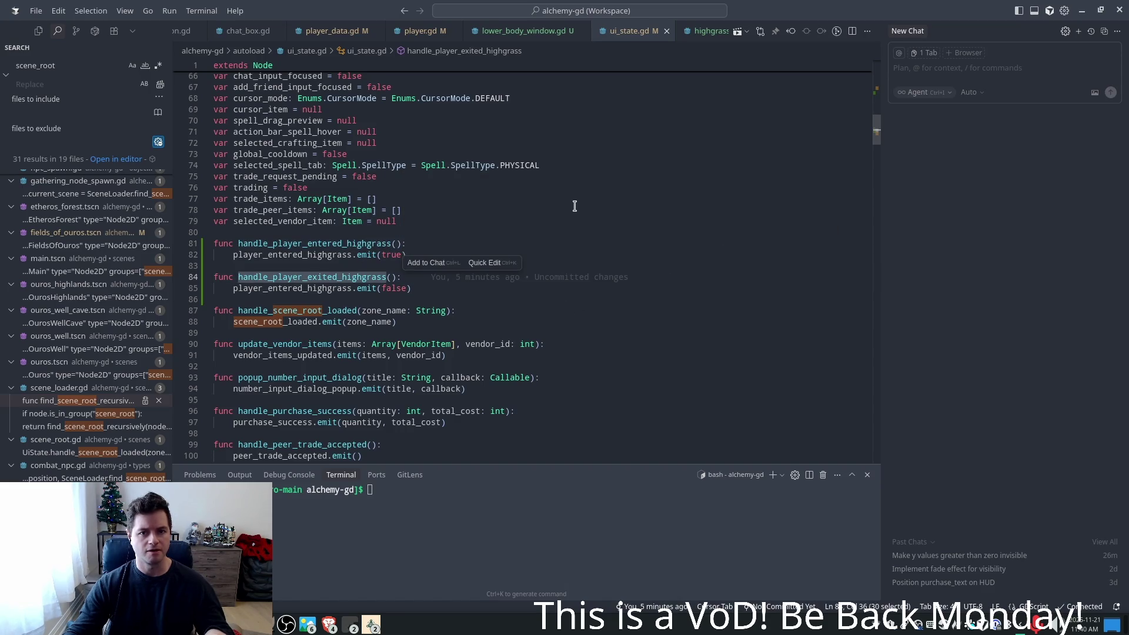
click(417, 33)
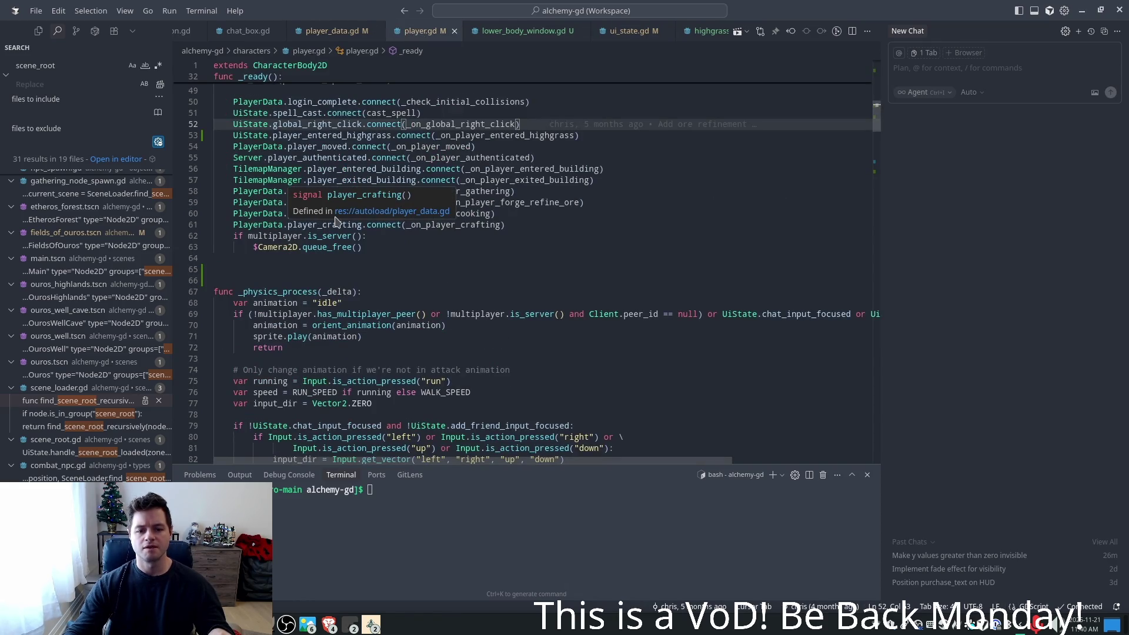
- Locate the sub_viewport_container.visible line in player.gd's highgrass handler
scroll(382, 222, down, 1)
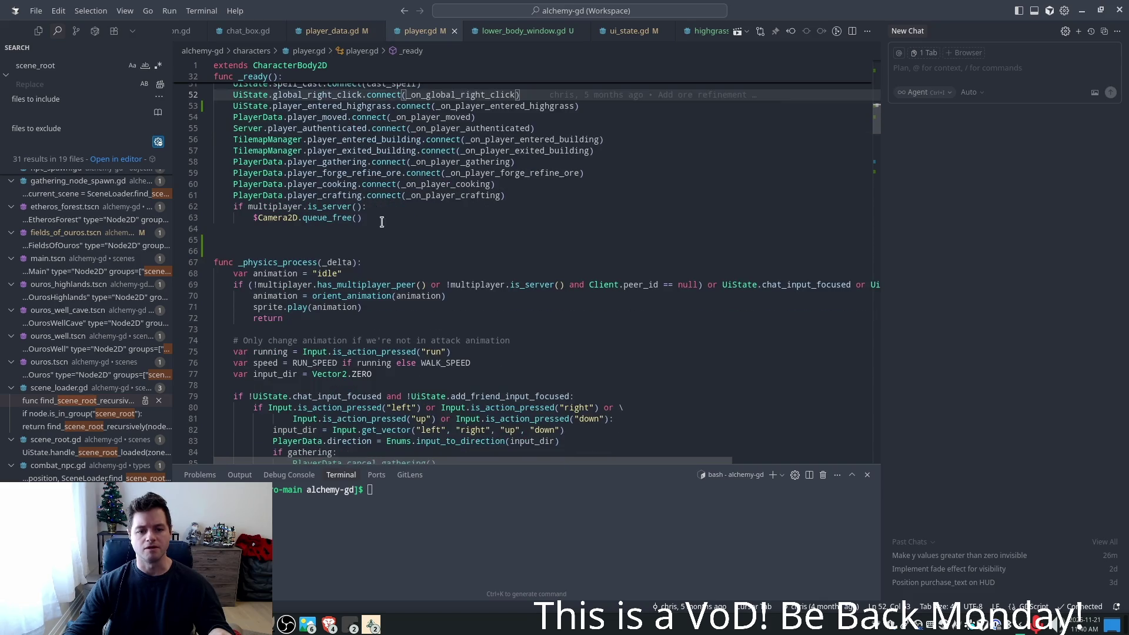
scroll(411, 227, up, 3)
scroll(871, 152, down, 12)
drag(871, 152, 876, 188)
double_click(364, 147)
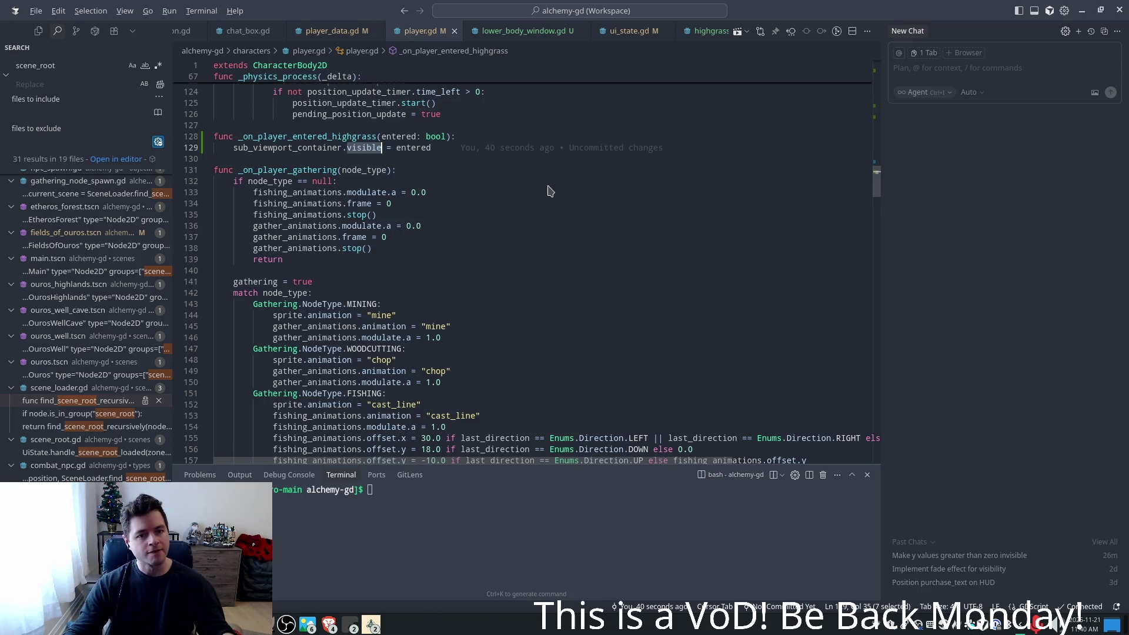
key(alt+Tab)
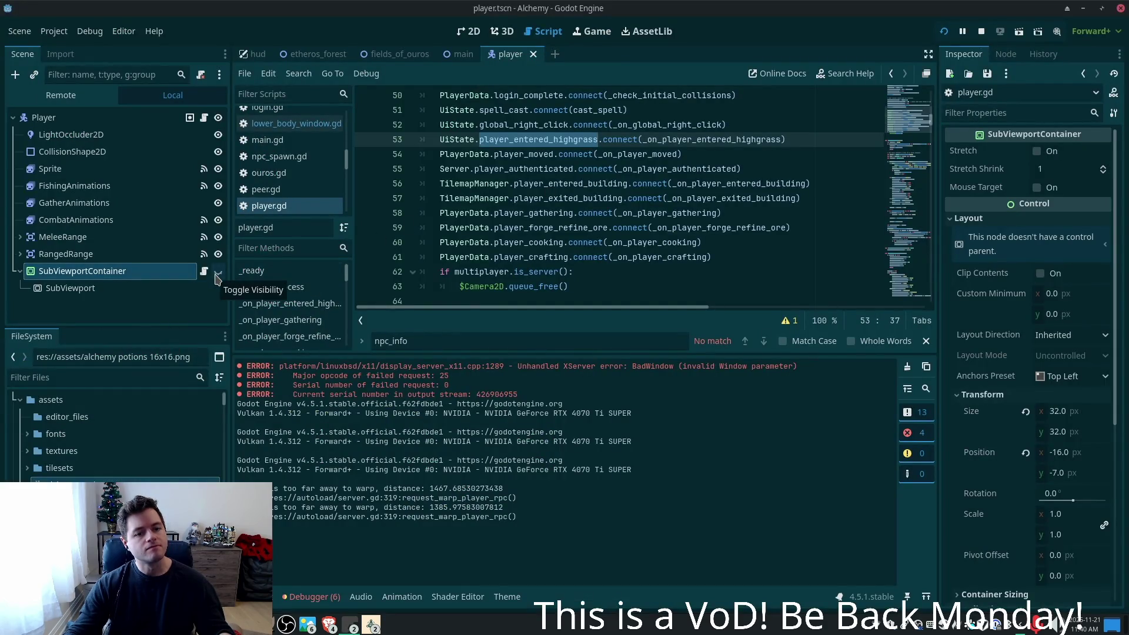
key(alt+Tab)
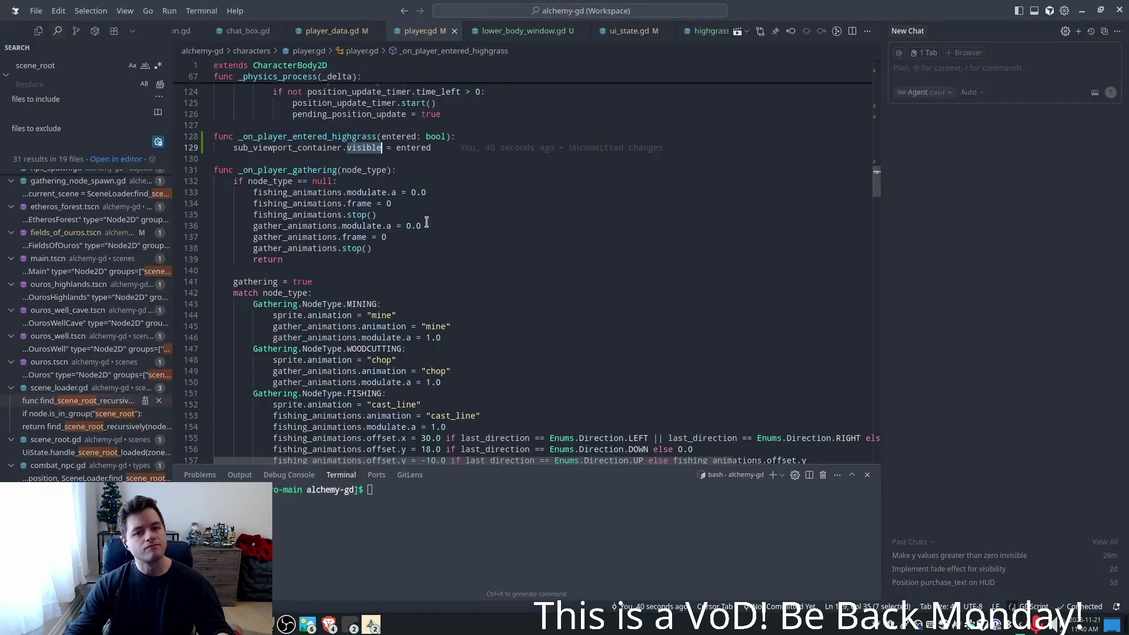
- Add a print of the entered value above it, save, and relaunch with F5
key(Return)
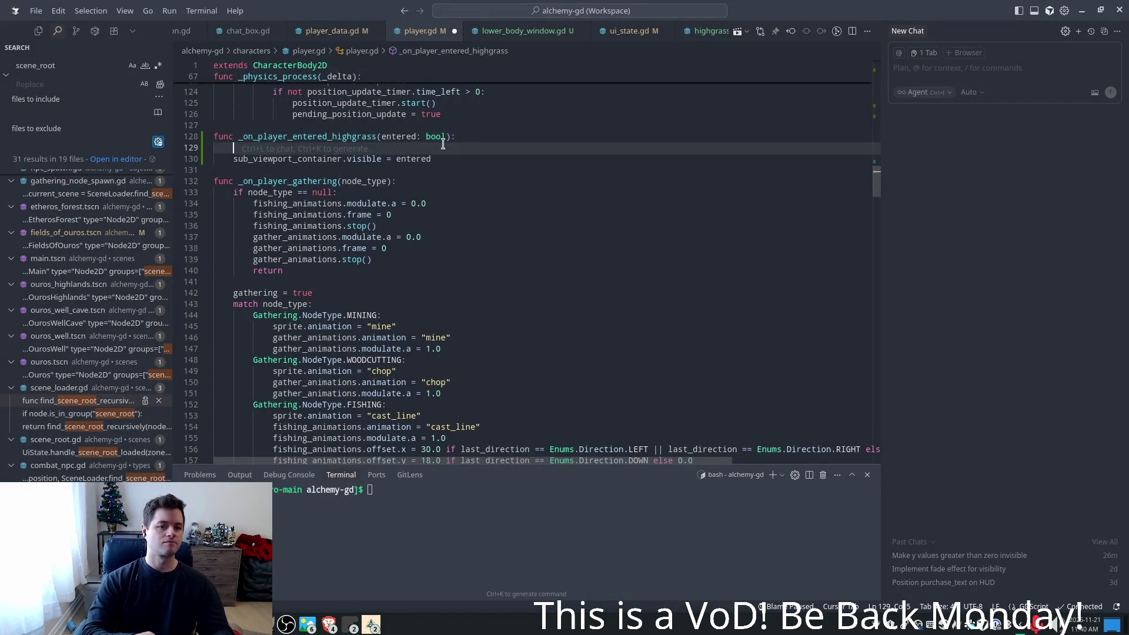
key(Tab)
key(ctrl+s)
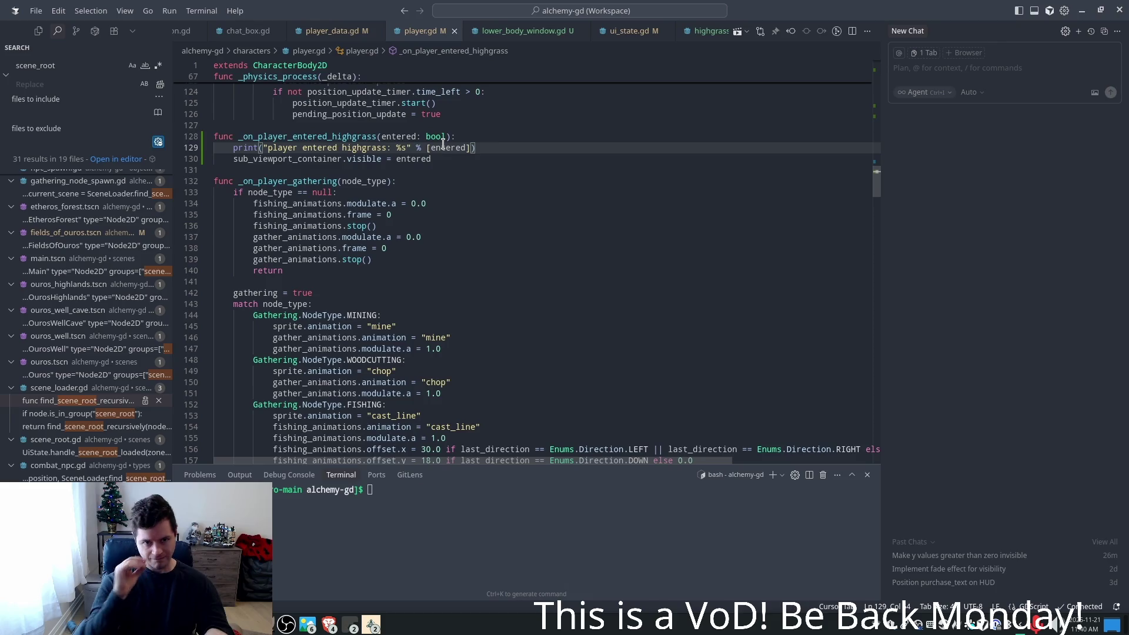
key(F5)
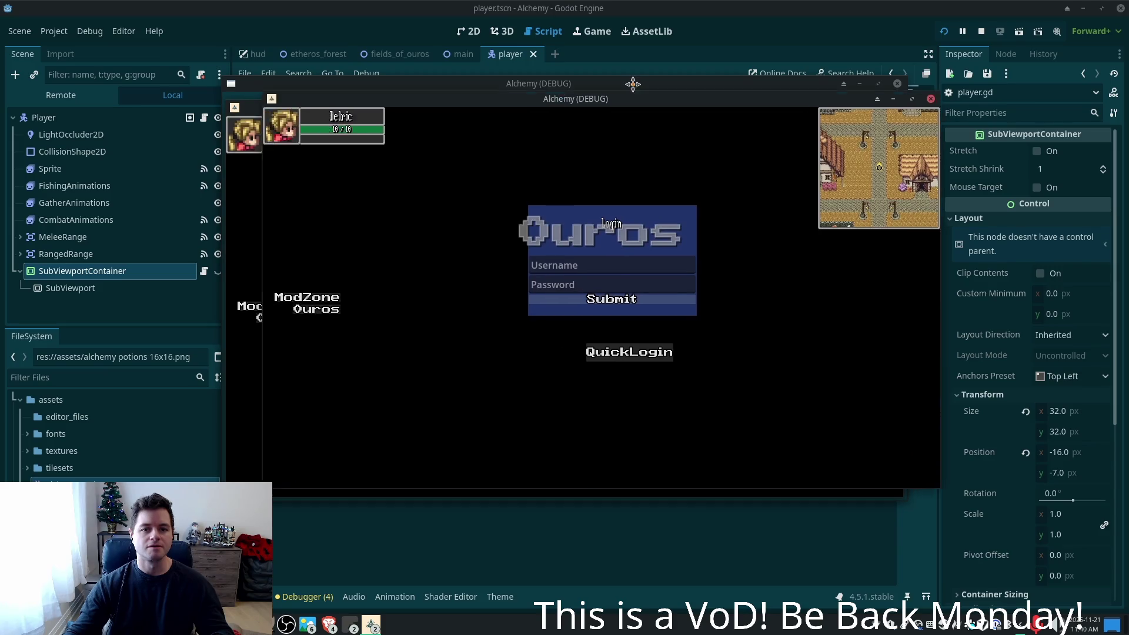
- Move the game window left, walk the character down into the grass, then select Player
mouse_move(398, 66)
mouse_down()
mouse_move(246, 90)
mouse_move(208, 72)
mouse_up()
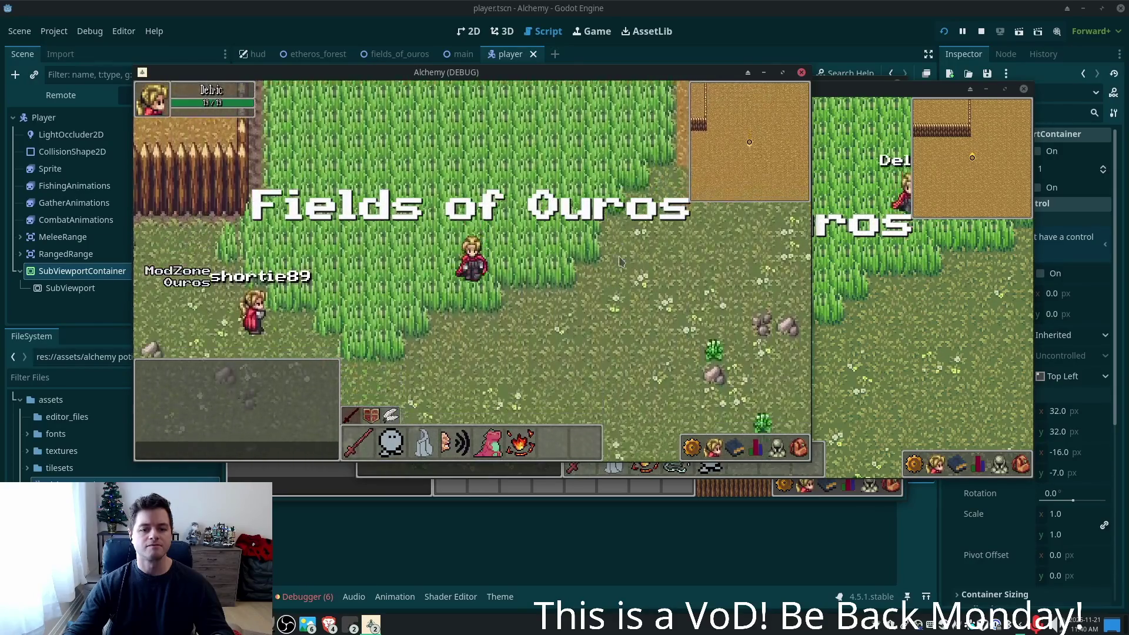
key(Down)
click(358, 580)
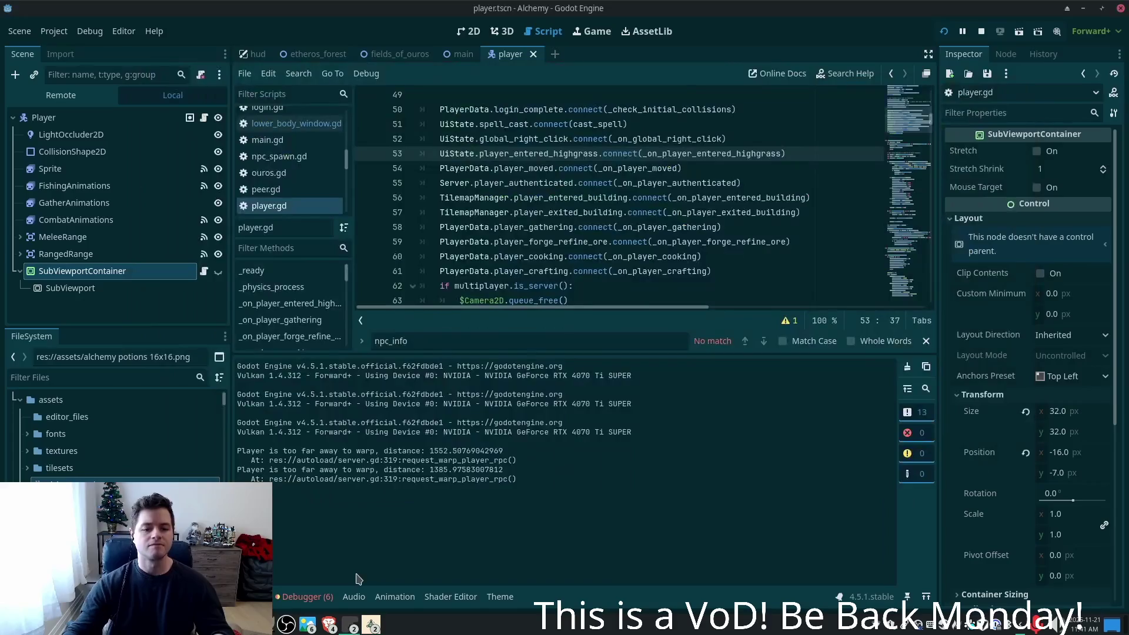
key(alt+Tab)
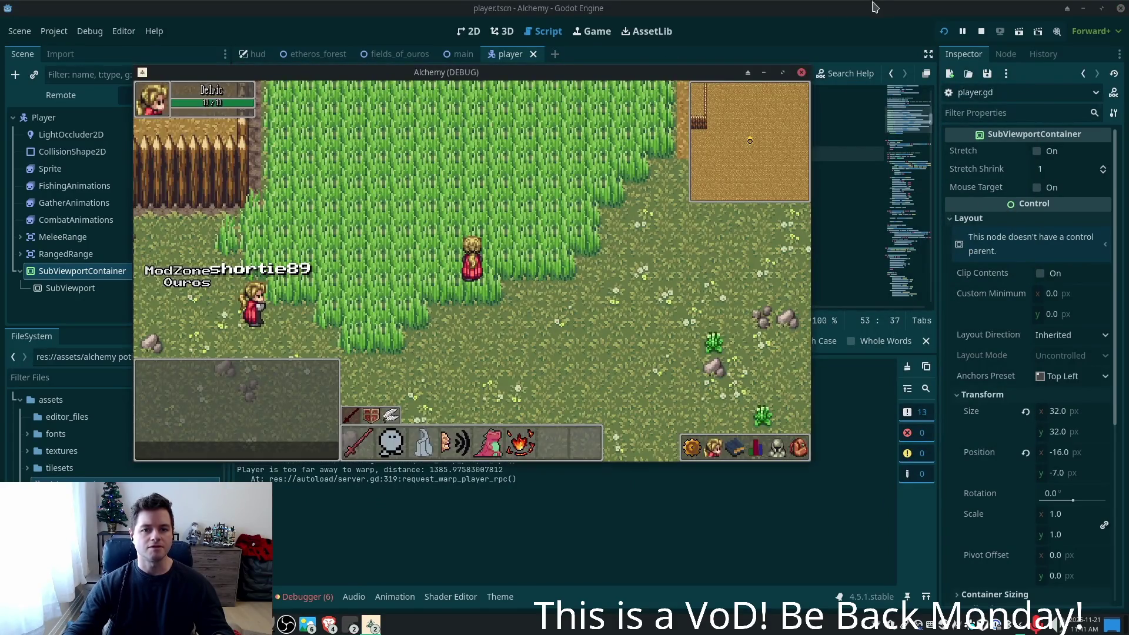
click(870, 27)
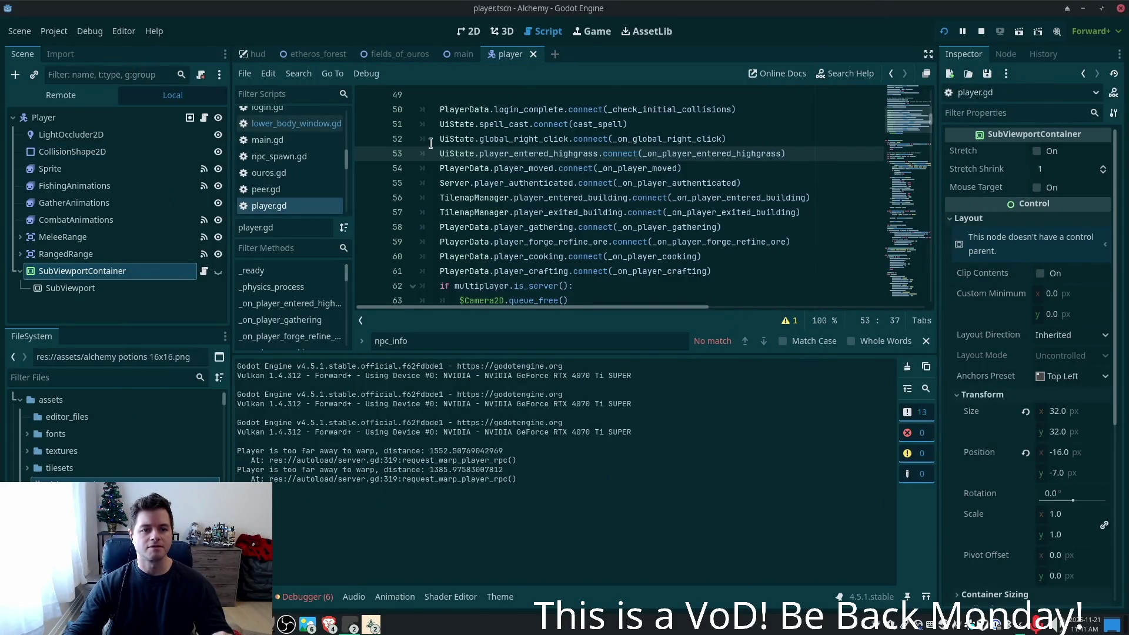
click(83, 135)
click(86, 121)
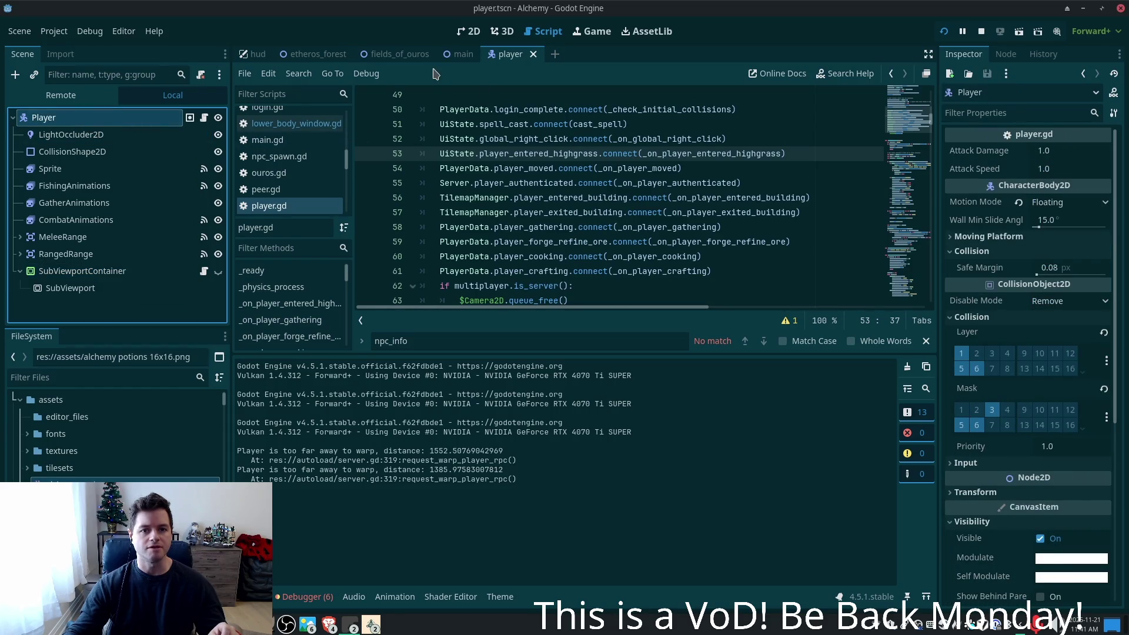
- Check Player's signals and groups, go to lower_body_window.gd, and launch Quick Open (Shift+Alt+O)
click(1006, 54)
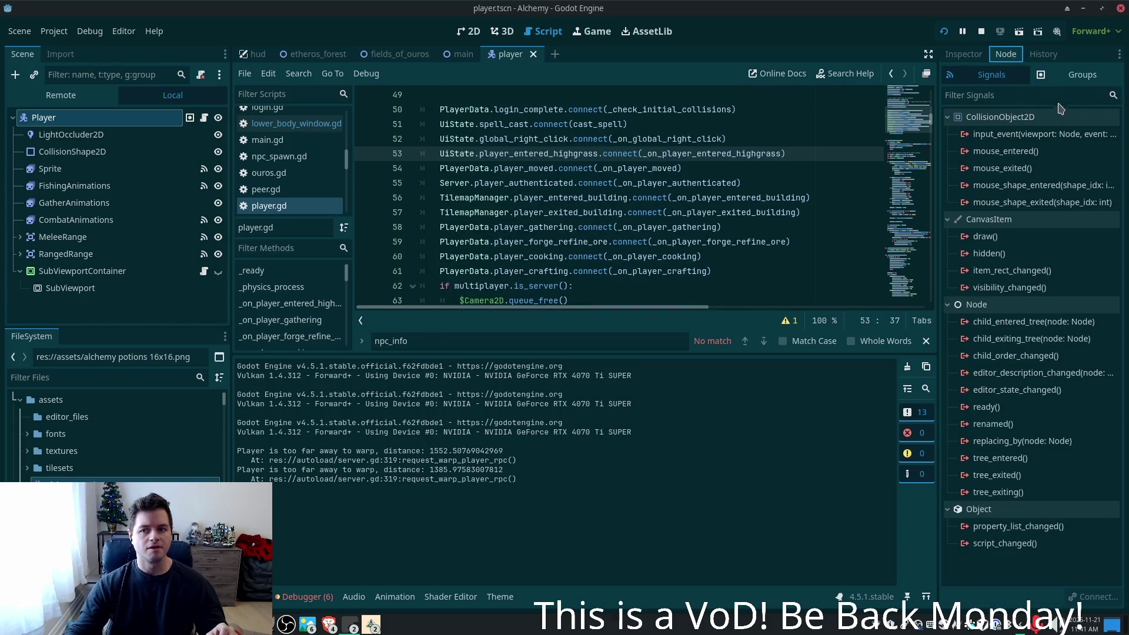
click(1079, 75)
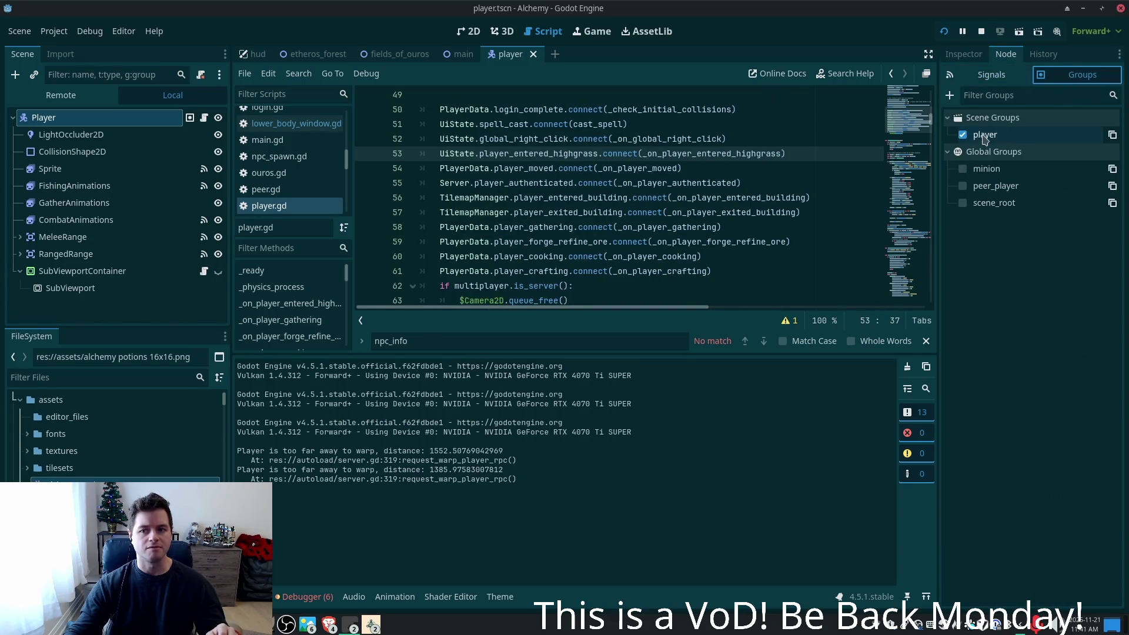
click(297, 126)
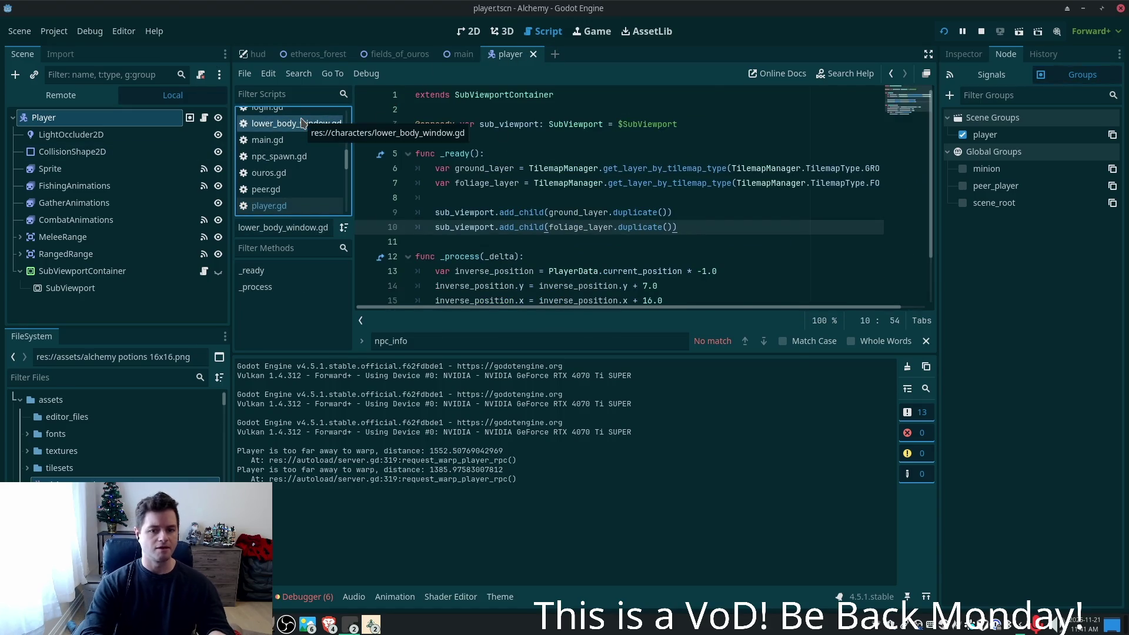
key(shift+alt+o)
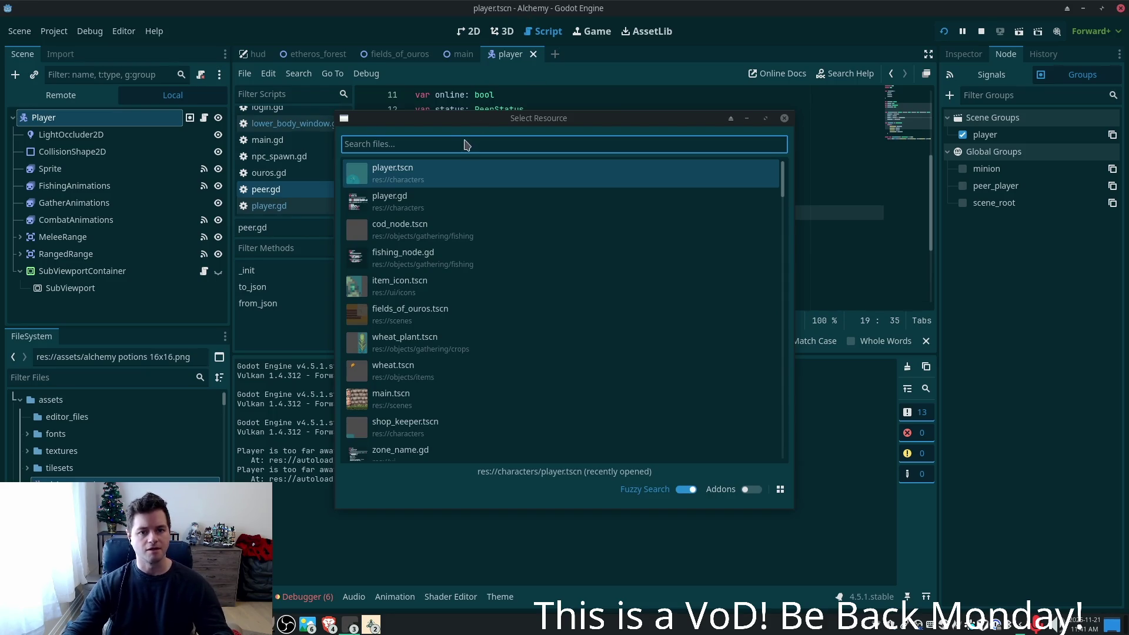
- Open the highgrass.gd script and find its _on_body_entered handler
text(highgra)
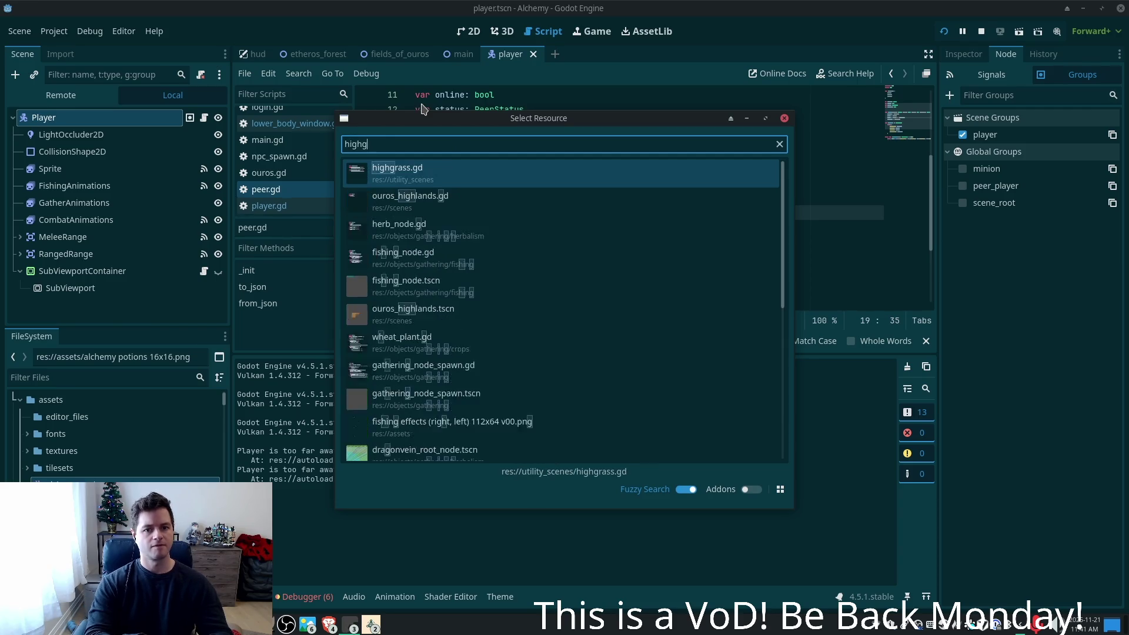
double_click(447, 176)
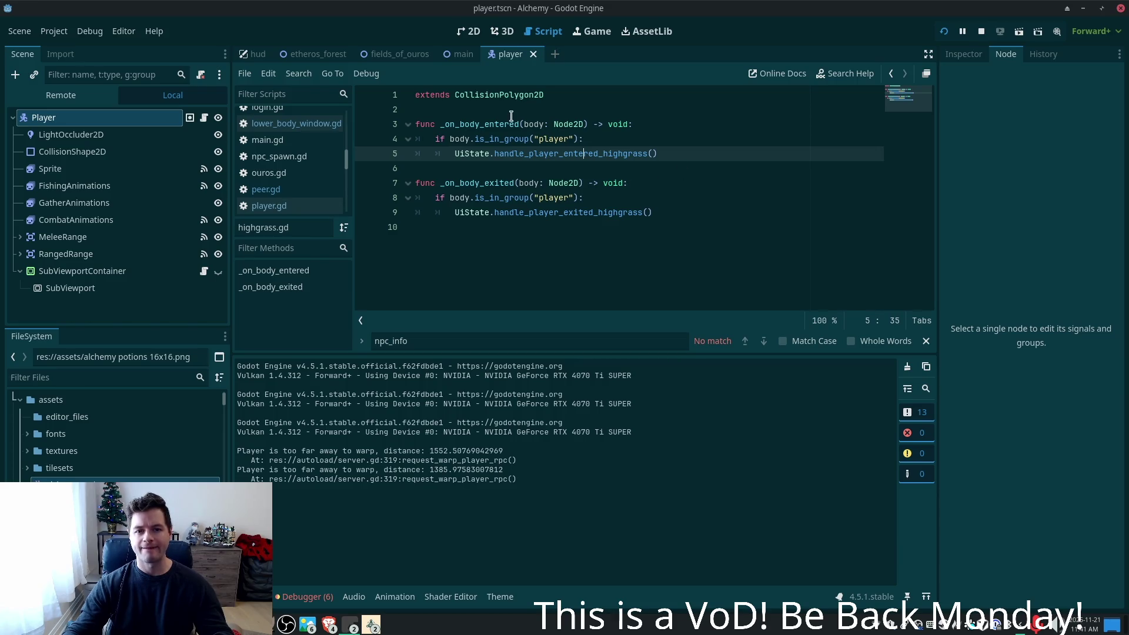
double_click(490, 127)
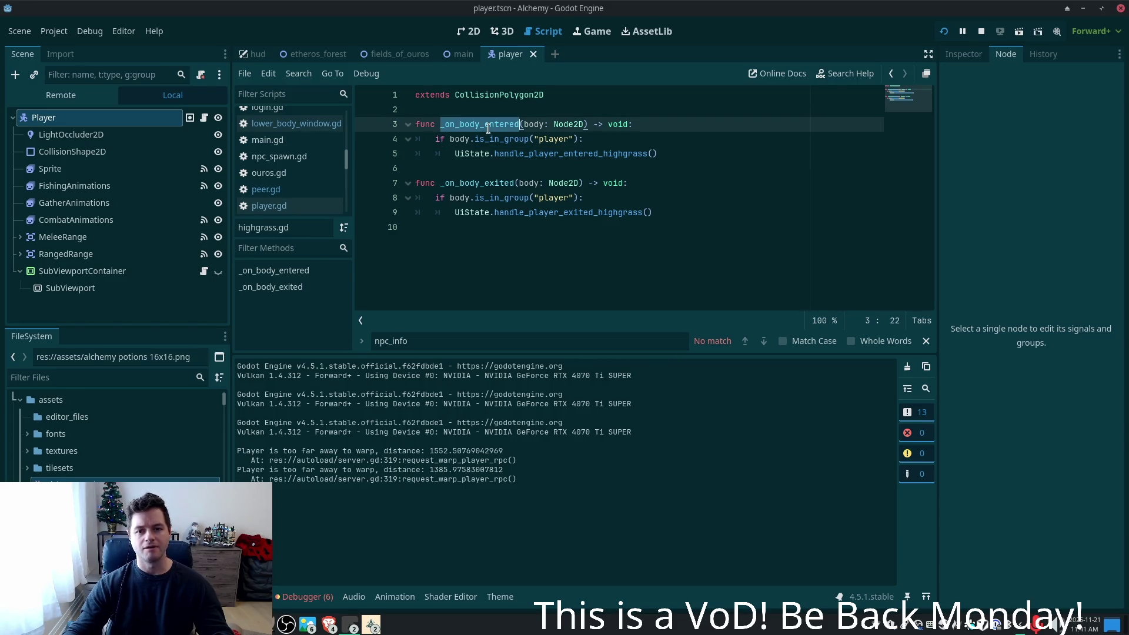
- Add a debug print line in _on_body_entered, then delete it and save highgrass.gd
click(683, 123)
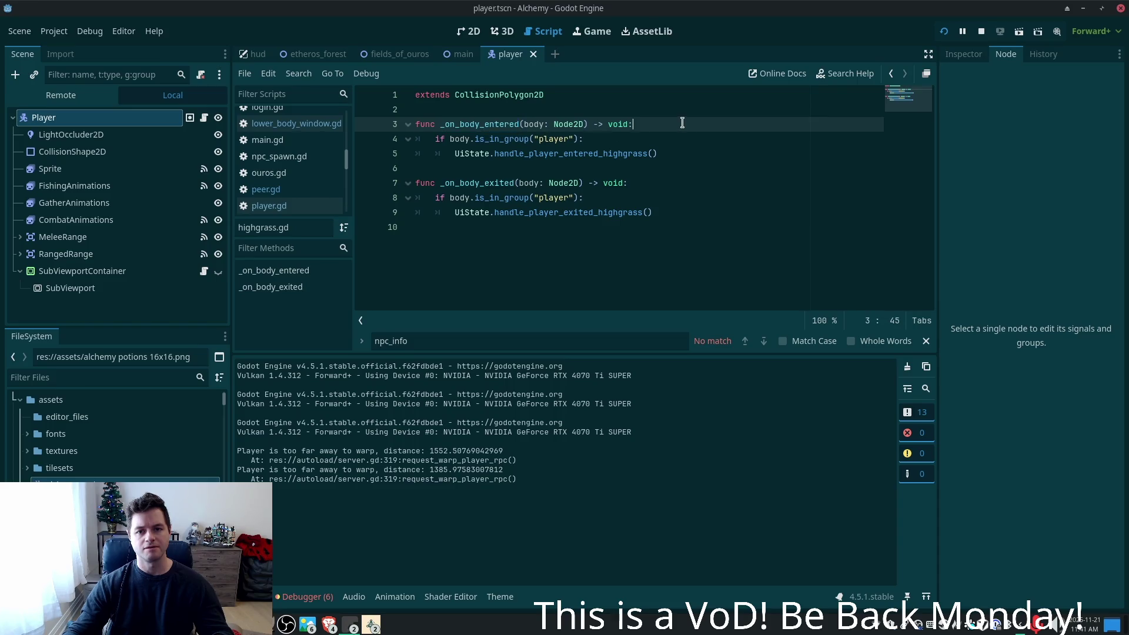
key(Return)
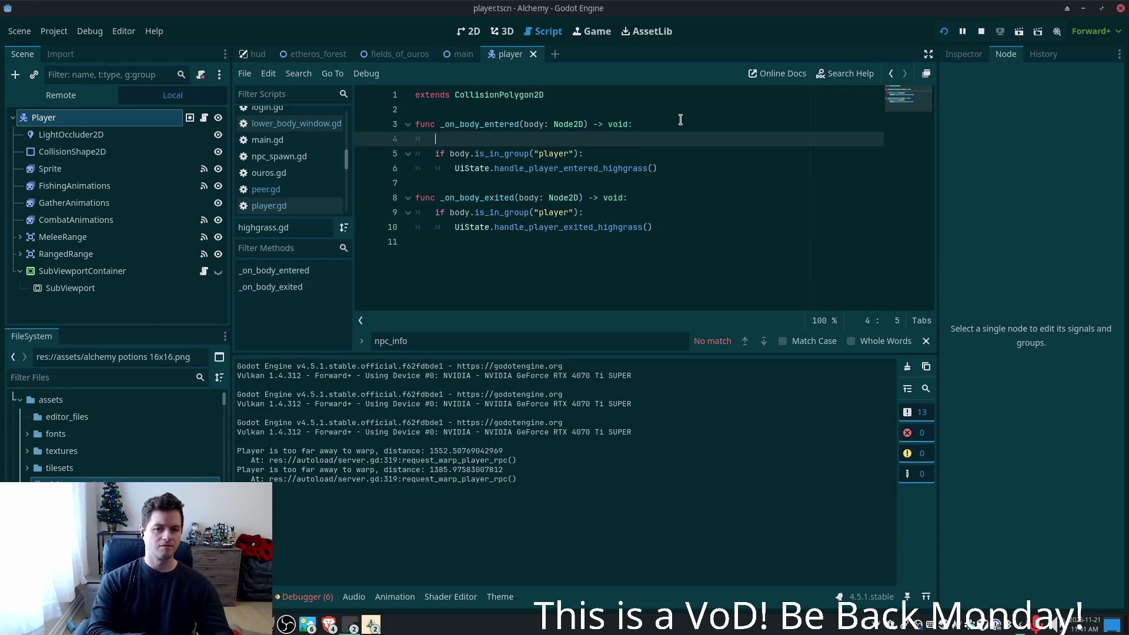
text(print)
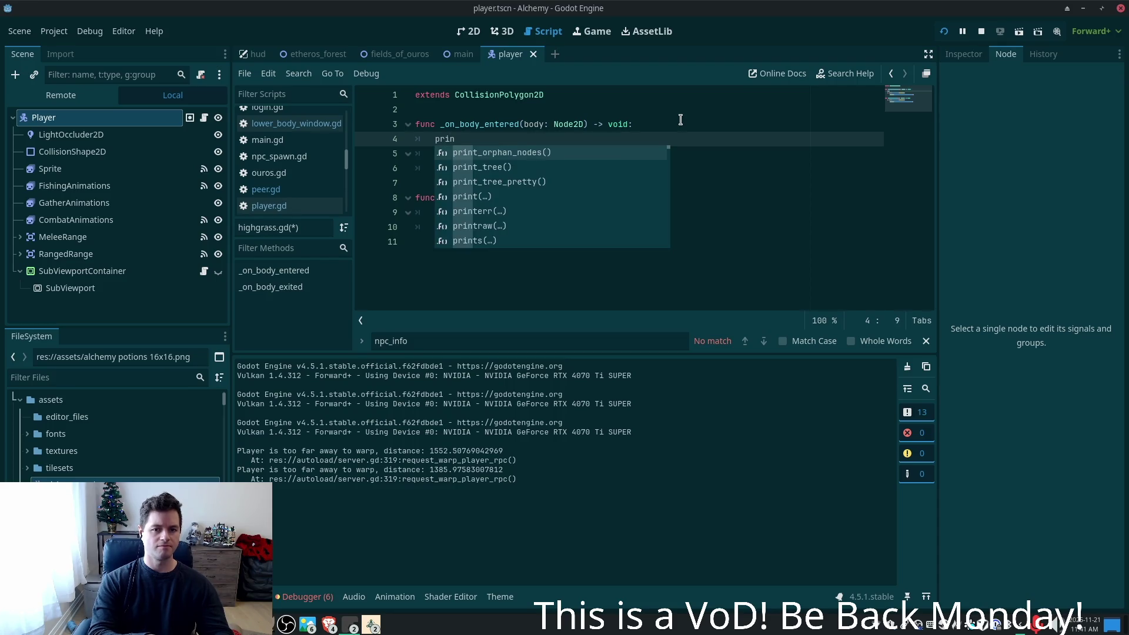
key(Return)
text("body has entered high"))
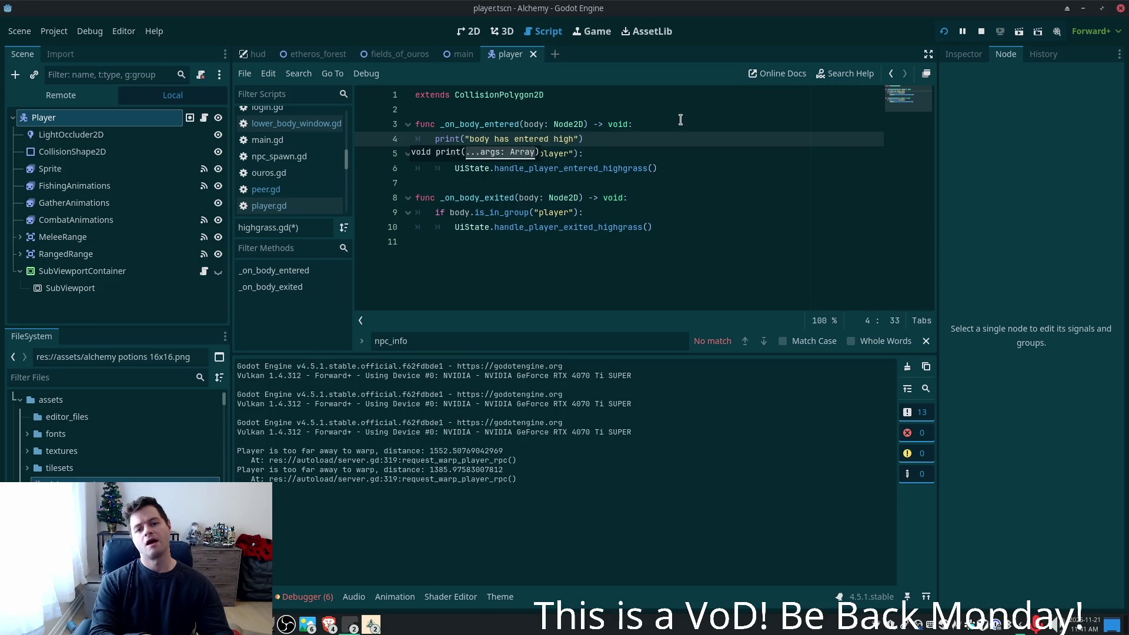
key(End)
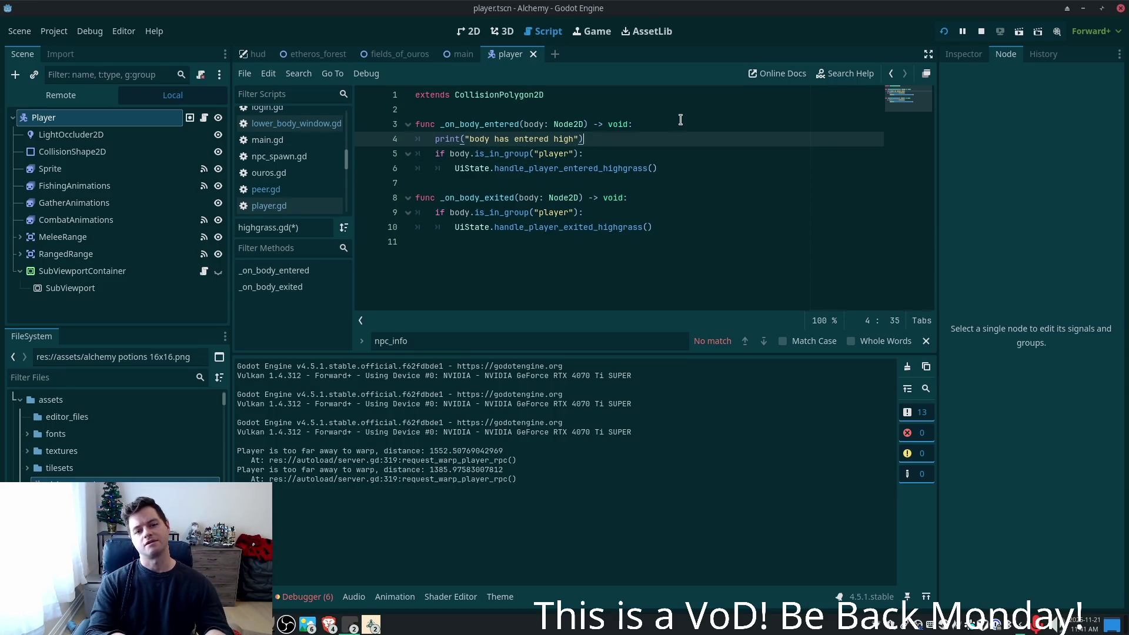
key(shift+Home)
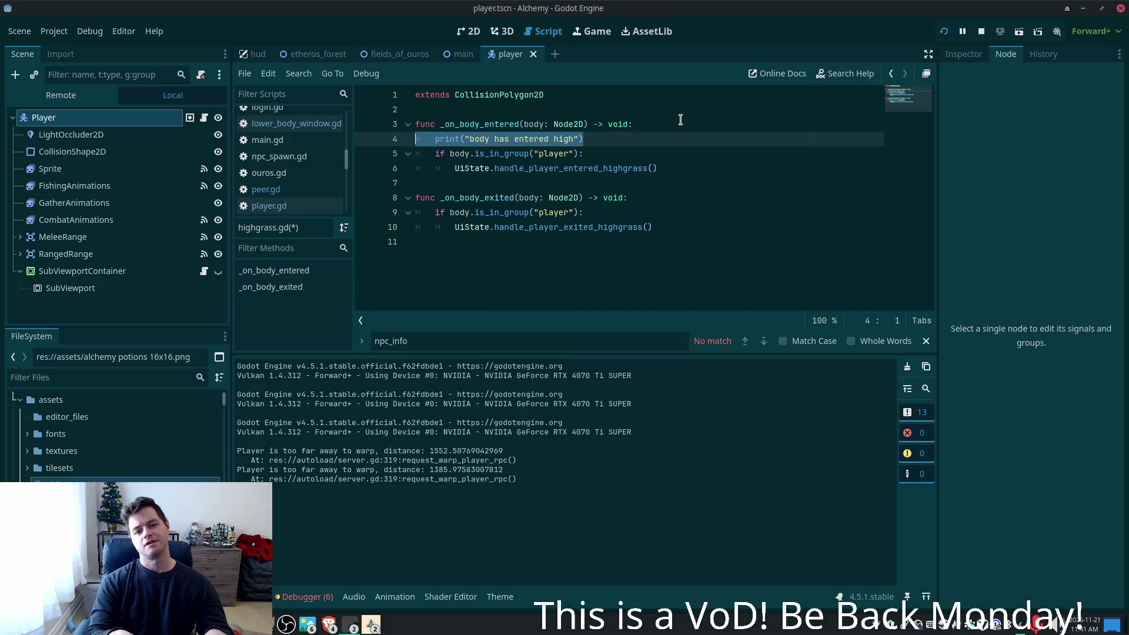
key(BackSpace)
key(BackSpace)
key(BackSpace)
key(ctrl+s)
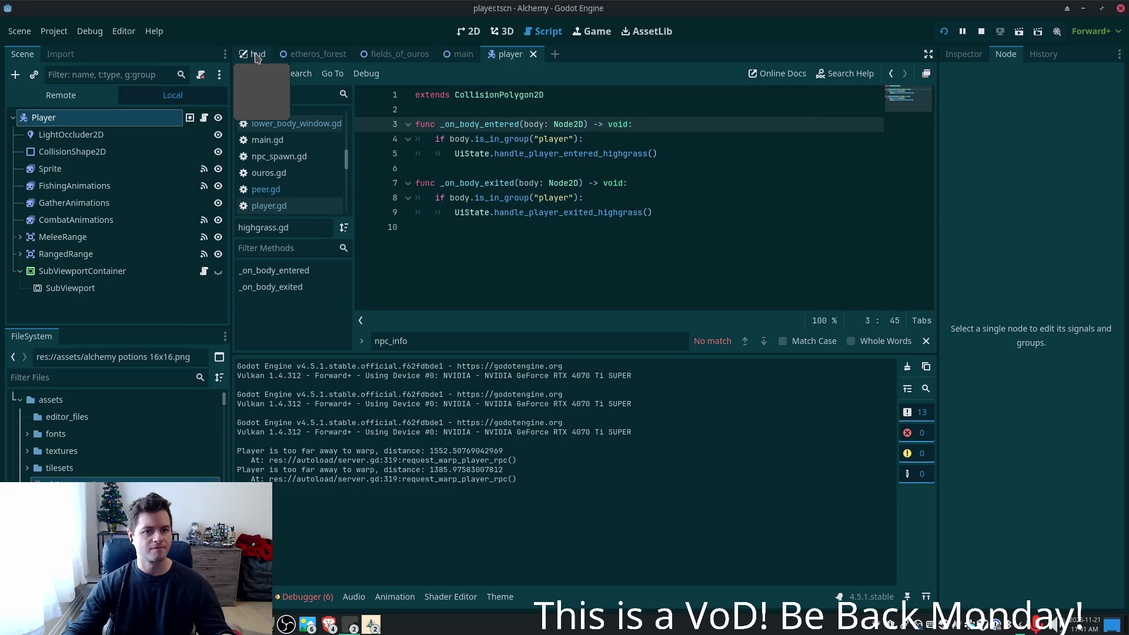
- Show fields_of_ouros in 2D, list the Area2D's signals, and begin connecting body_entered
click(415, 54)
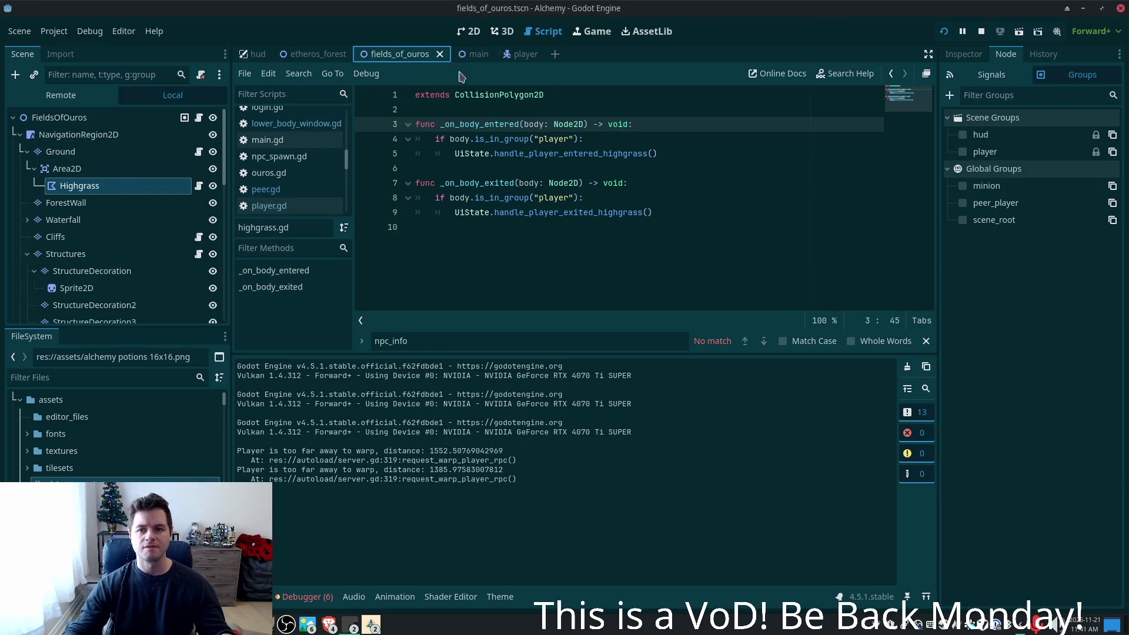
click(468, 31)
scroll(802, 181, down, 3)
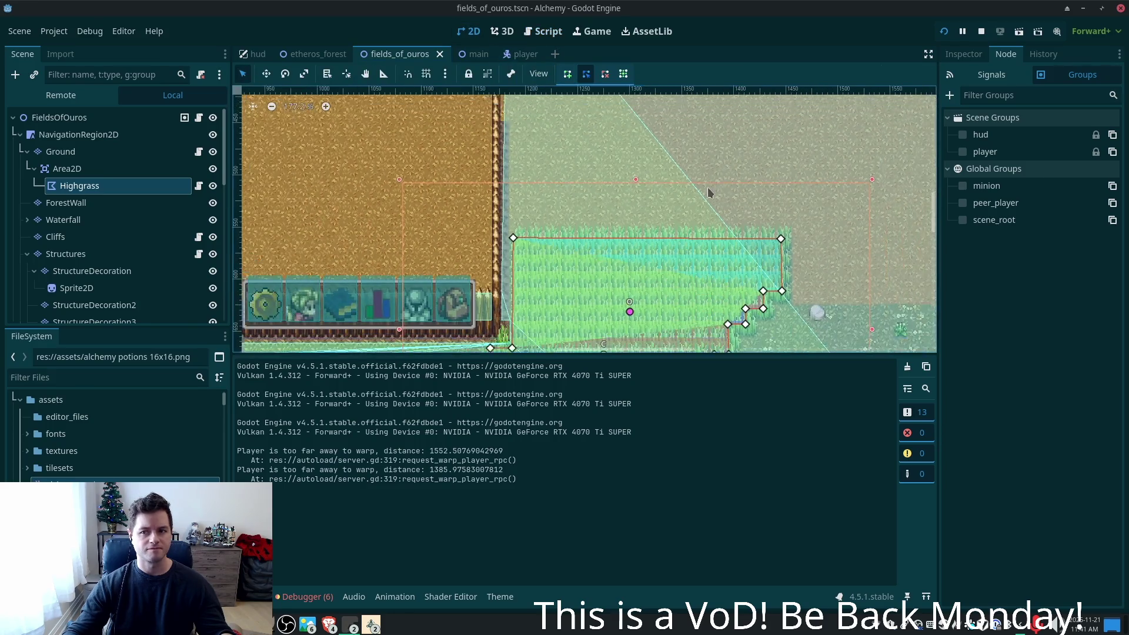
click(988, 74)
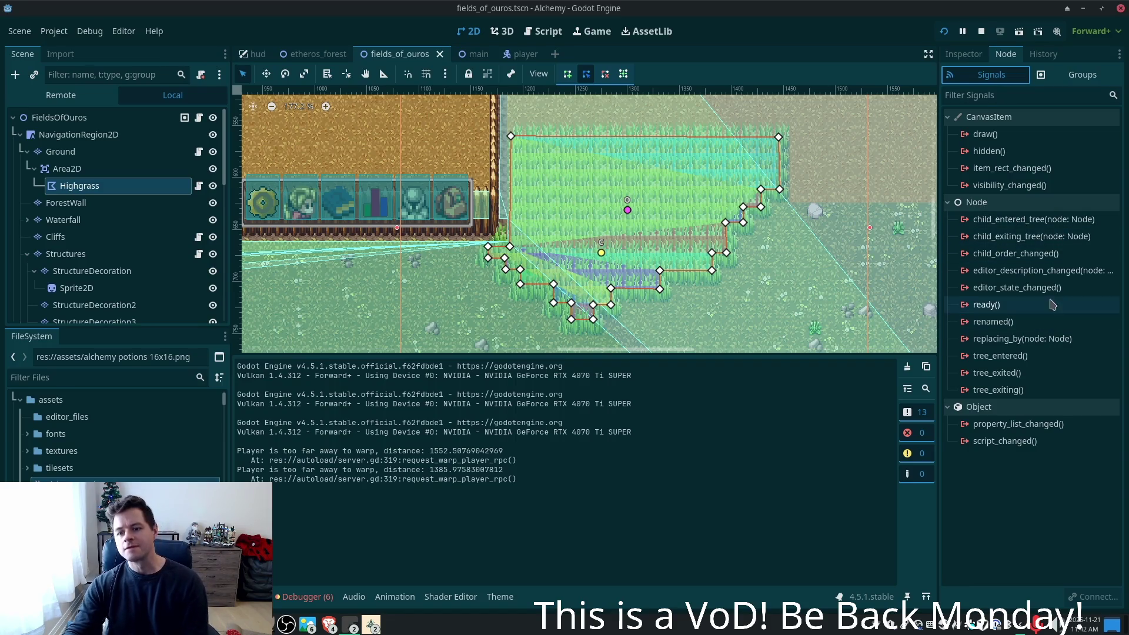
click(113, 171)
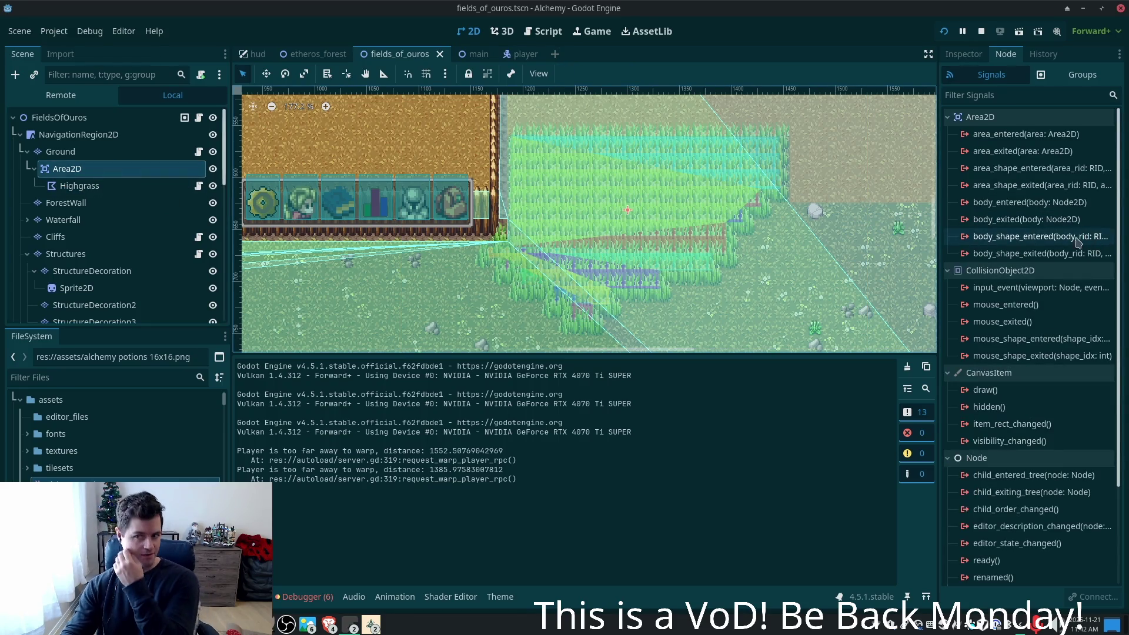
double_click(983, 203)
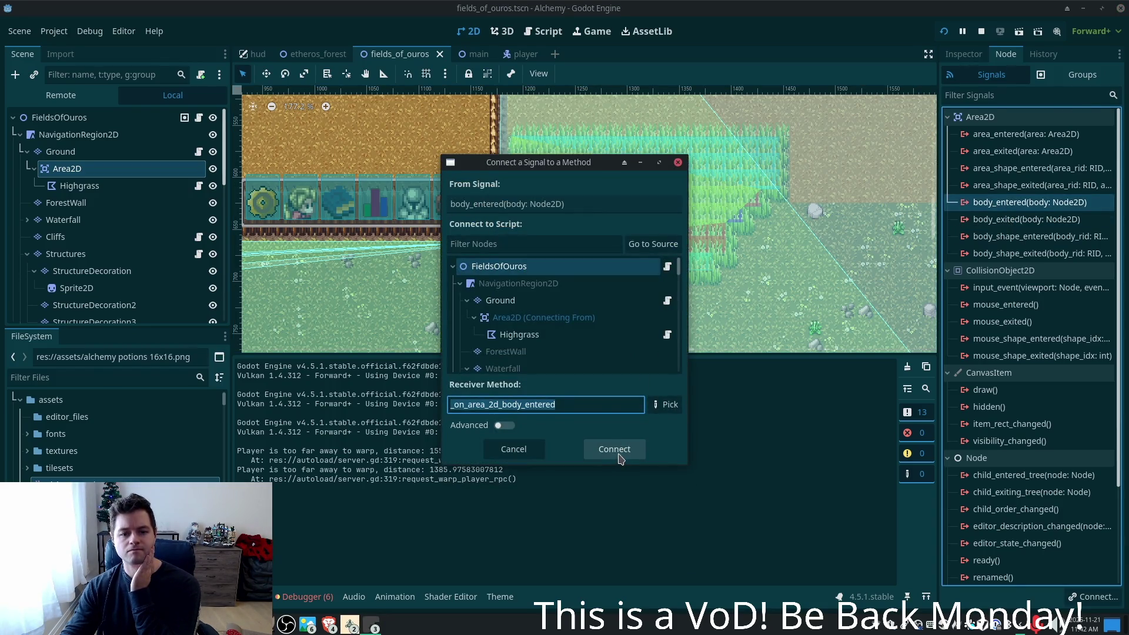
- Connect body_entered, then delete the generated _on_area_2d_body_entered function from main.gd and save
click(614, 450)
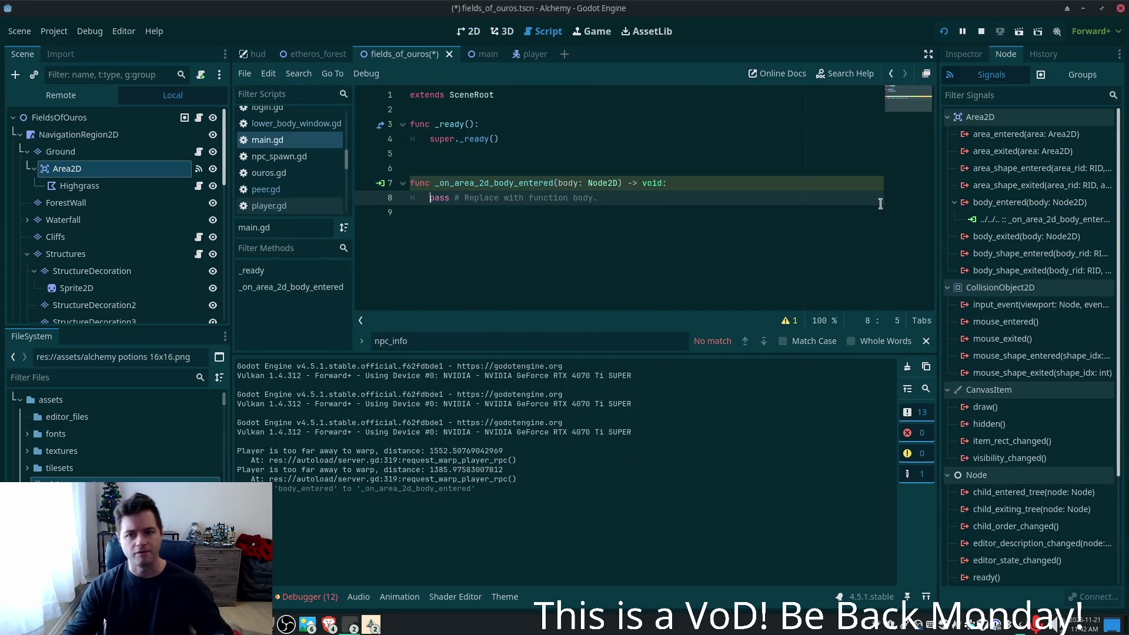
key(End)
key(shift+Home)
key(shift+Up)
key(shift+Home)
key(BackSpace)
key(BackSpace)
key(BackSpace)
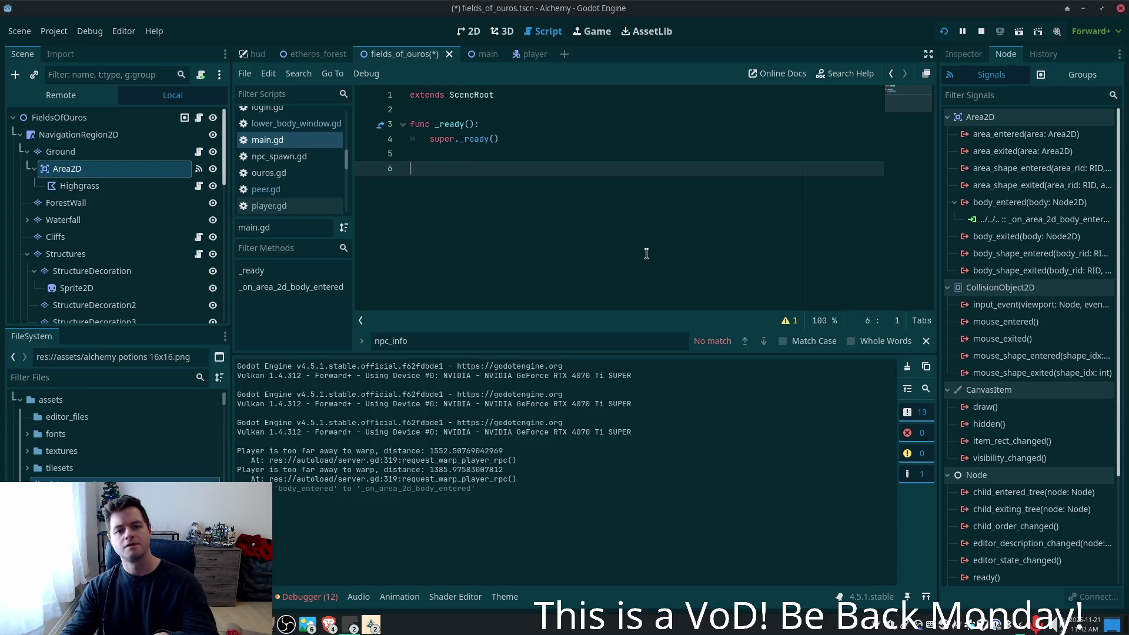
key(ctrl+s)
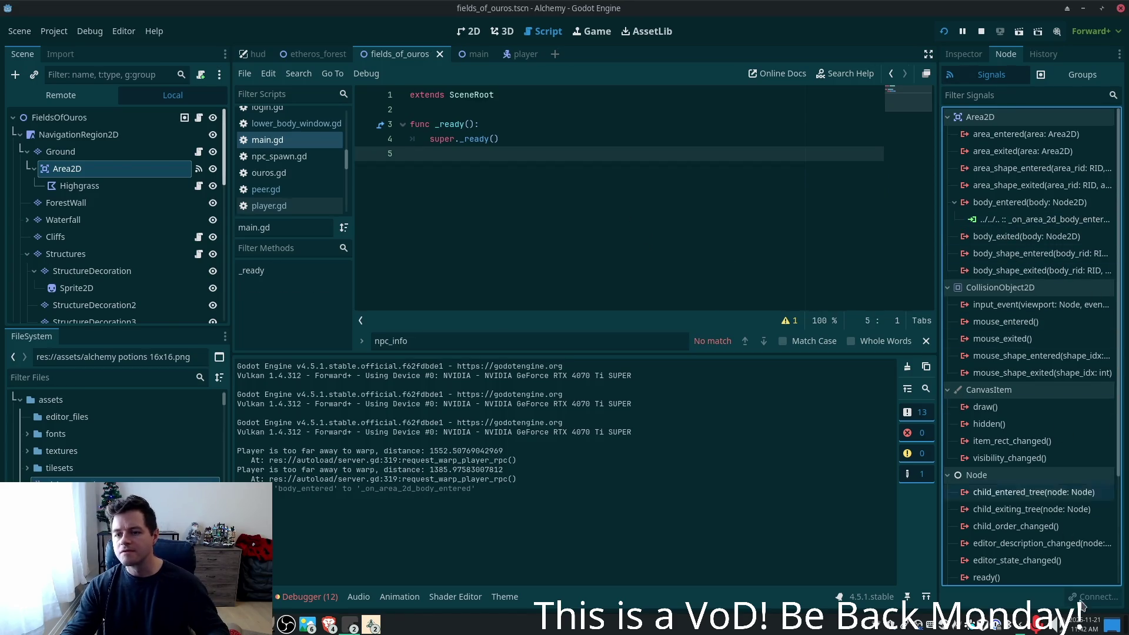
- Disconnect the unwanted body_entered connection and reconnect it with Highgrass as the receiving node
click(1009, 219)
click(1100, 597)
double_click(1012, 202)
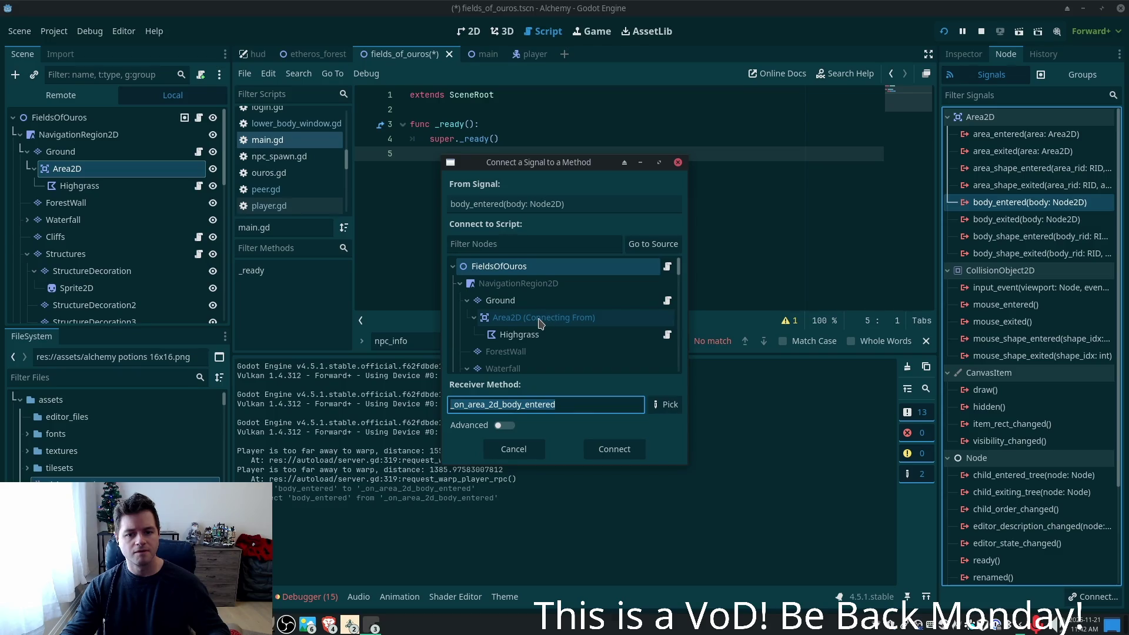
click(544, 325)
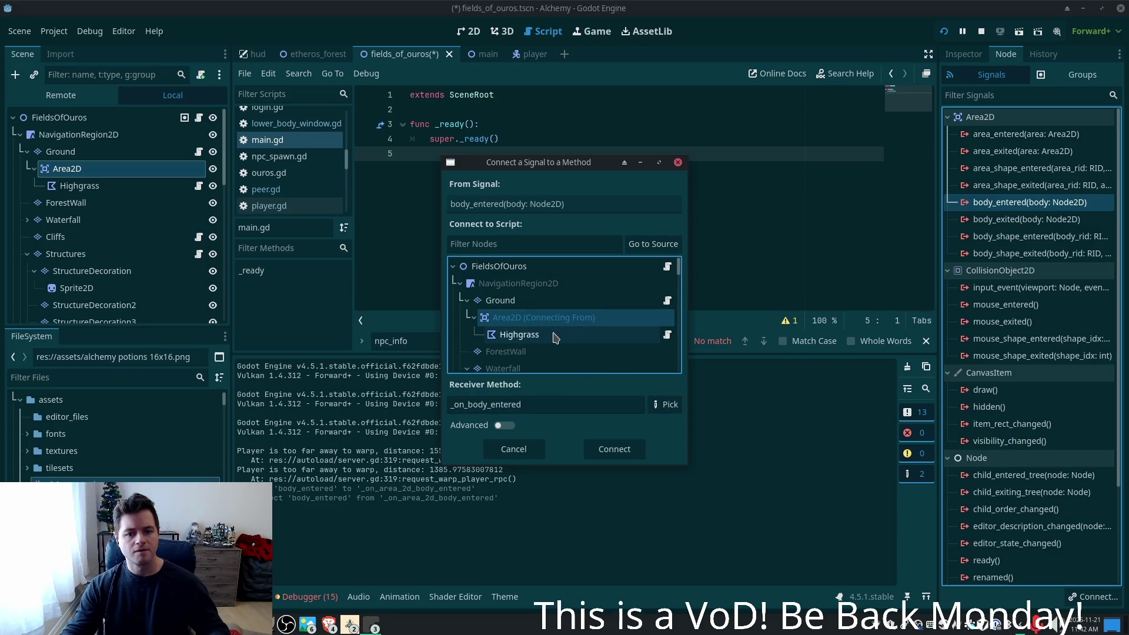
click(555, 336)
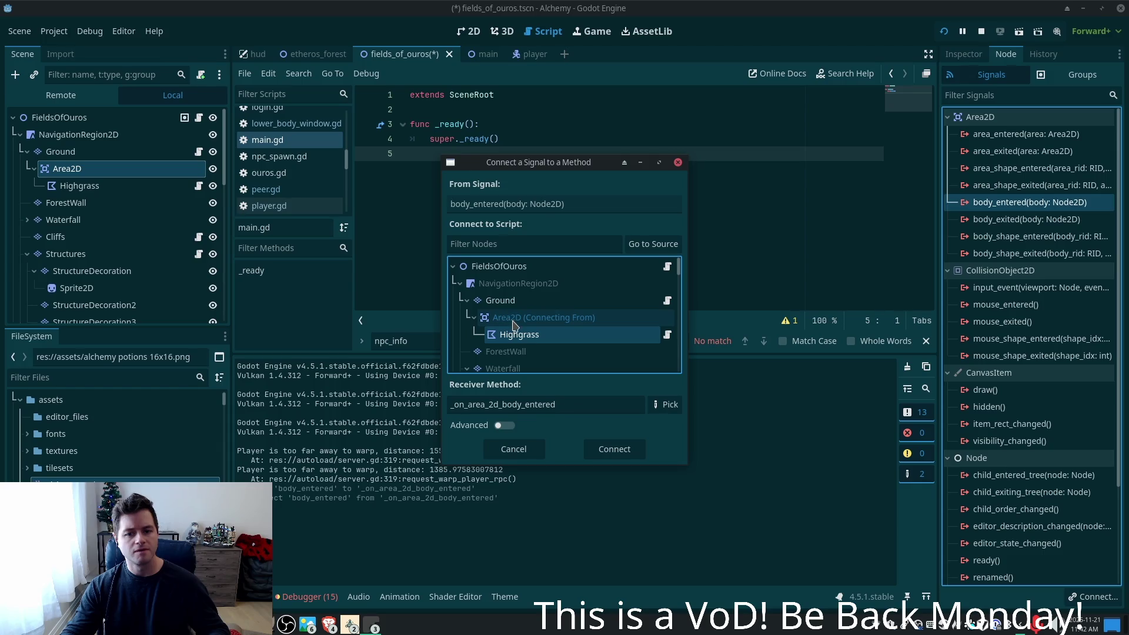
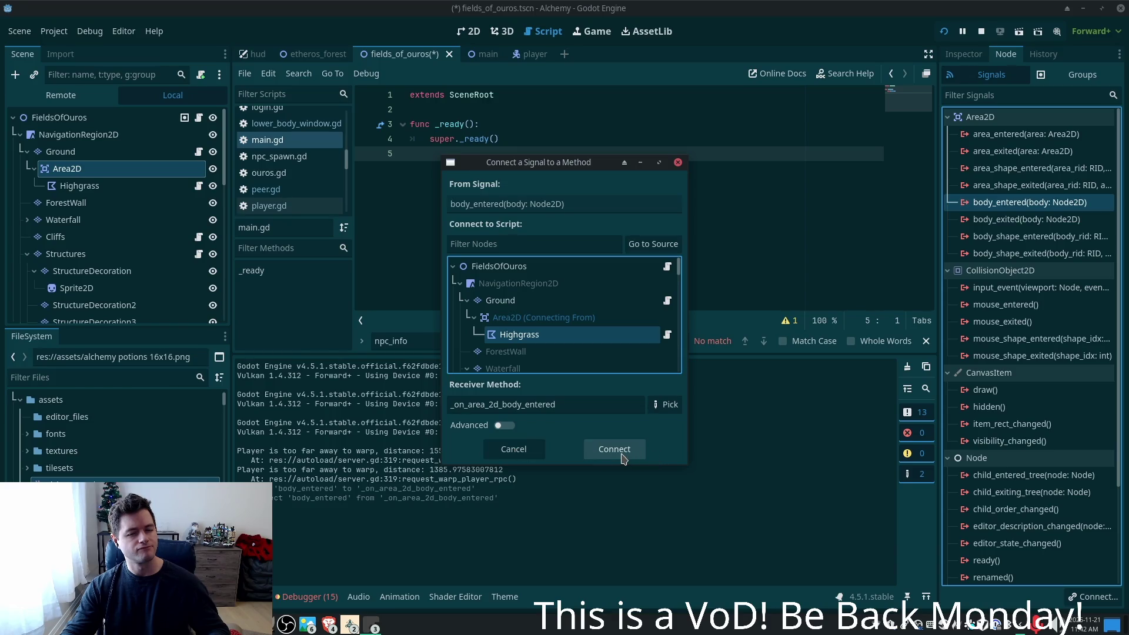
- Close the signal connection dialog and review the script on the Highgrass node
click(519, 449)
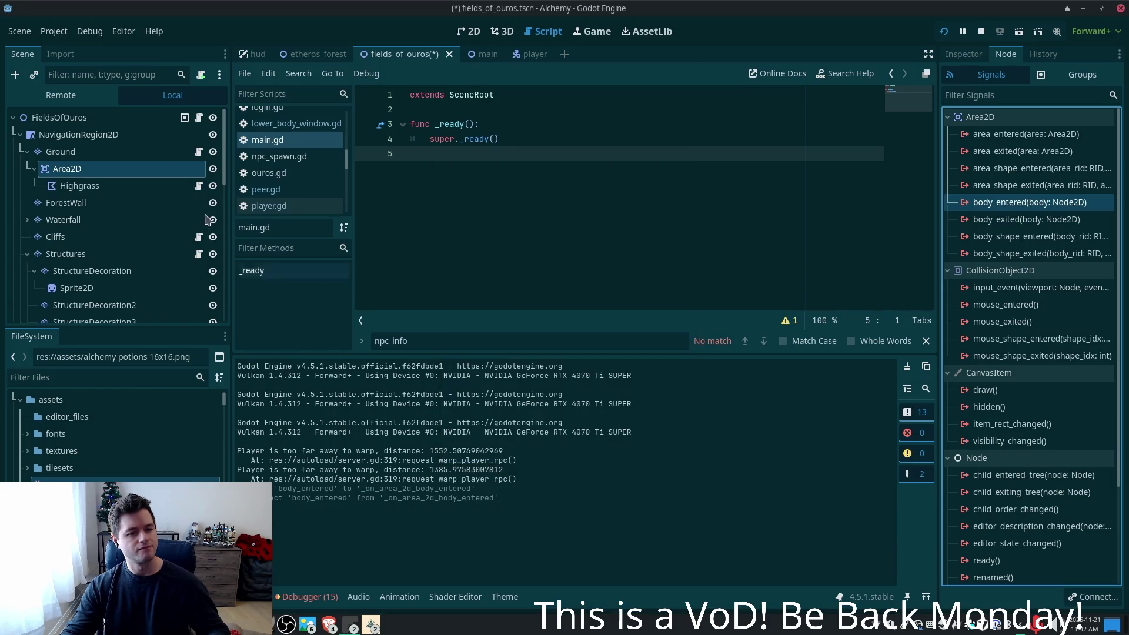
click(198, 185)
click(160, 187)
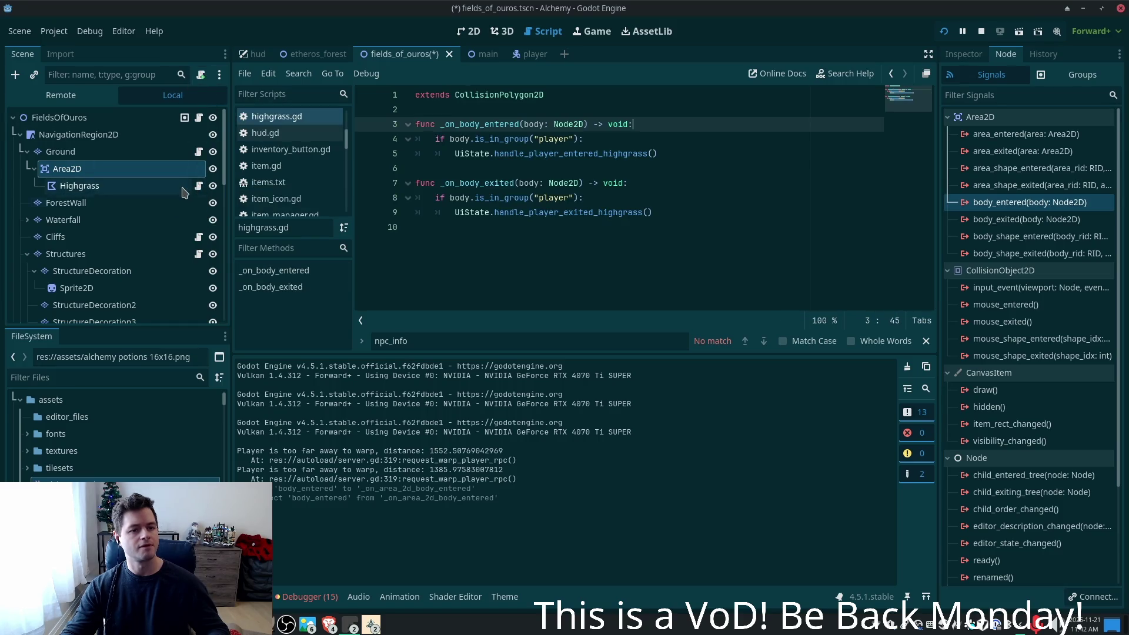
- Attach the existing res://utility_scenes/highgrass.gd script to the Area2D node under Ground
click(170, 168)
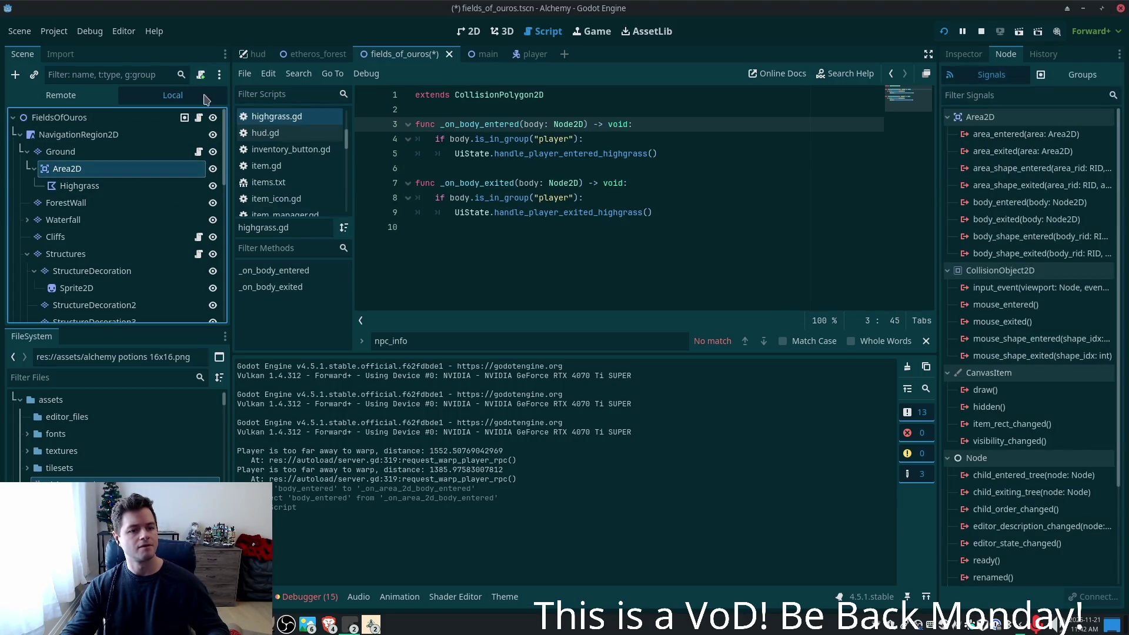
click(201, 75)
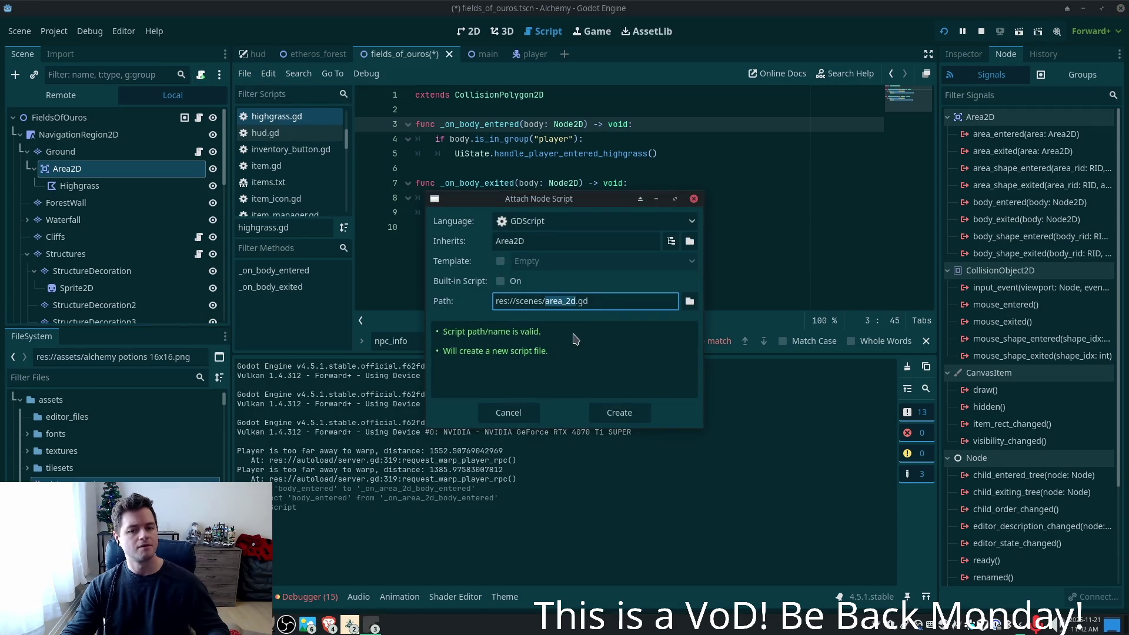
key(BackSpace)
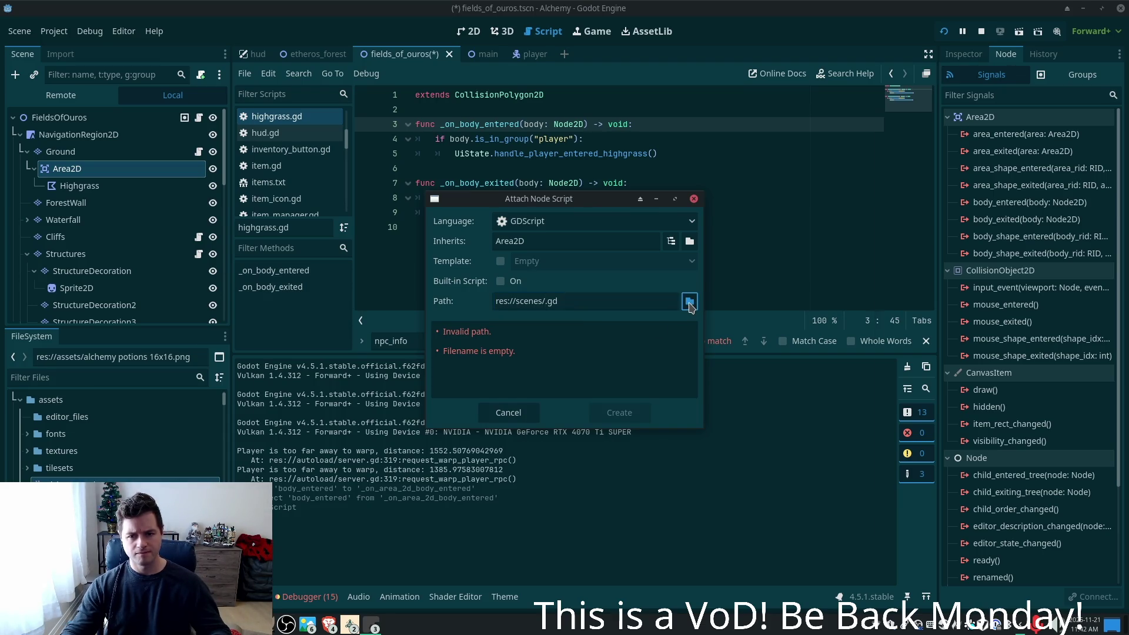
click(690, 302)
click(299, 126)
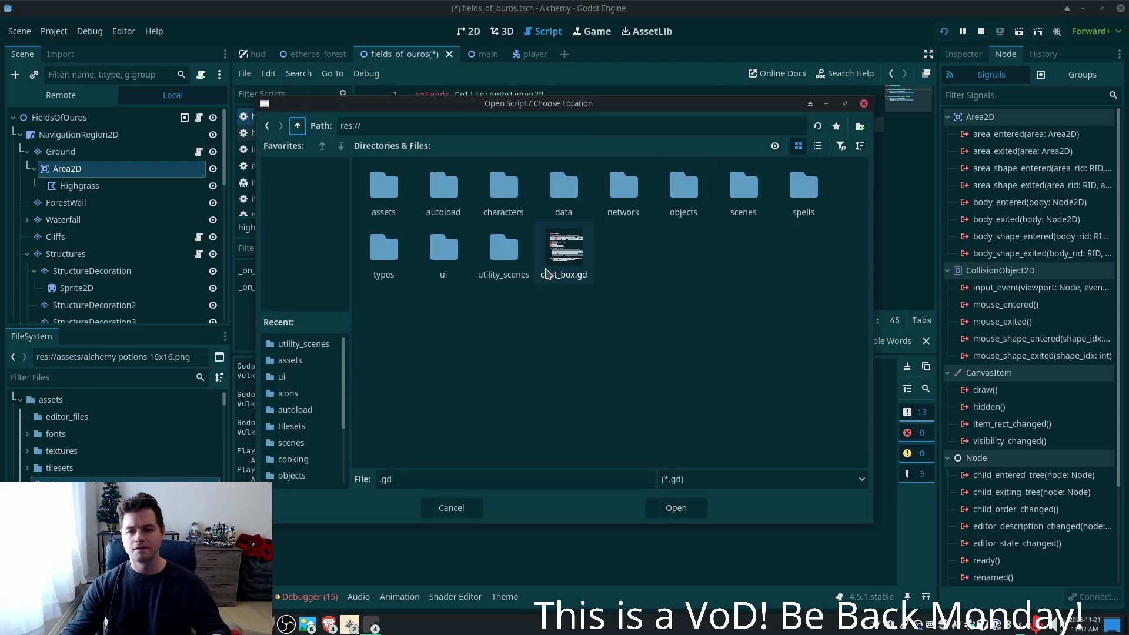
double_click(485, 252)
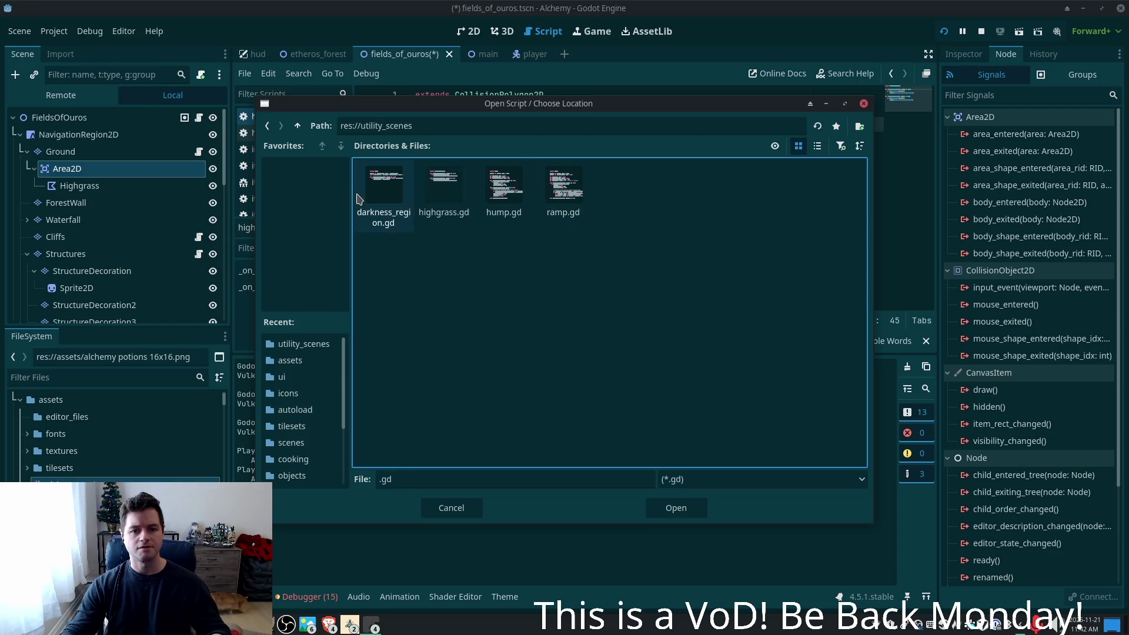
double_click(445, 188)
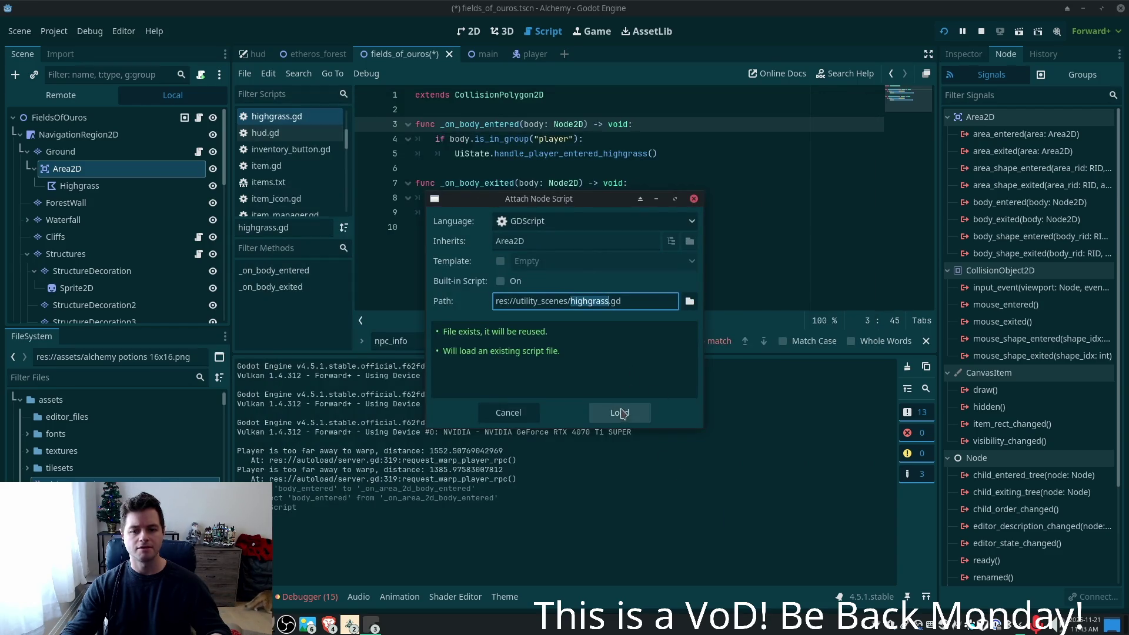
click(620, 412)
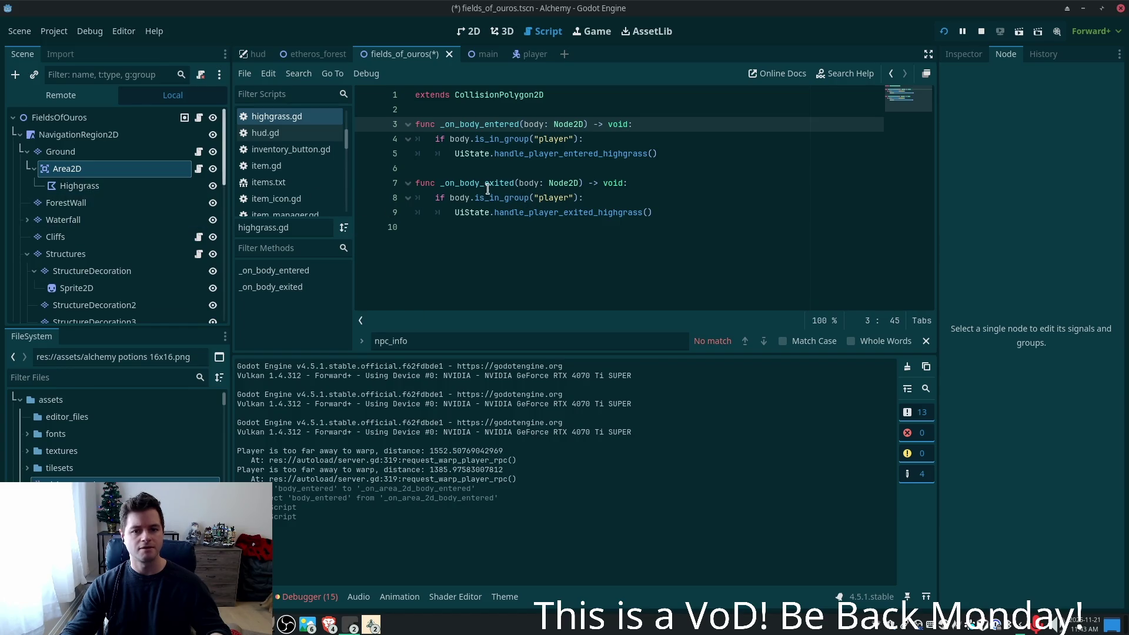
double_click(497, 121)
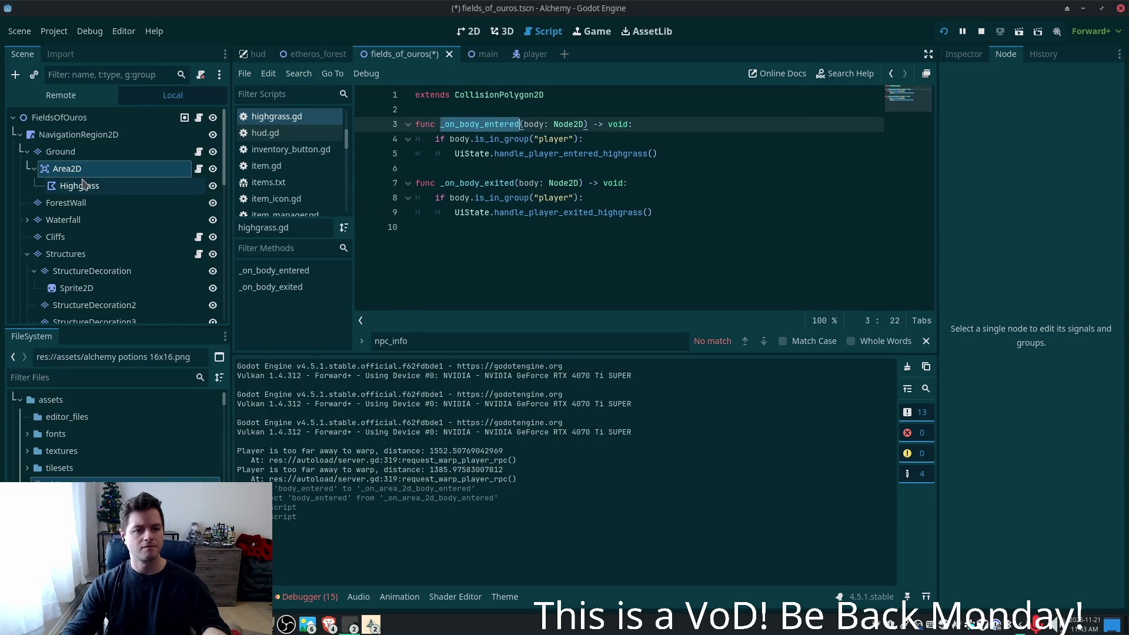
- Connect Area2D's body_entered signal to _on_body_entered in its own script
click(963, 53)
click(1006, 54)
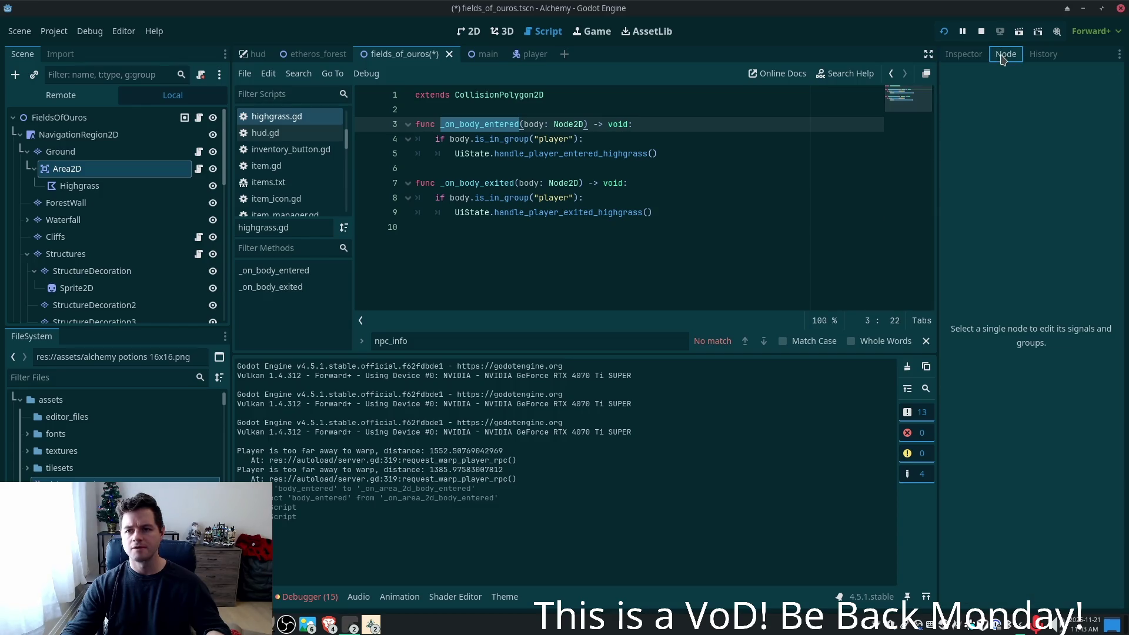
click(89, 168)
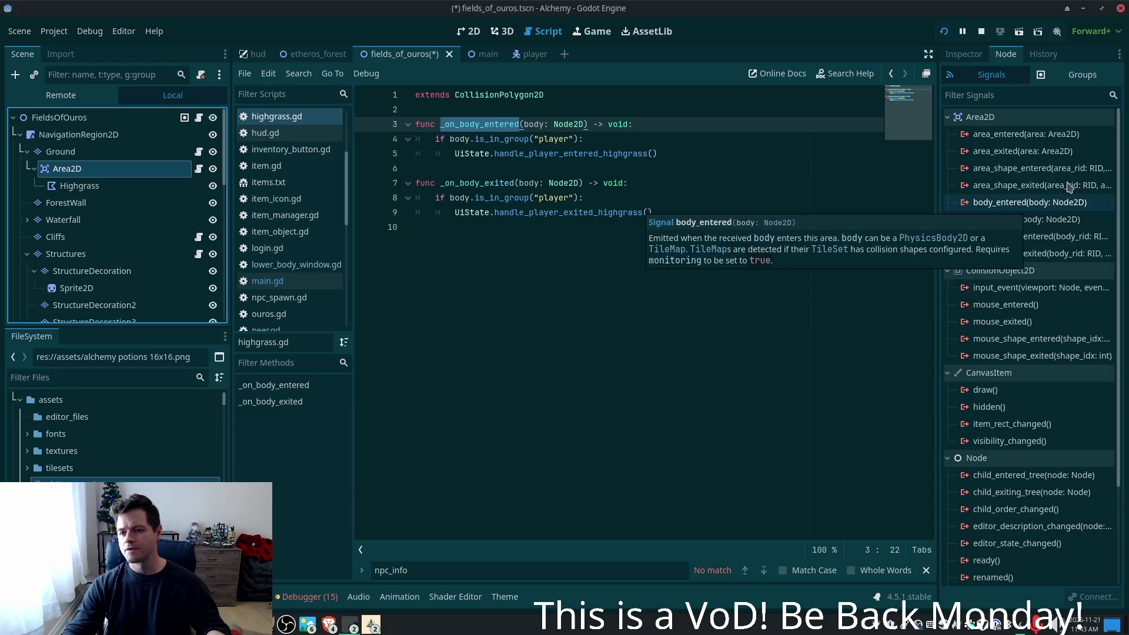
double_click(998, 203)
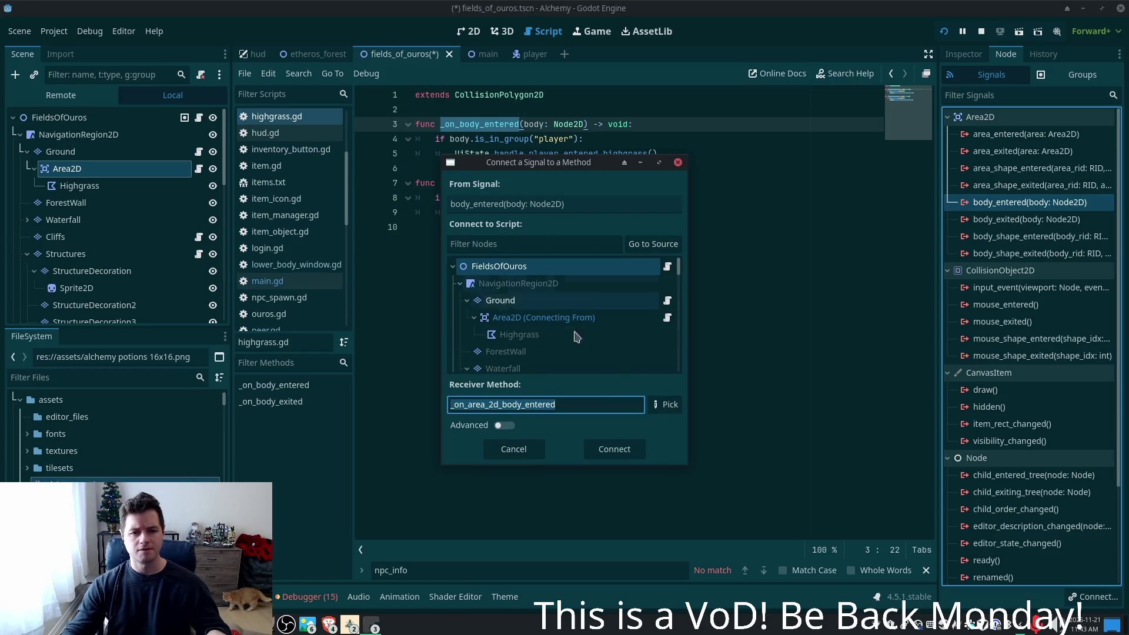
click(534, 320)
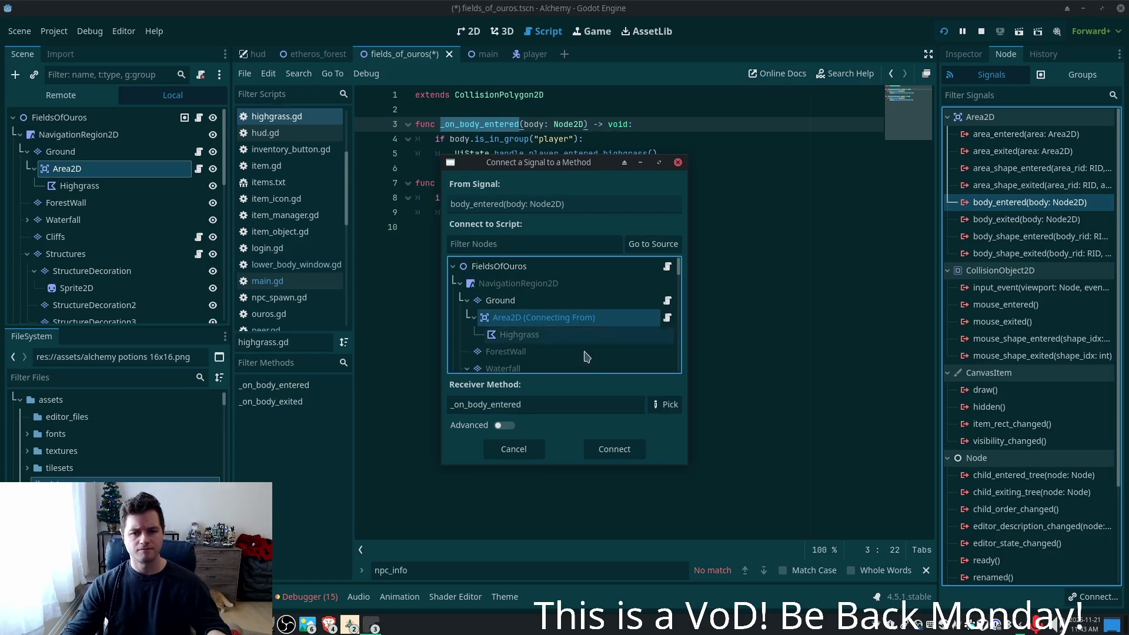
click(614, 449)
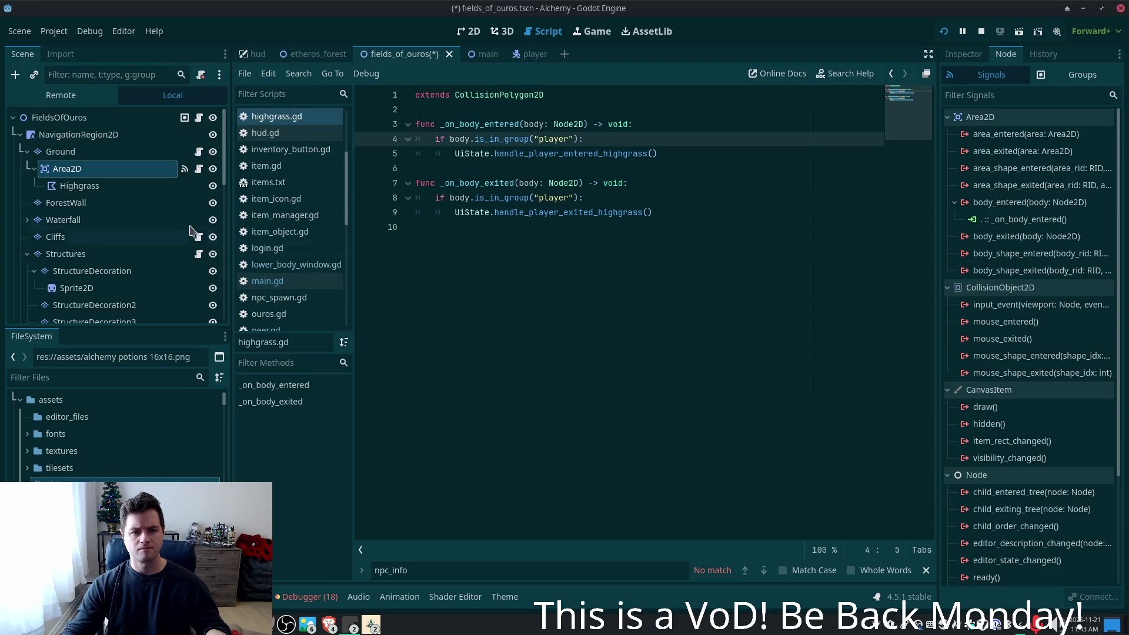
- Connect body_exited to _on_body_exited on Area2D, save the scene and run the game
double_click(1000, 235)
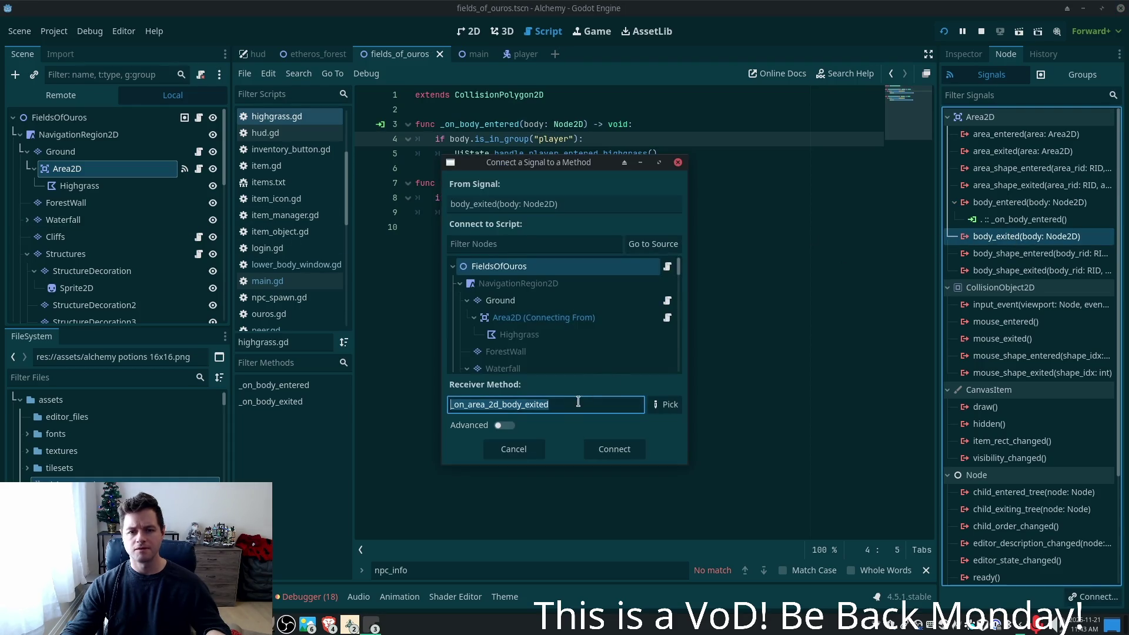
click(537, 319)
click(624, 454)
key(ctrl+s)
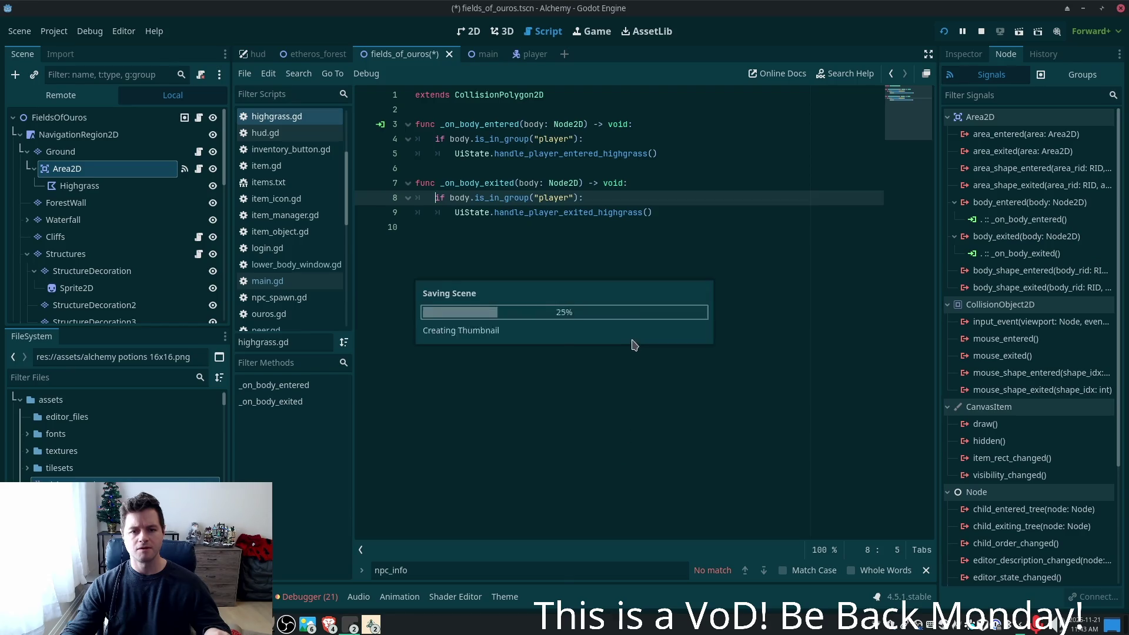
click(944, 31)
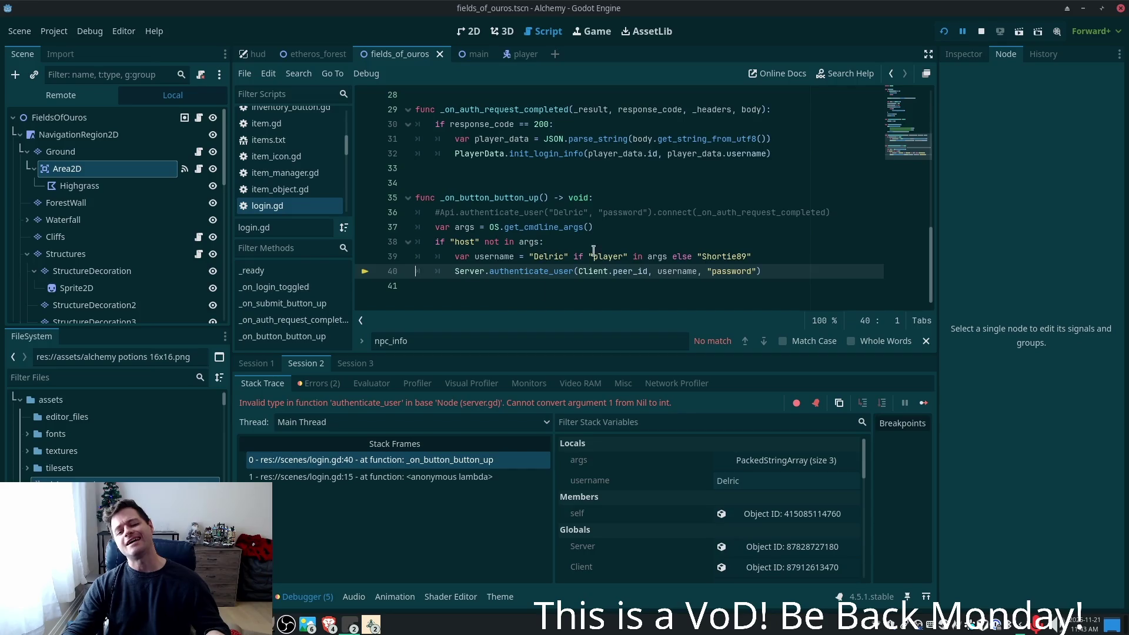
- From the Session 1 error, change highgrass.gd line 1 to 'extends Area2D' and rerun the game
click(250, 364)
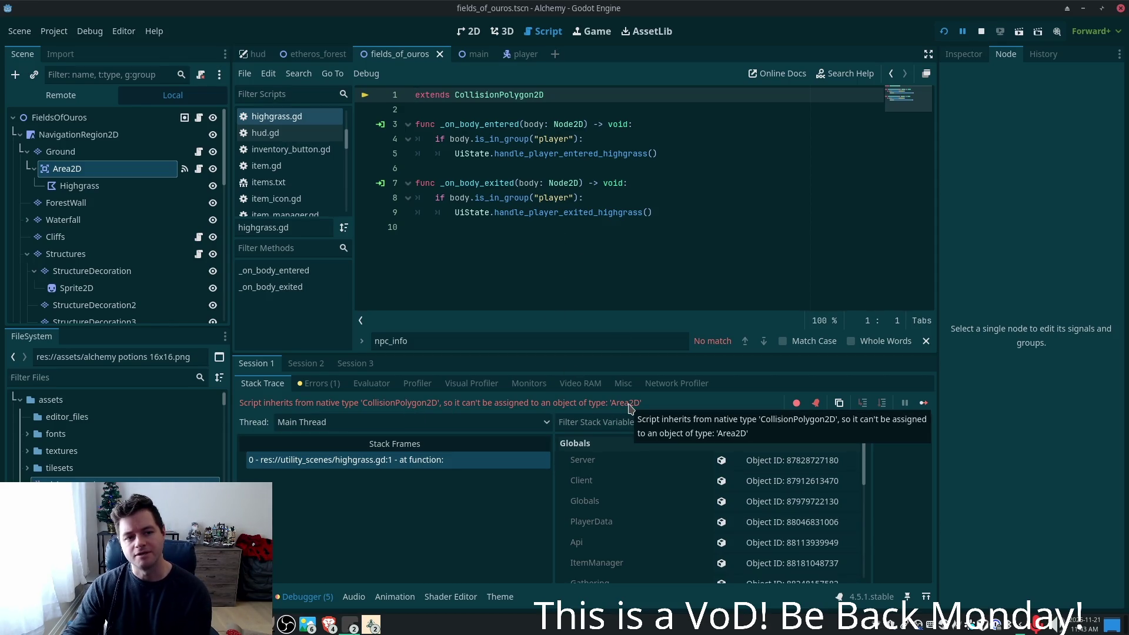
double_click(520, 95)
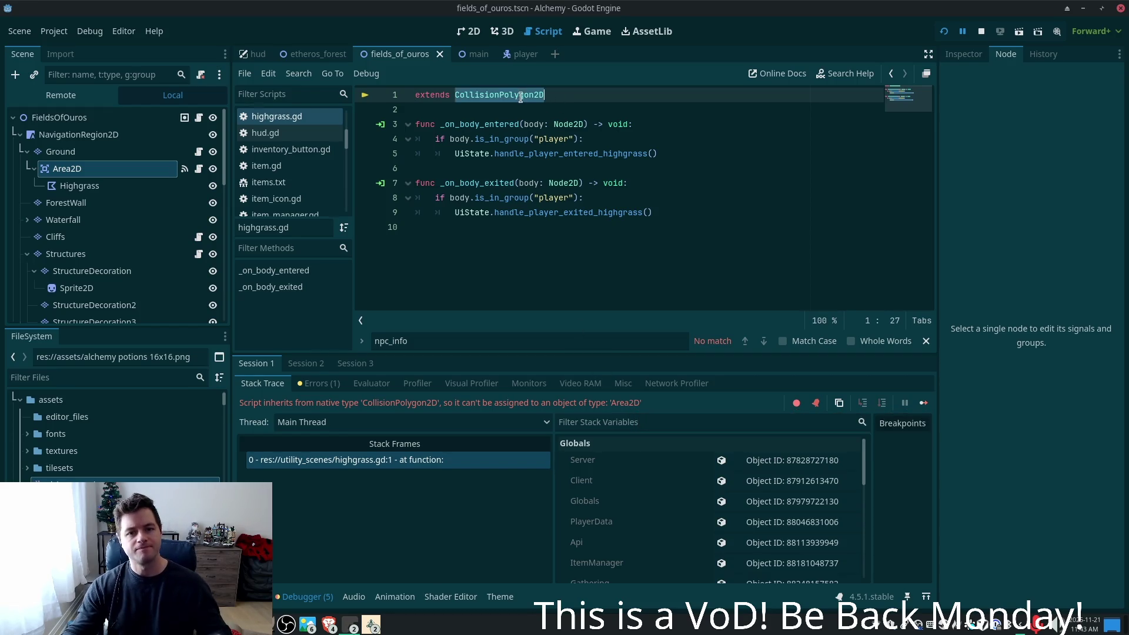
text(Are)
key(Return)
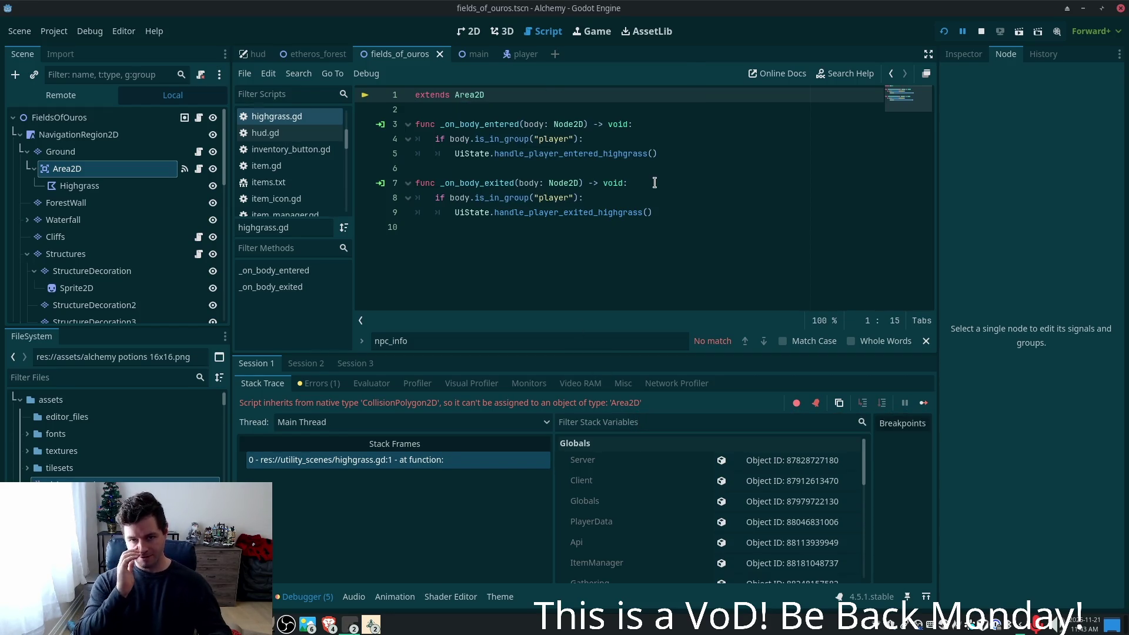
click(945, 33)
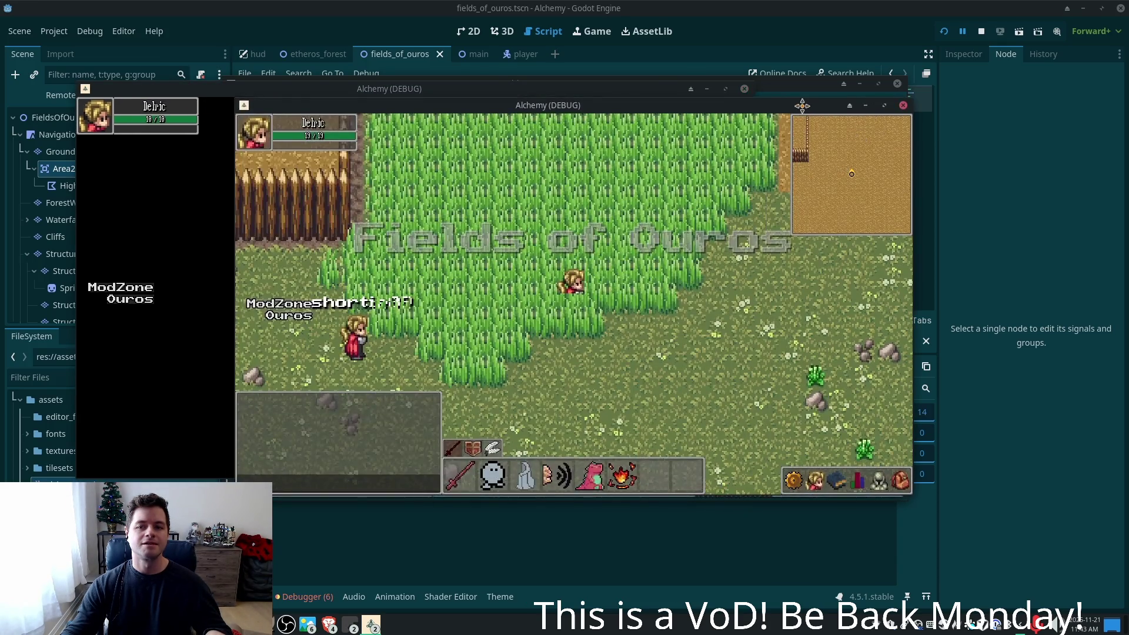
- Walk the character repeatedly in and out of the tall grass with the arrow keys
key(Up)
key(Up)
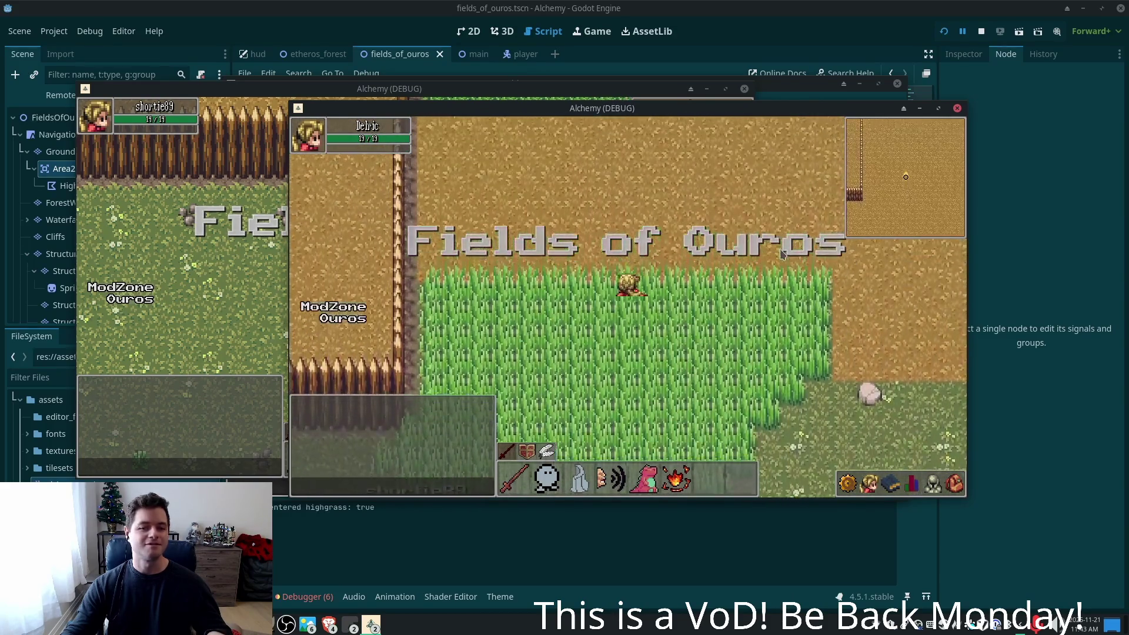
key(Down)
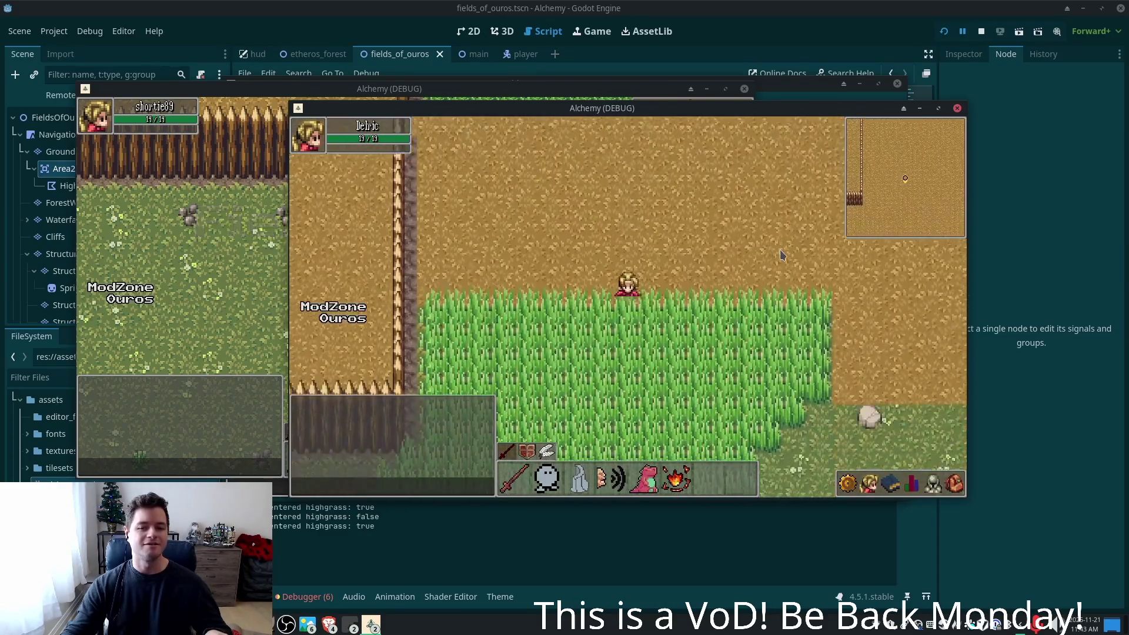
key(Left)
key(Up)
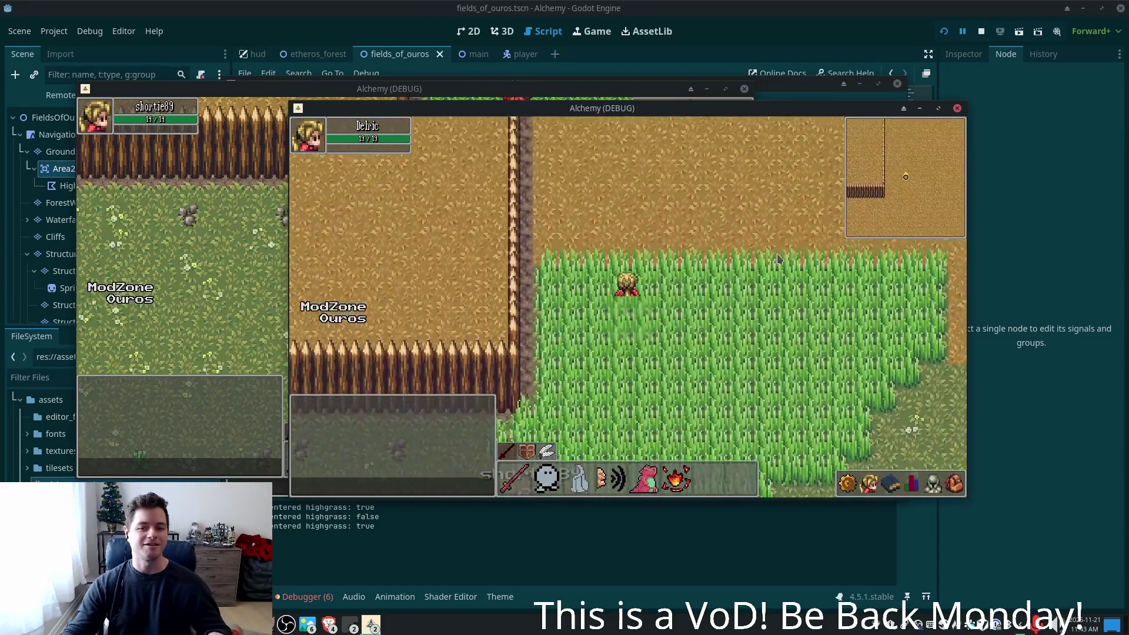
key(Right)
key(Down)
key(Right)
key(Left)
key(Up)
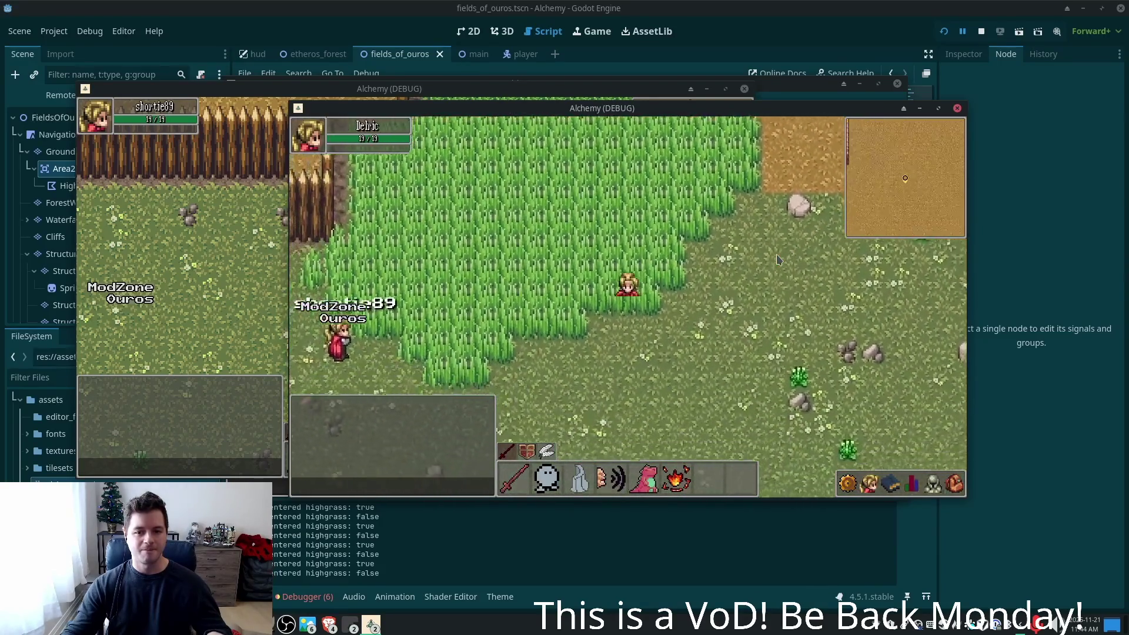
key(Up)
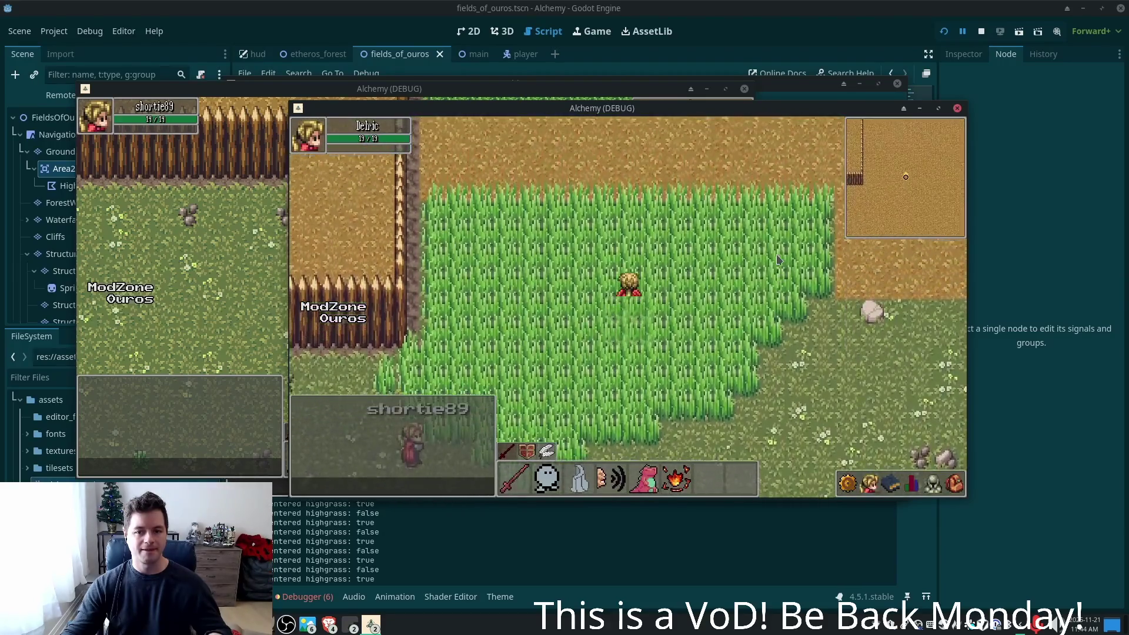
key(Down)
key(Up)
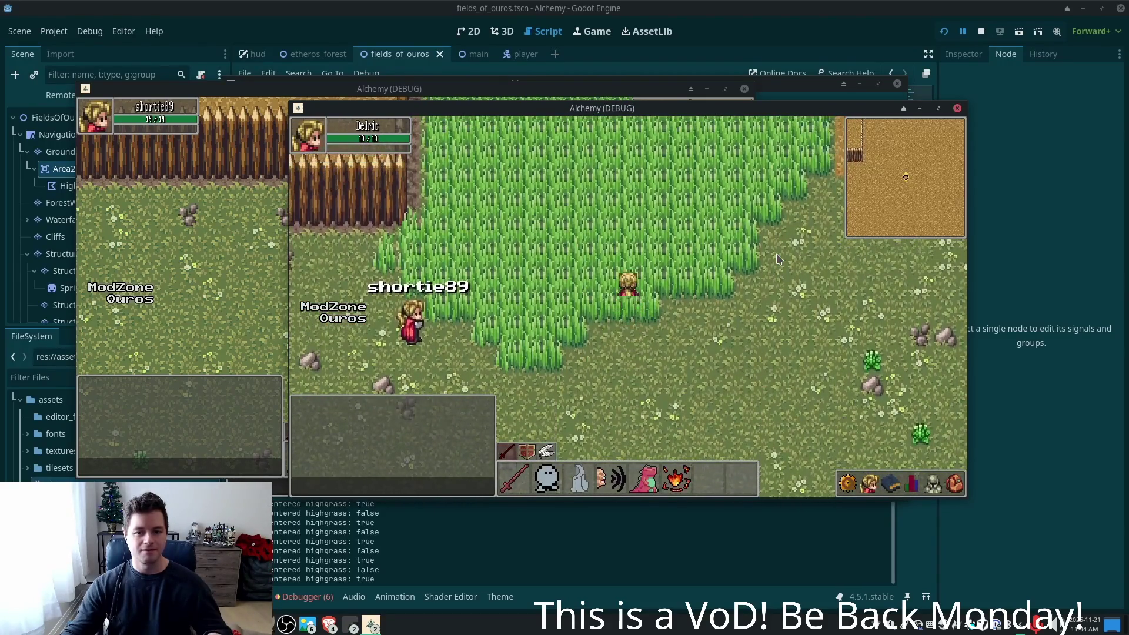
key(Down)
key(Up)
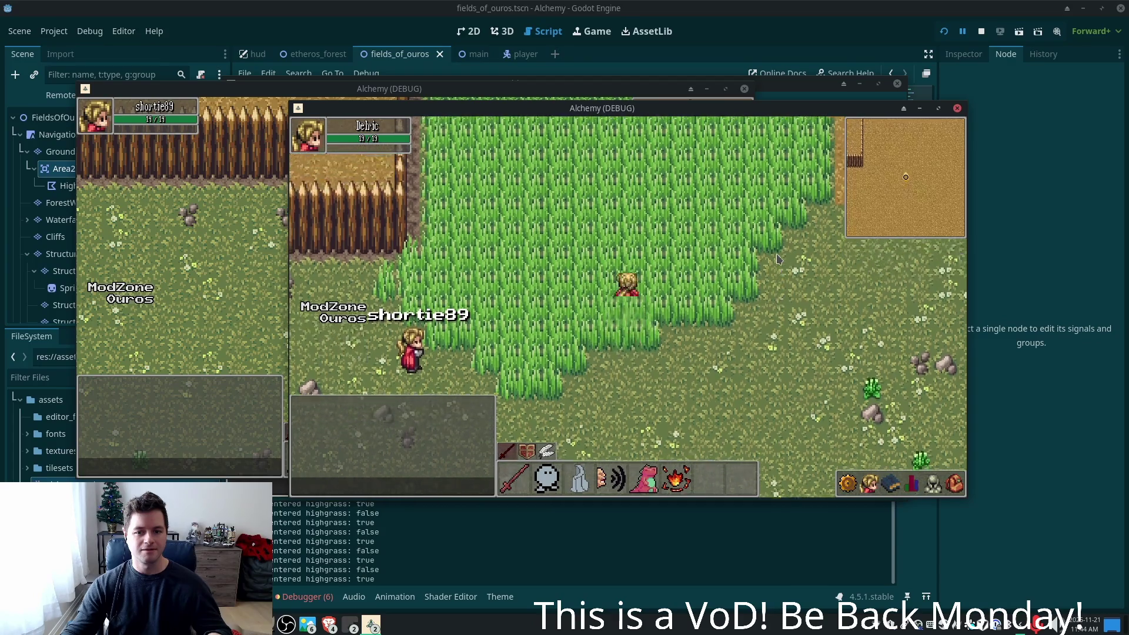
key(Down)
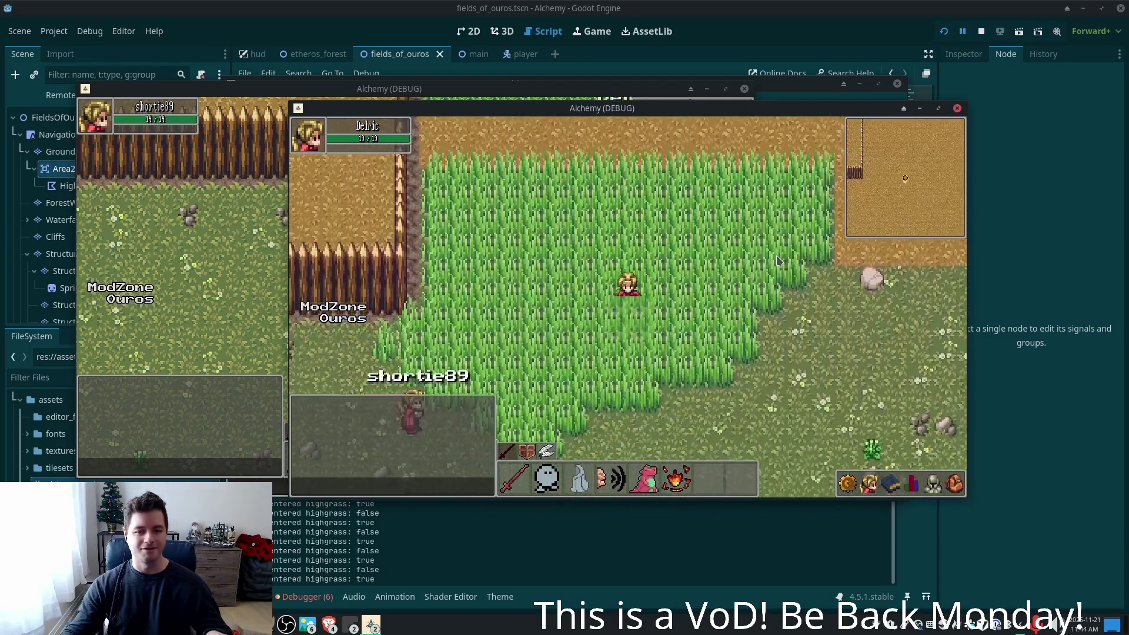
key(Up)
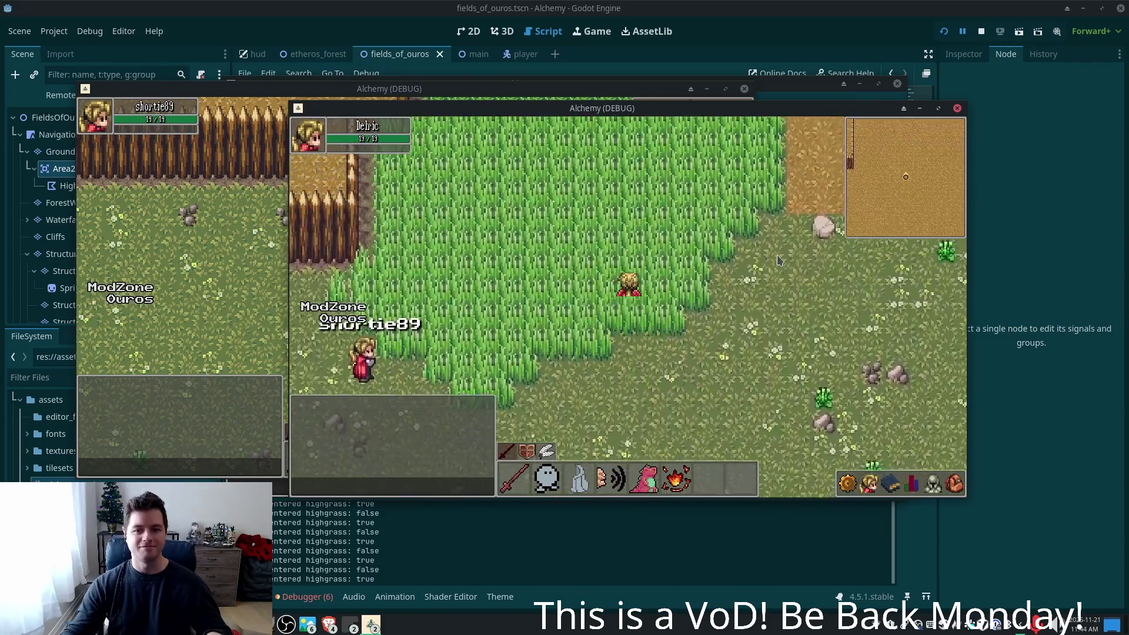
key(Down)
key(Down)
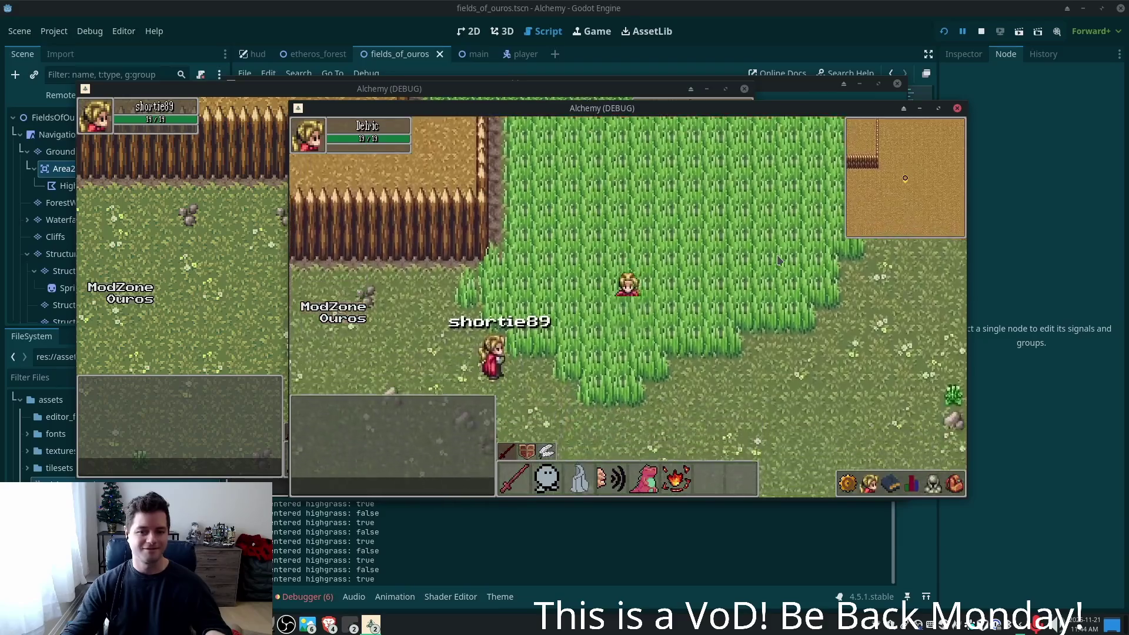
key(Up)
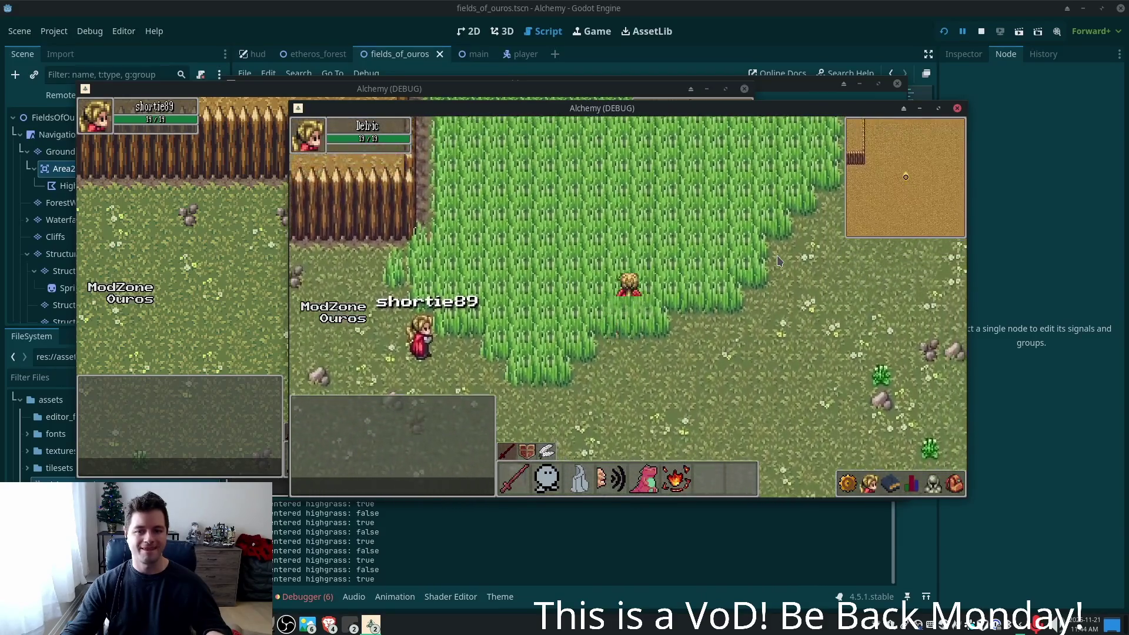
key(Right)
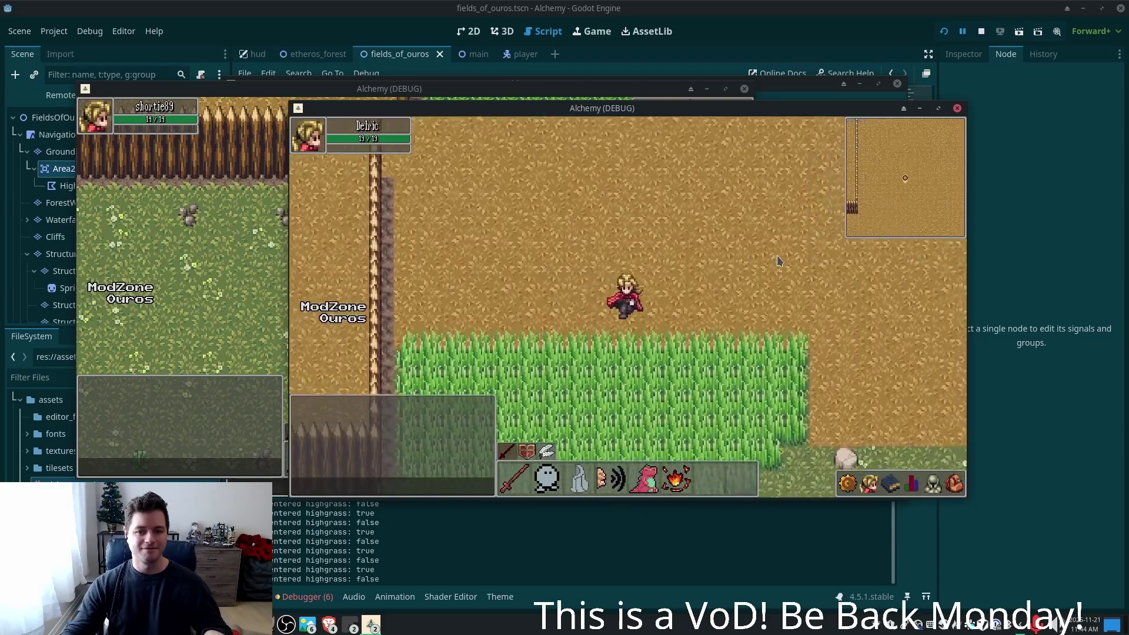
key(Down)
key(Left)
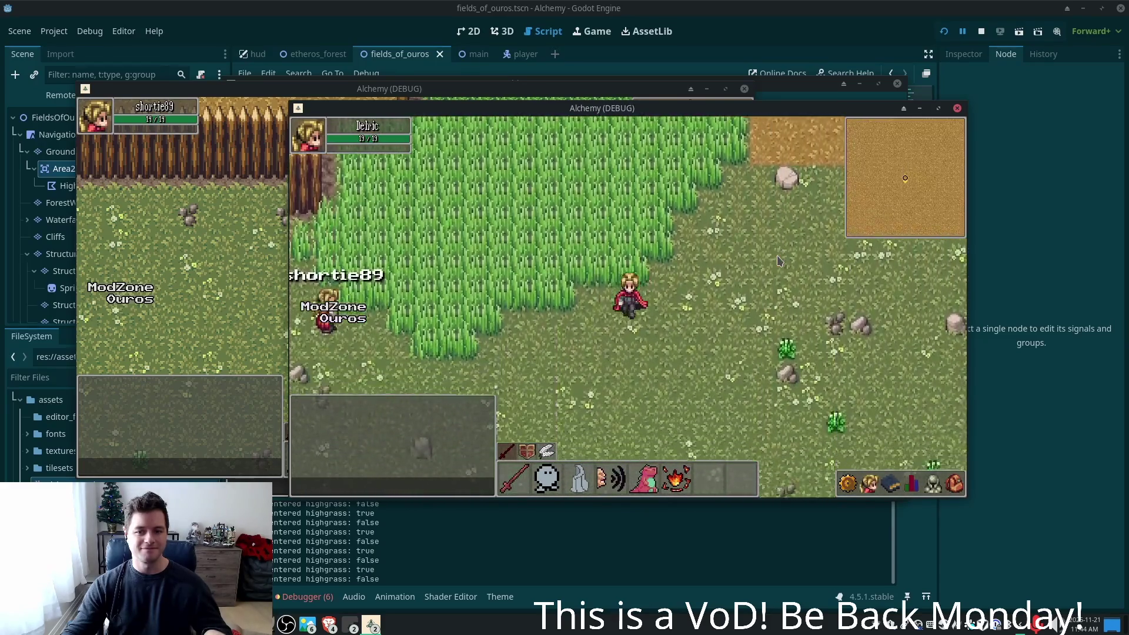
key(Up)
key(Up)
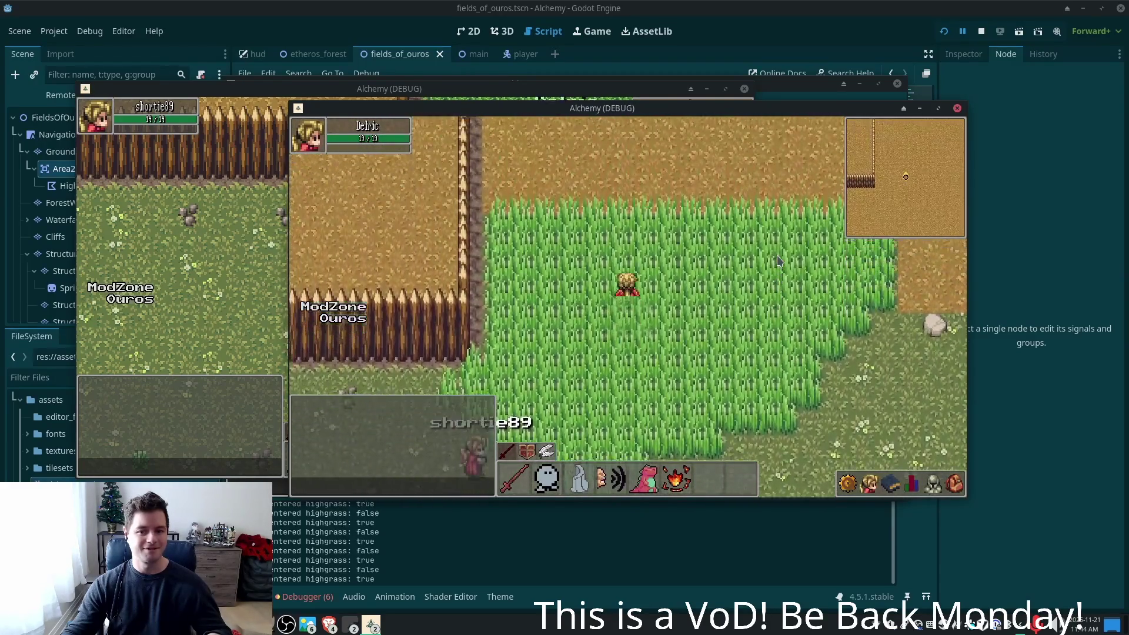
key(Left)
key(Up)
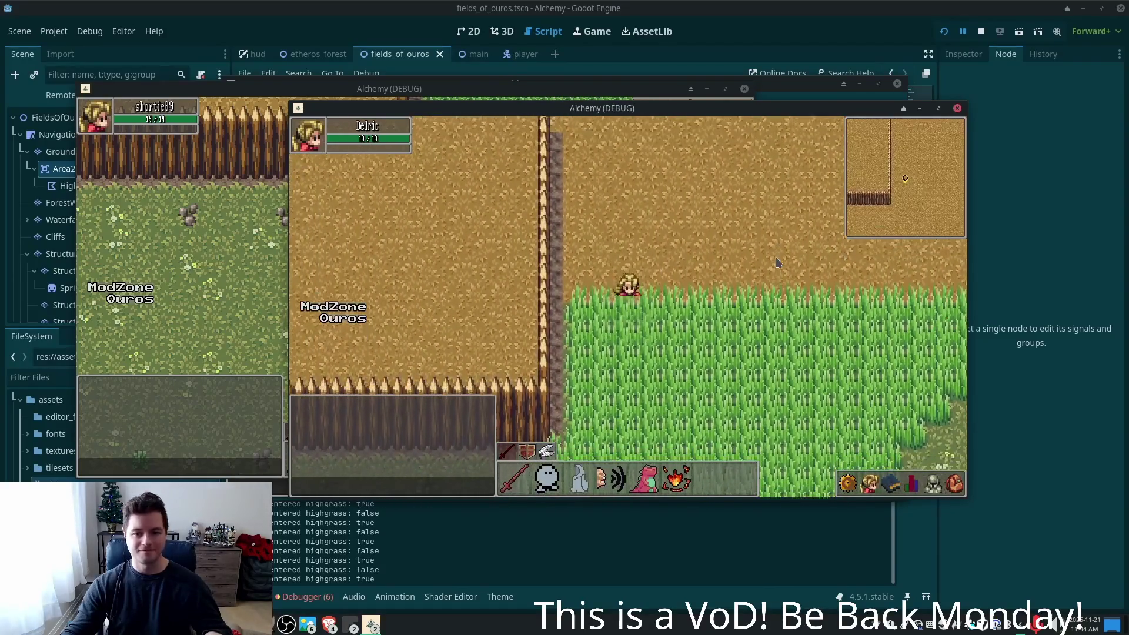
key(Up)
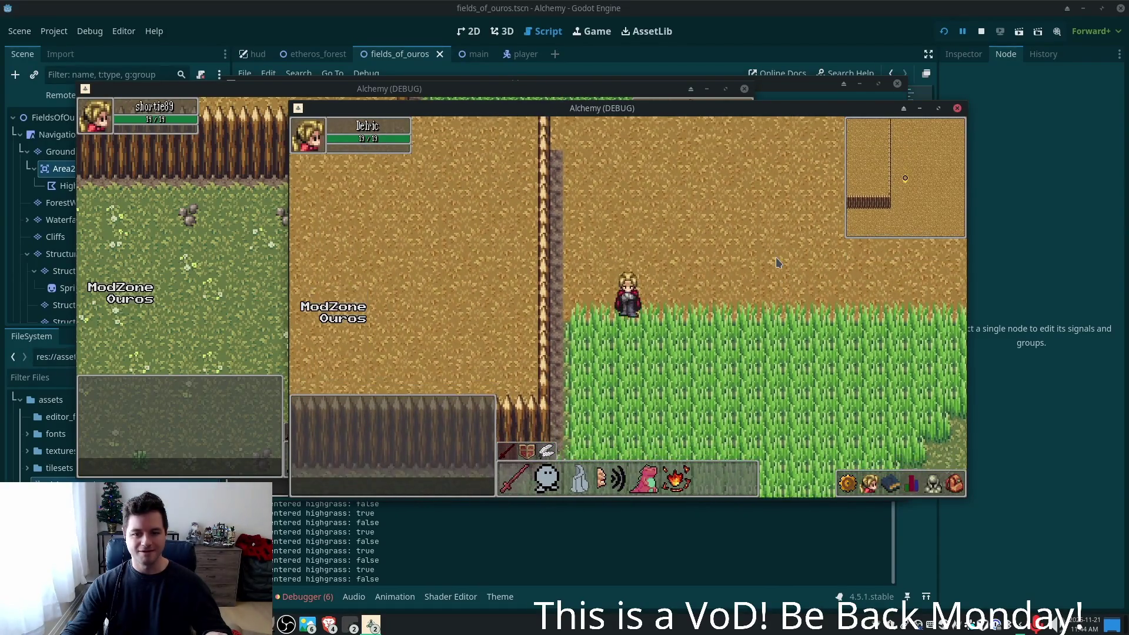
key(Down)
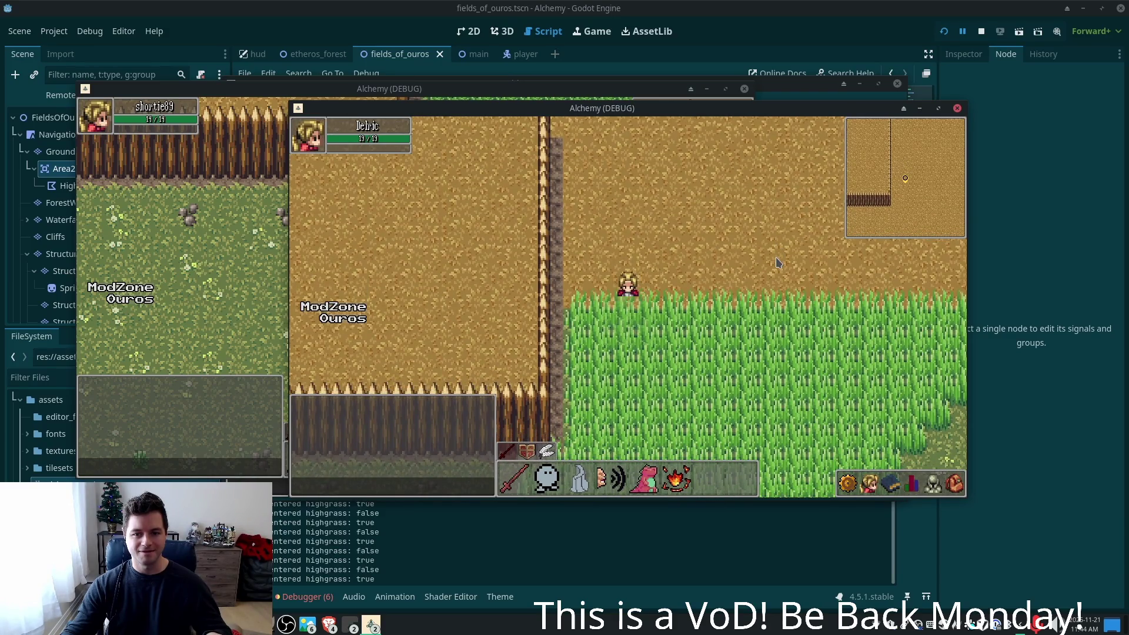
key(Down)
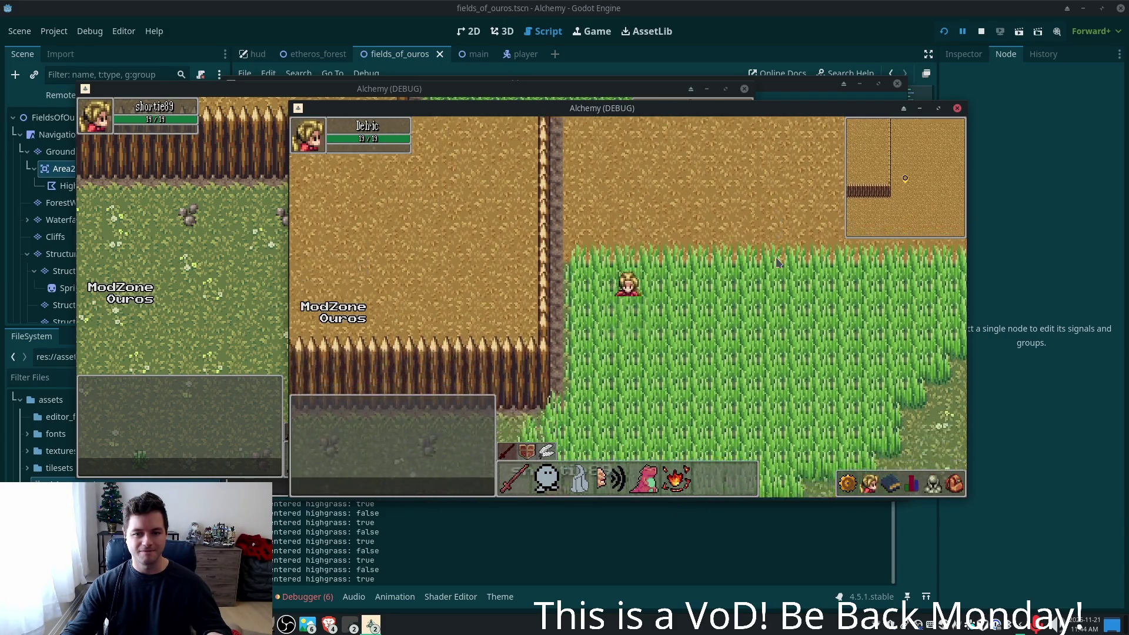
key(Right)
key(Right)
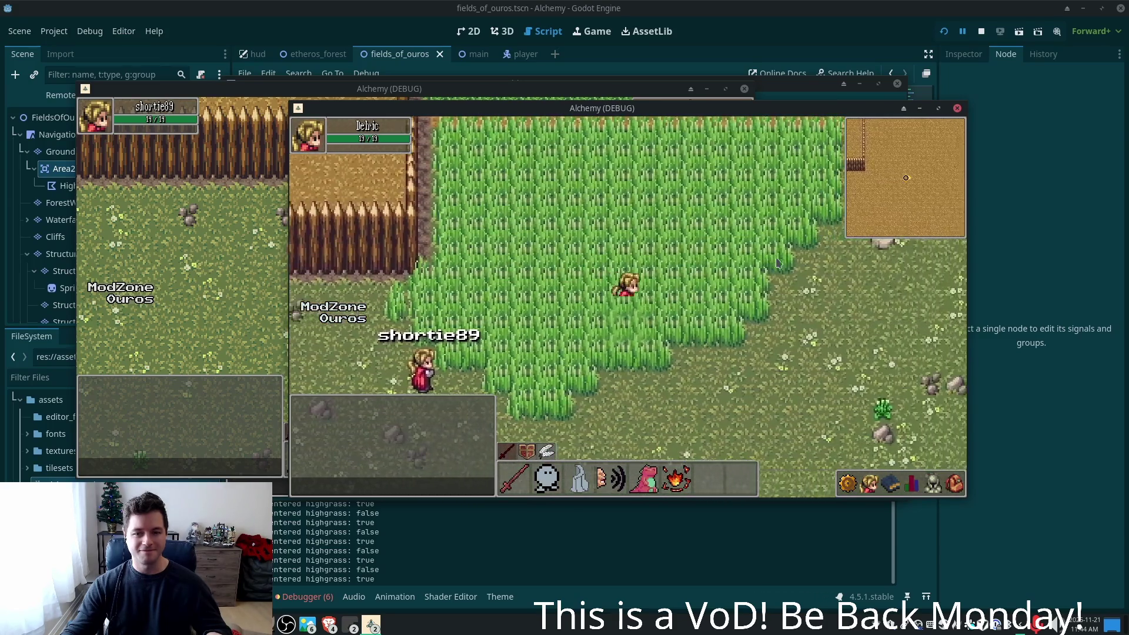
key(Left)
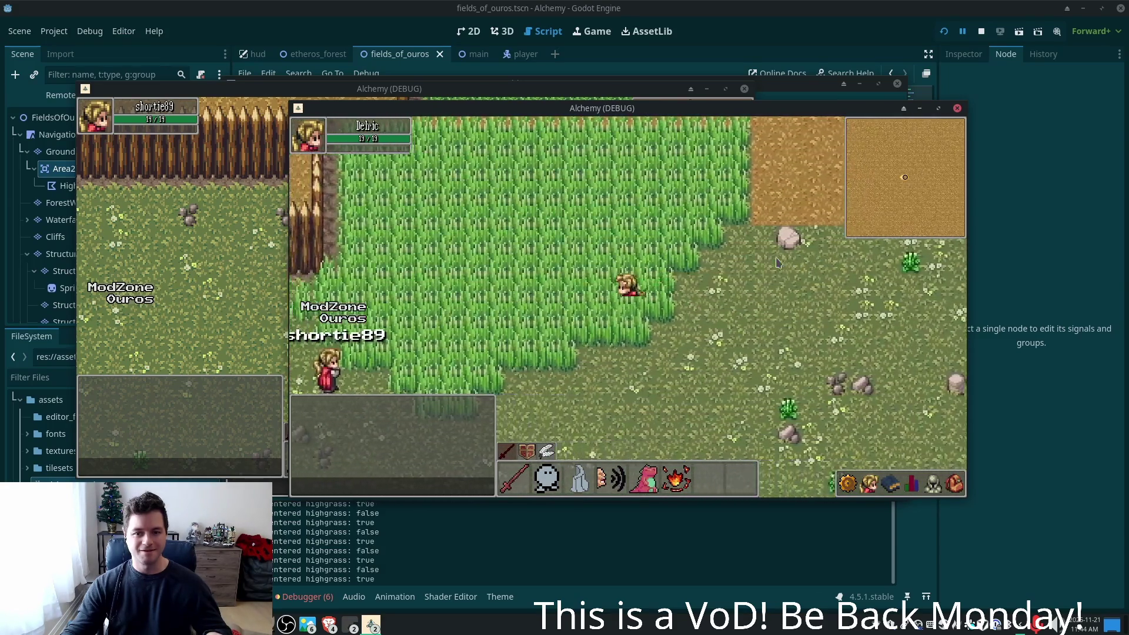
key(Left)
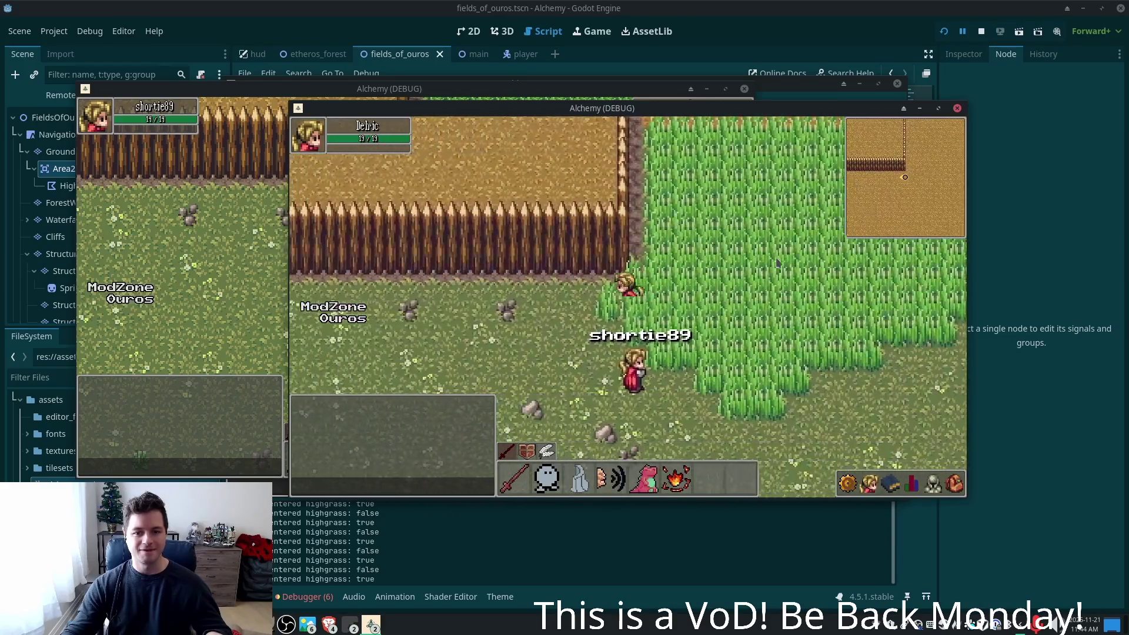
key(Right)
key(Up)
key(Right)
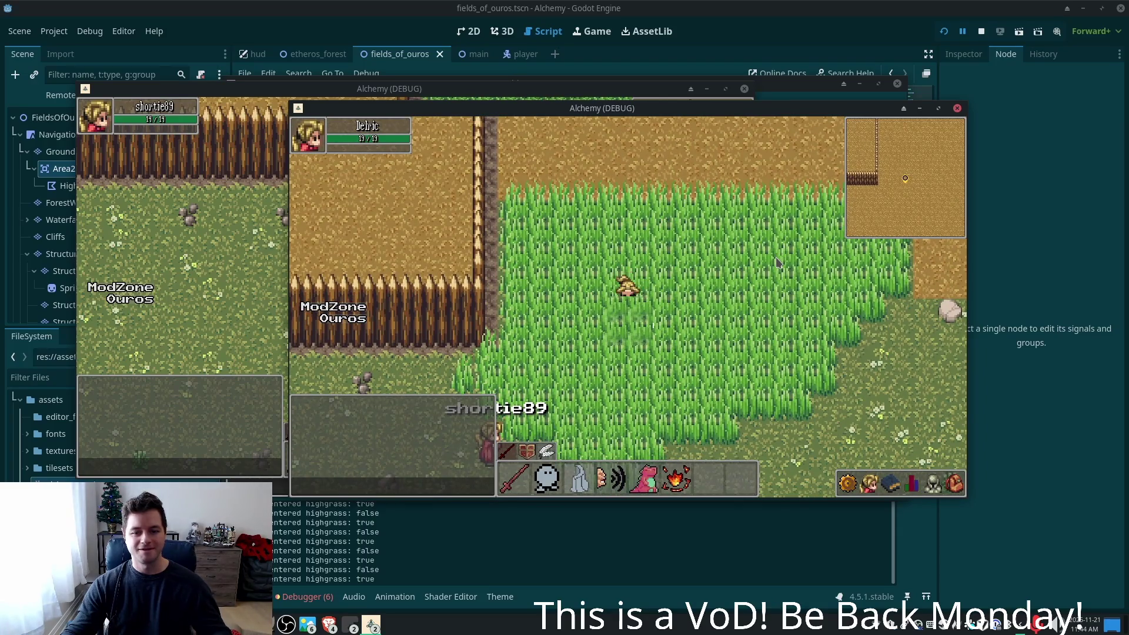
key(Right)
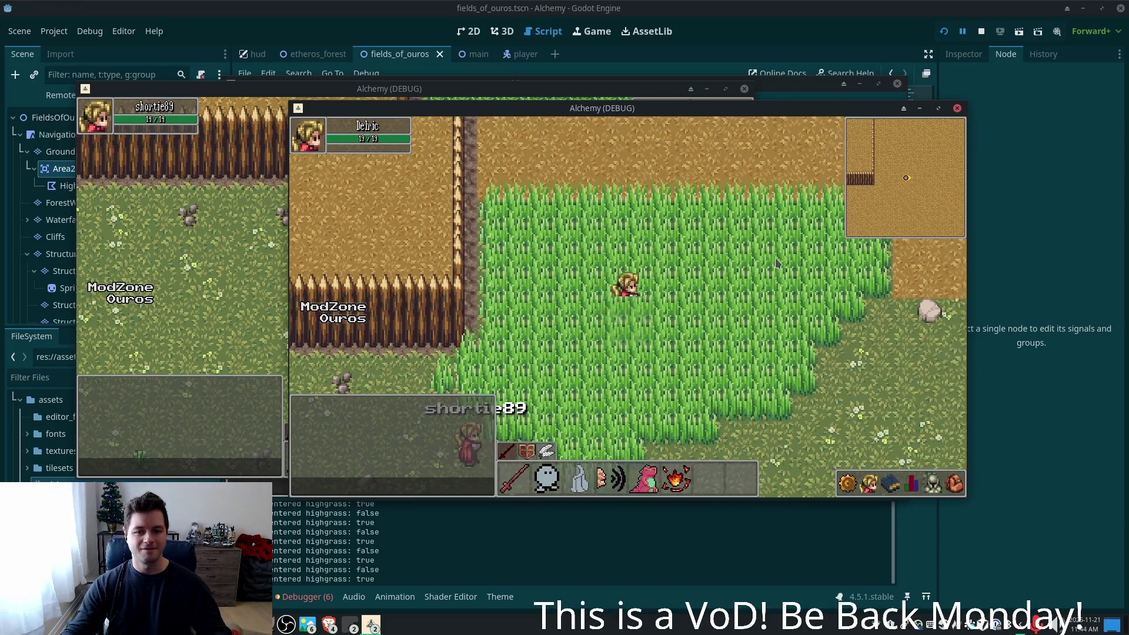
key(Left)
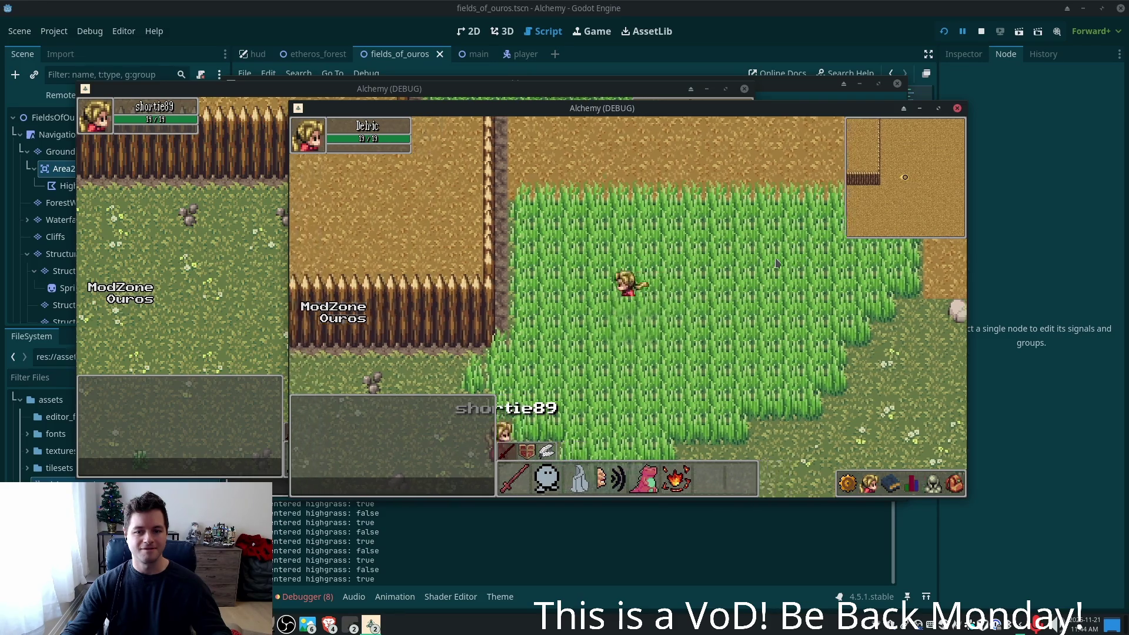
key(Right)
key(Right)
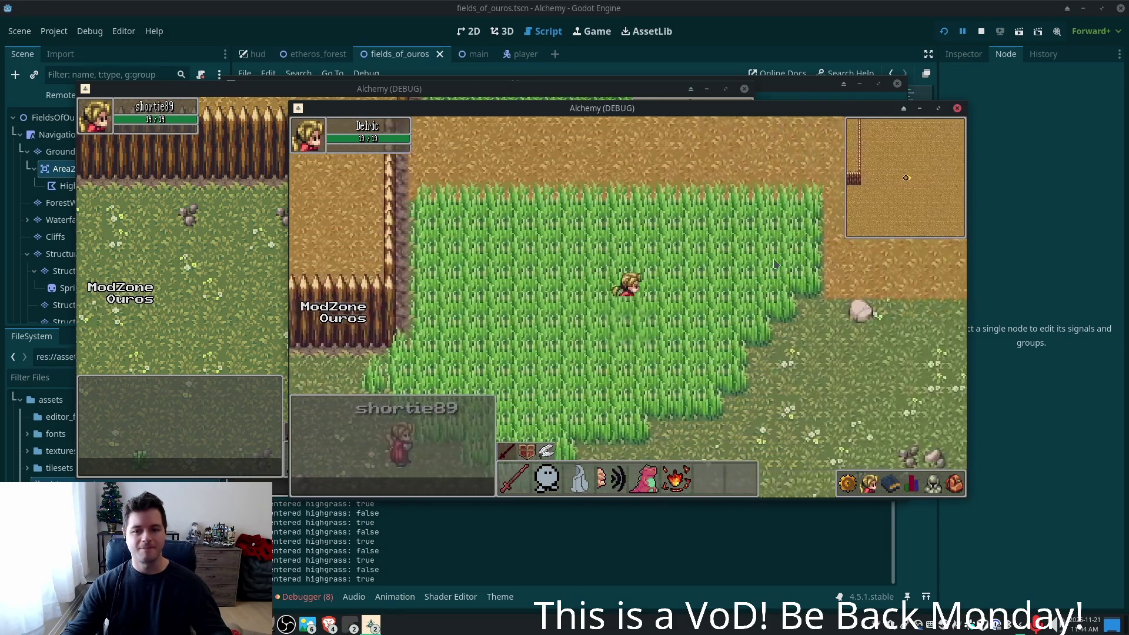
key(Up)
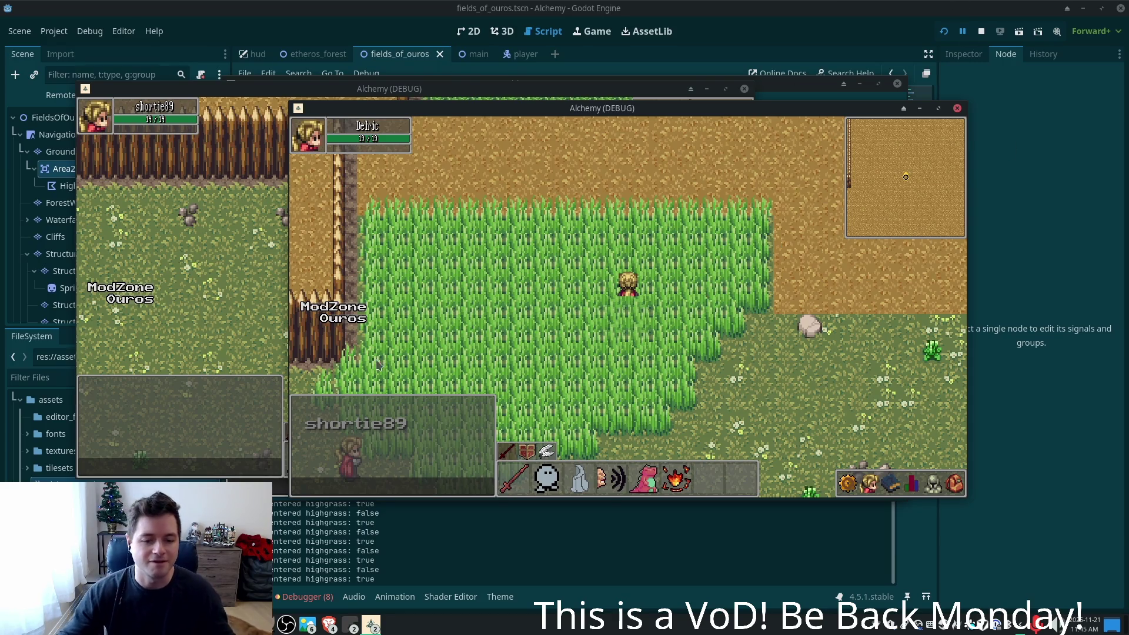
- Keep crossing the grass and fence edge with WASD and arrows until both players meet, then return to the editor
key(d)
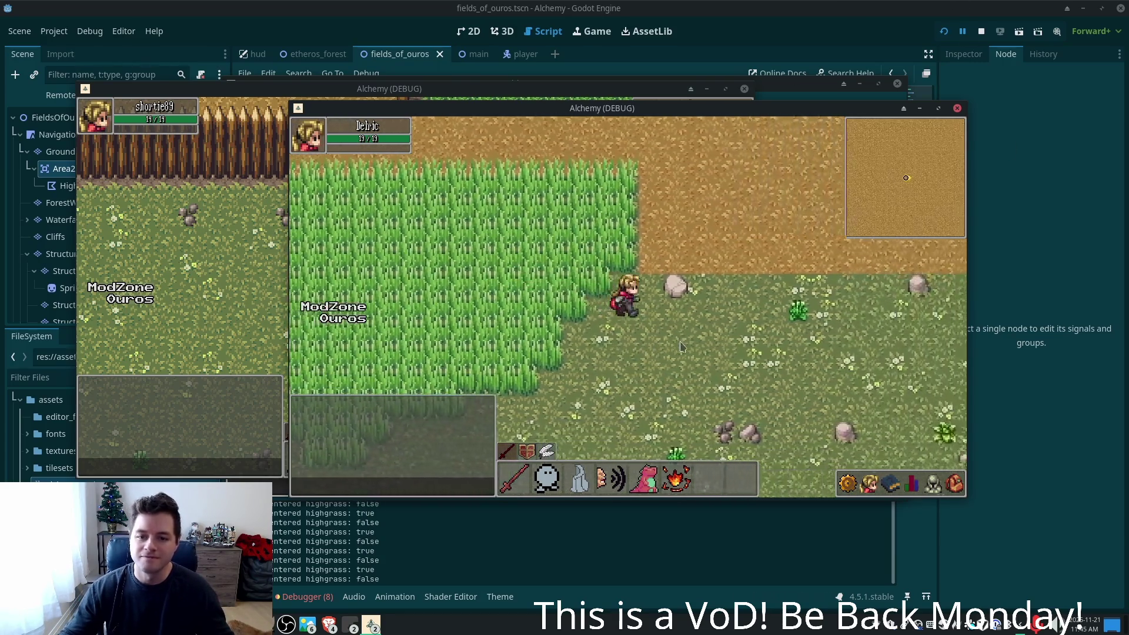
key(w)
key(a)
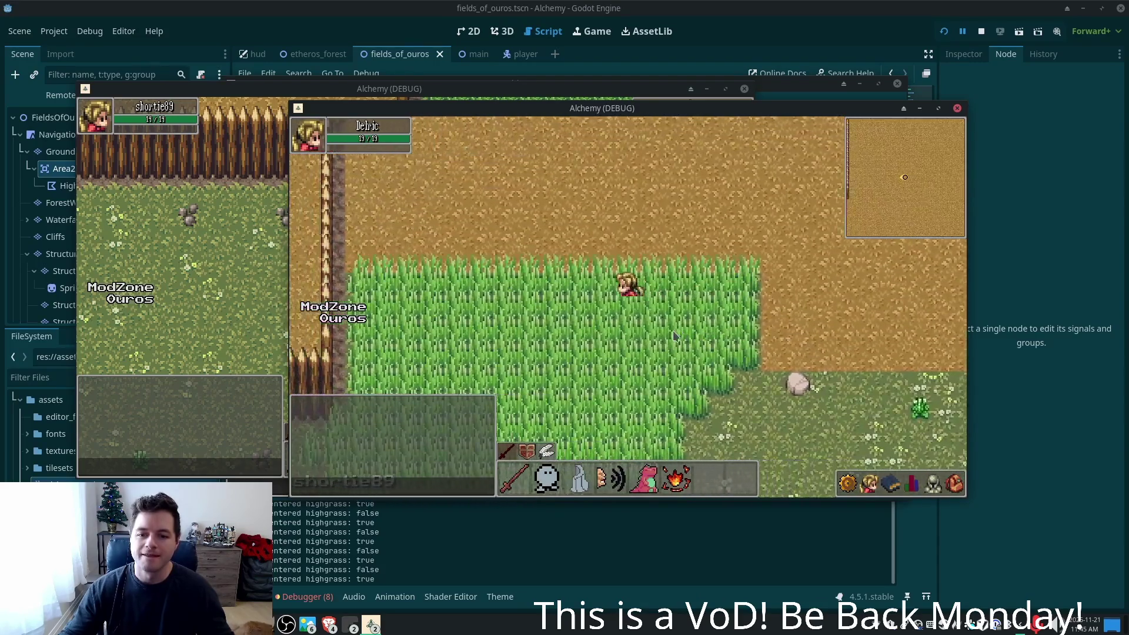
key(a)
key(s)
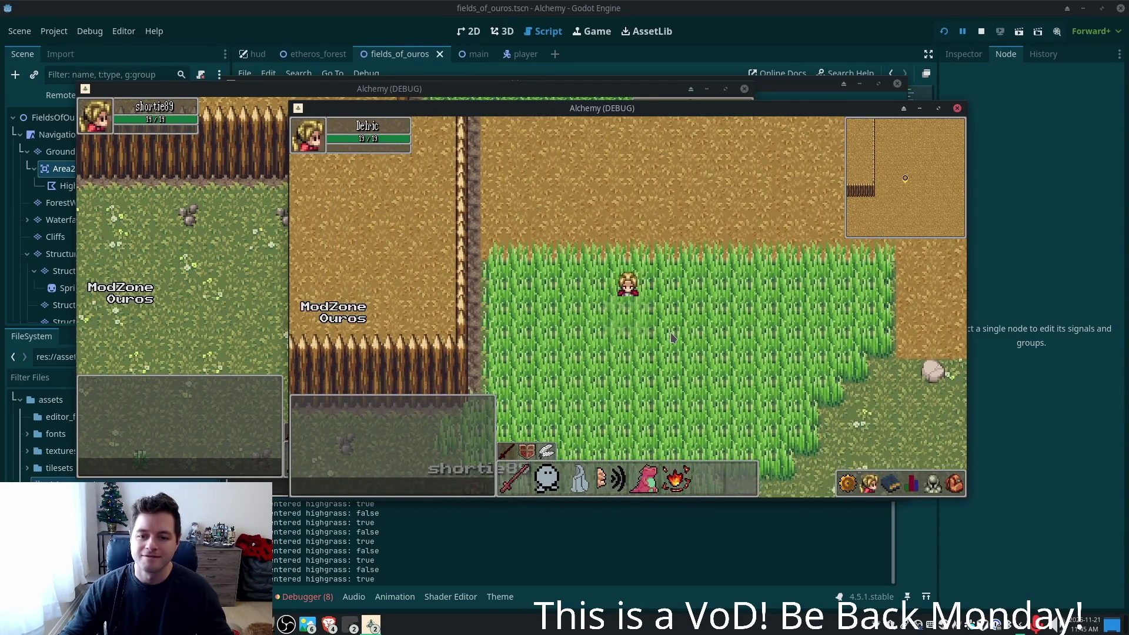
key(s)
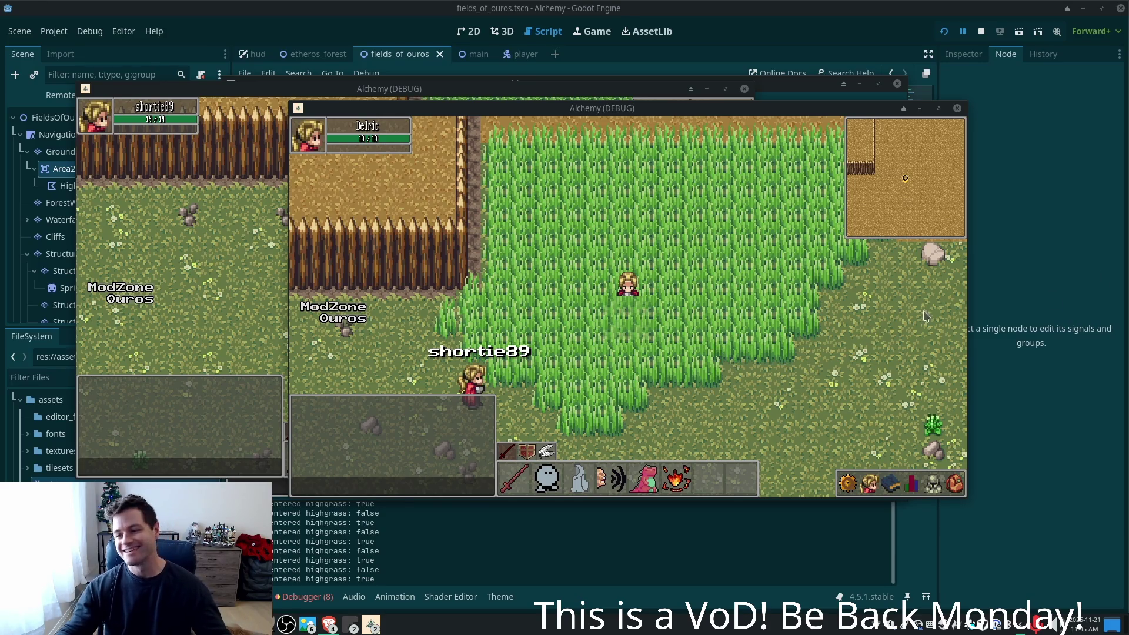
key(Left)
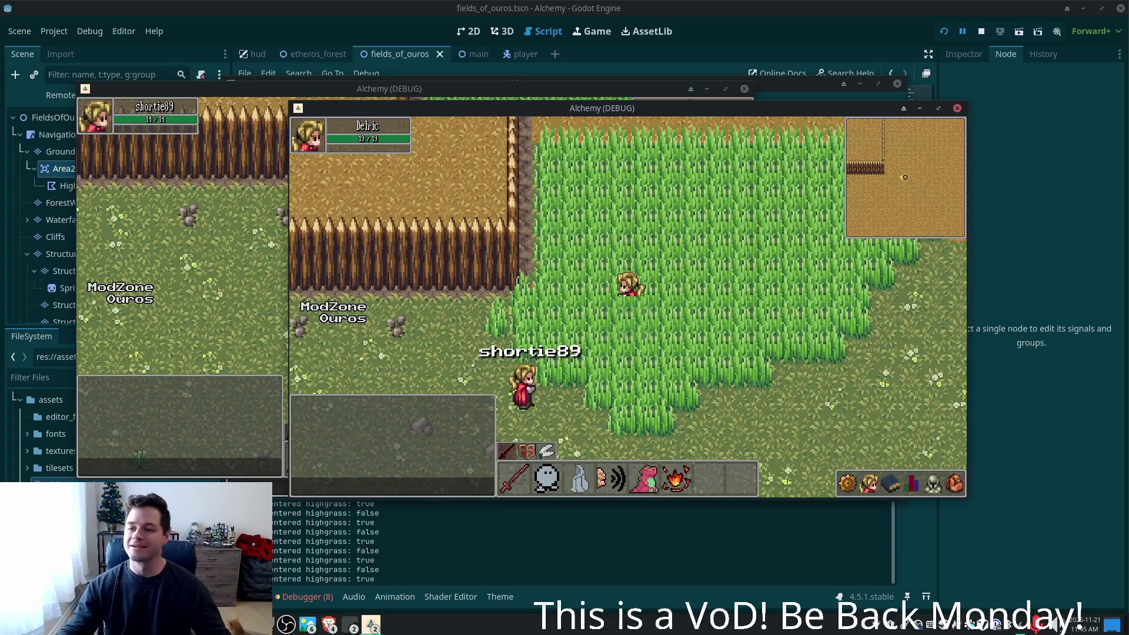
key(Up)
key(Left)
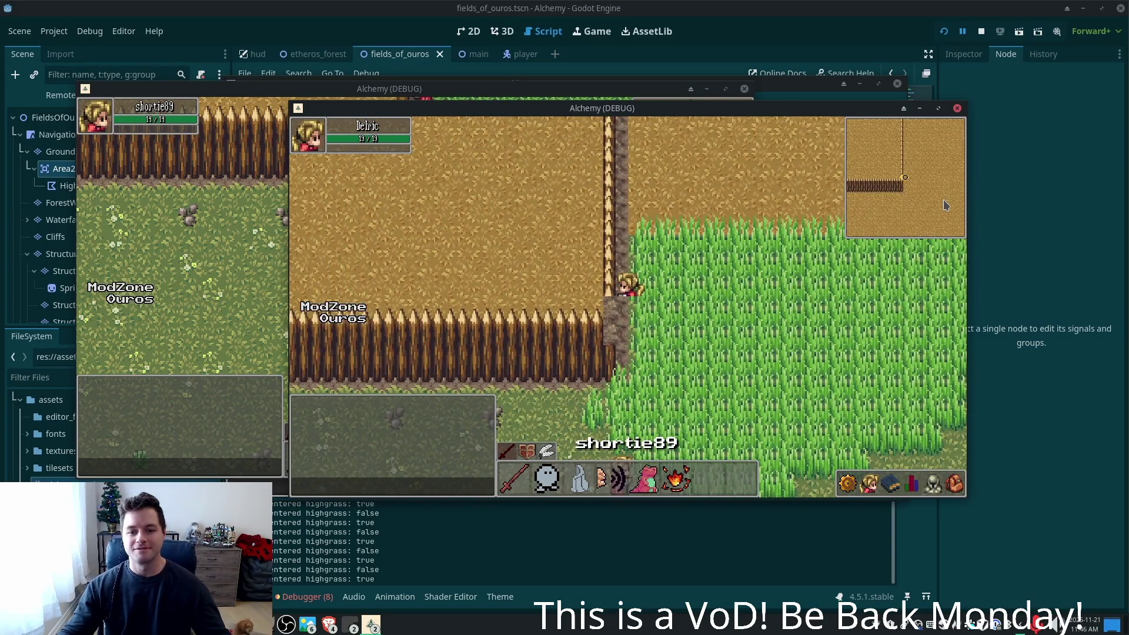
key(Right)
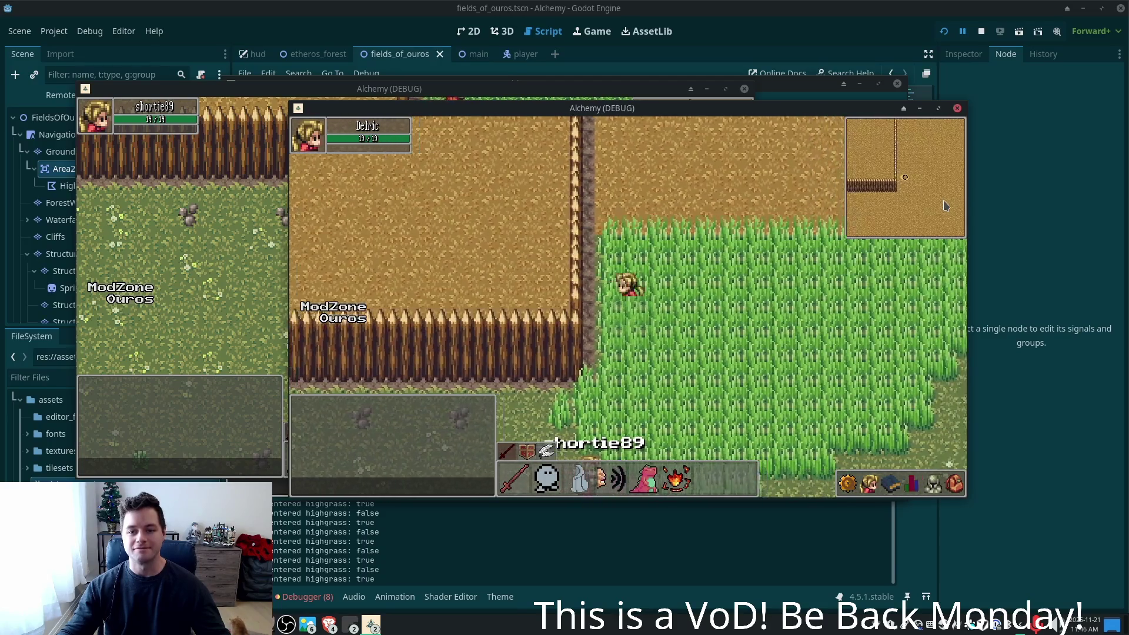
key(Left)
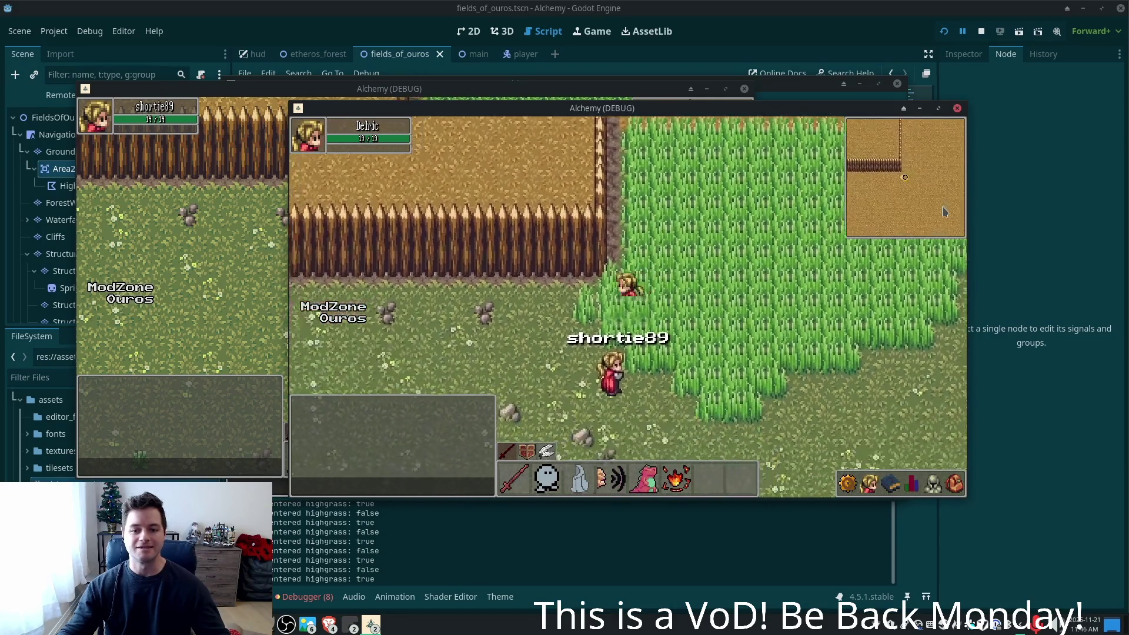
key(Left)
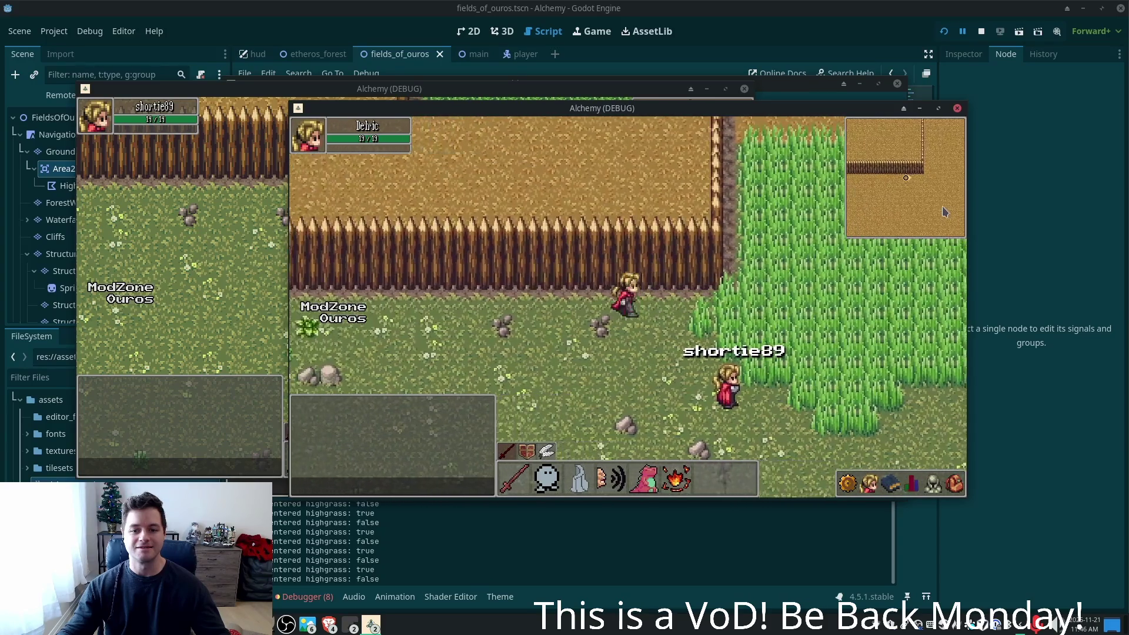
key(Right)
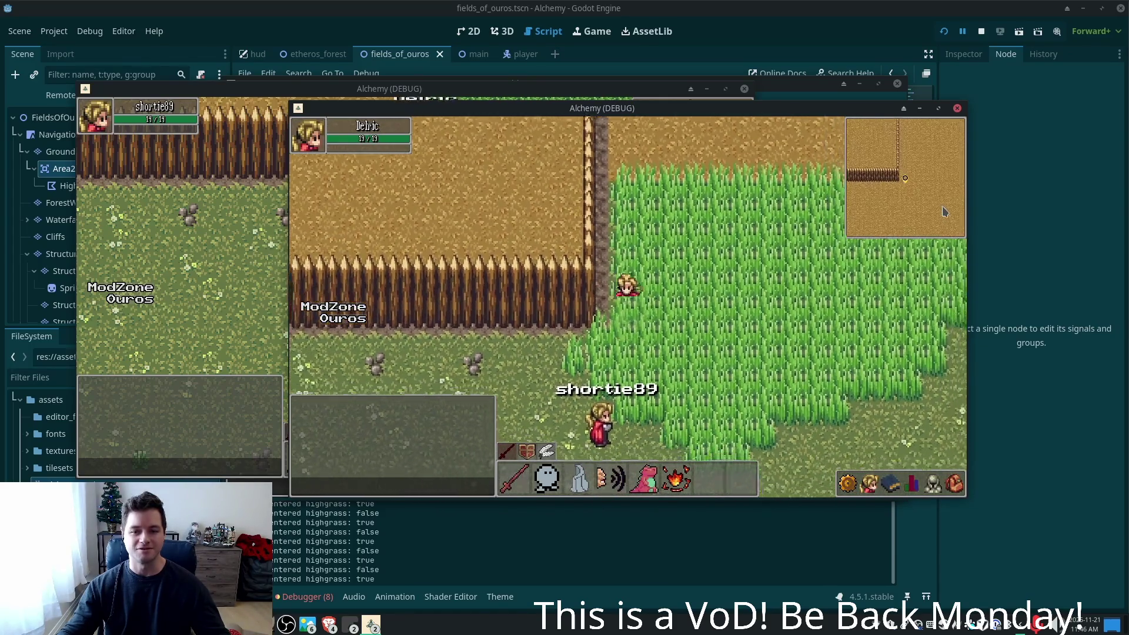
key(Up)
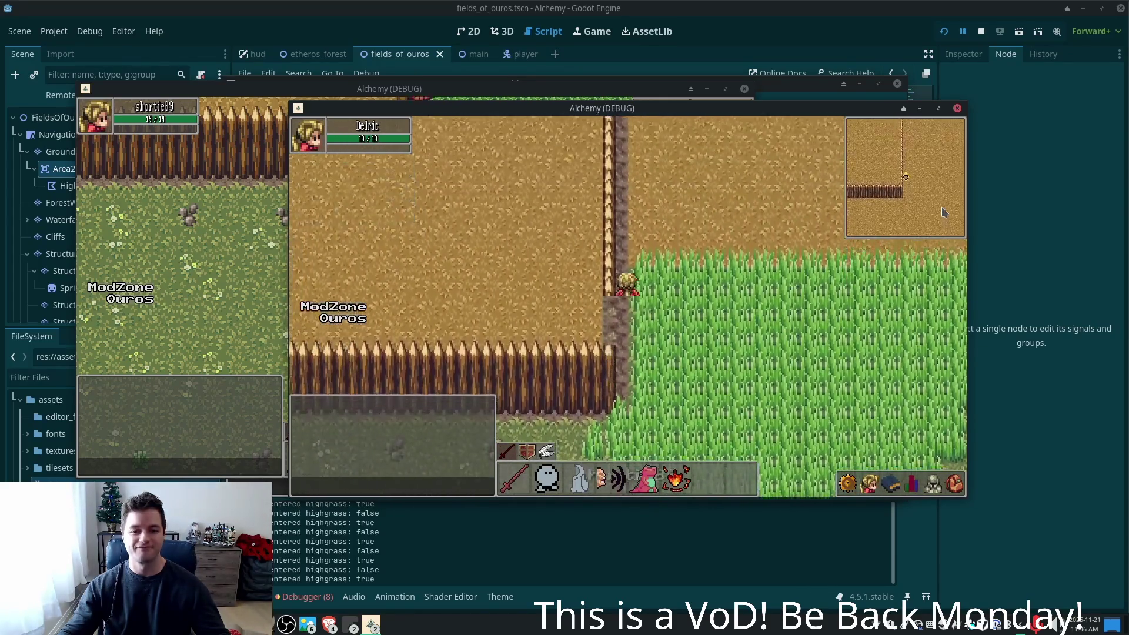
key(Right)
key(Down)
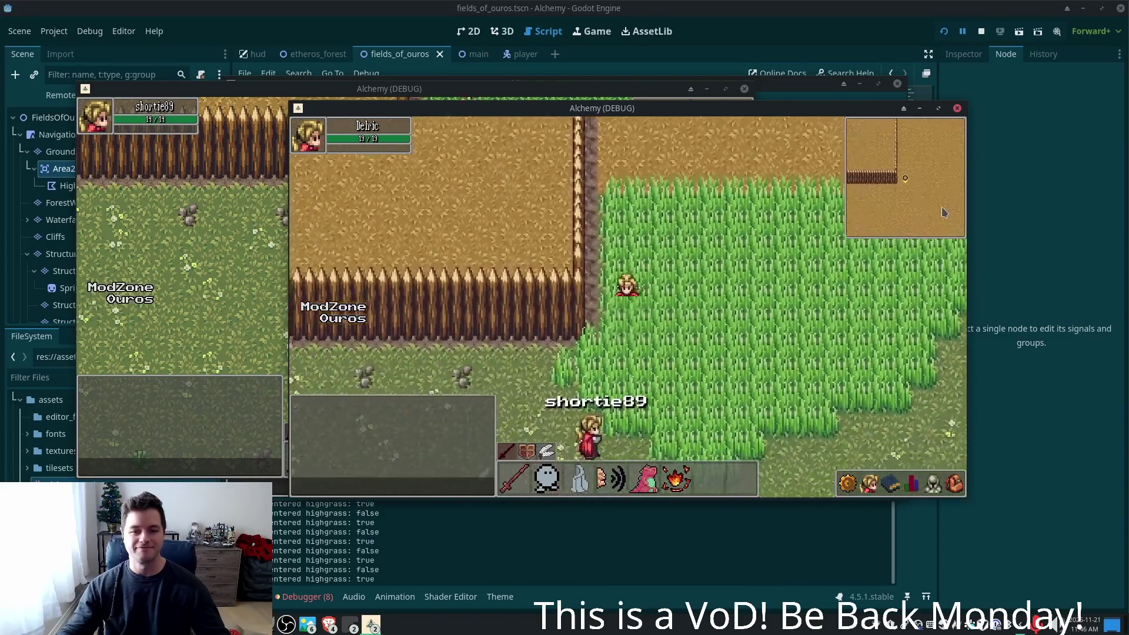
key(Up)
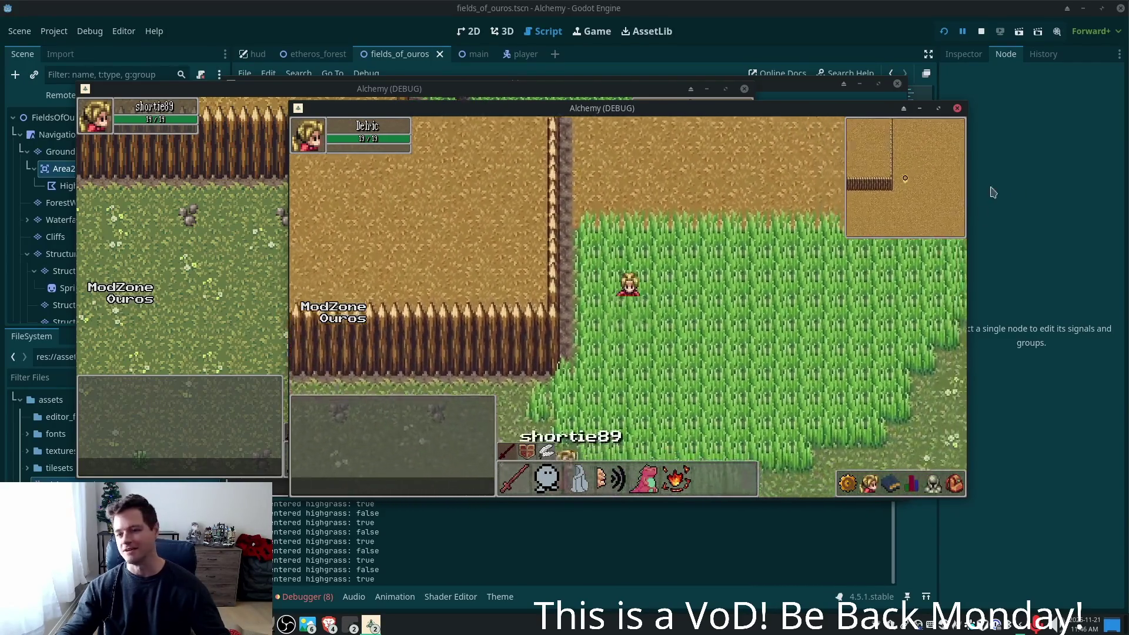
click(804, 52)
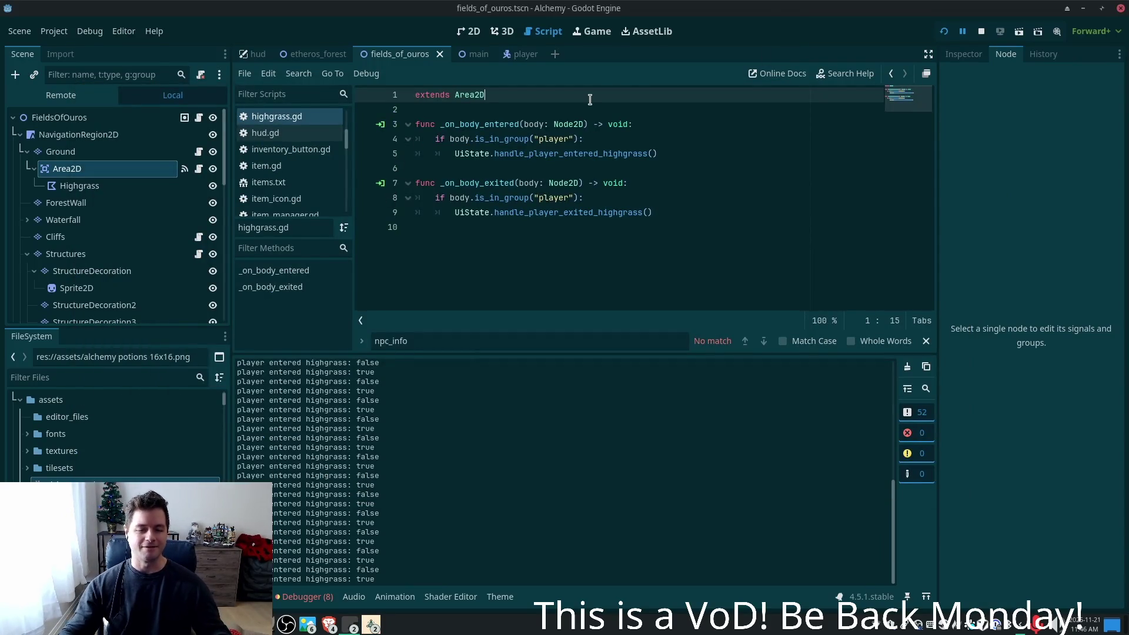
- Delete the high-grass debug print line from player.gd
key(alt+Tab)
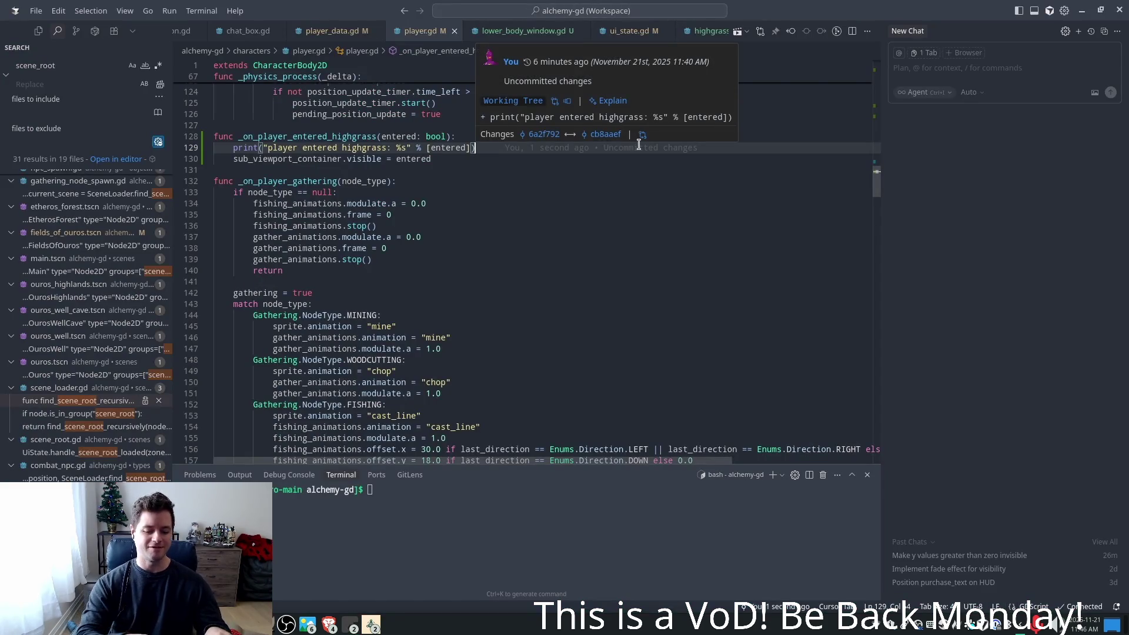
key(shift+Home)
key(shift+Home)
key(BackSpace)
key(BackSpace)
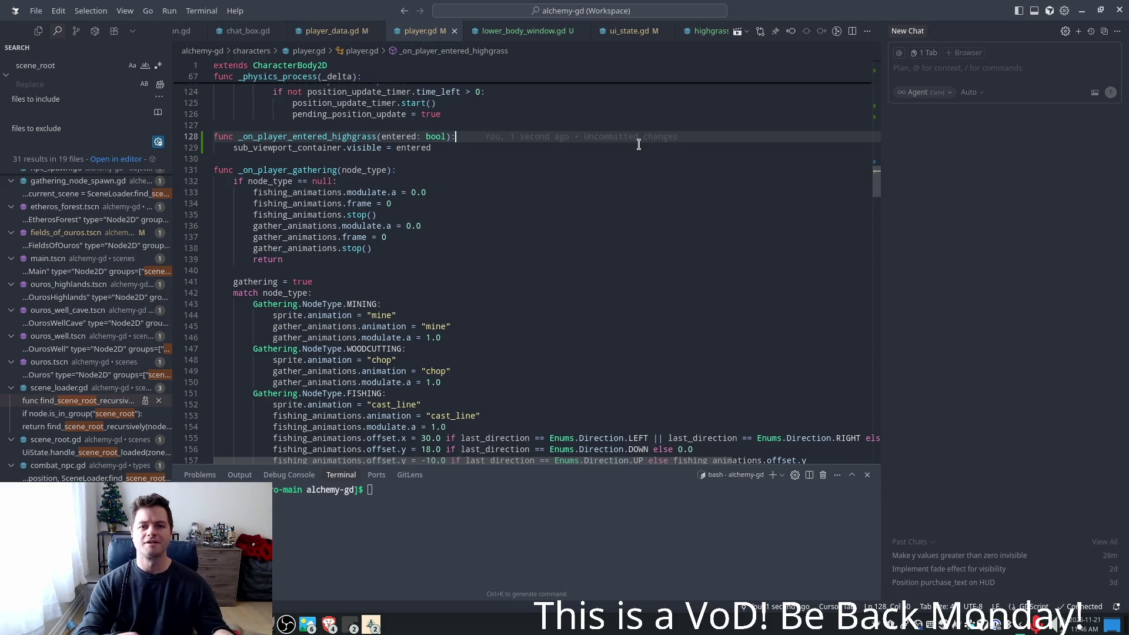
- In lower_body_window.gd, add a structures_layer variable from get_layer_by_tilemap_type(STRUCTURE)
click(524, 30)
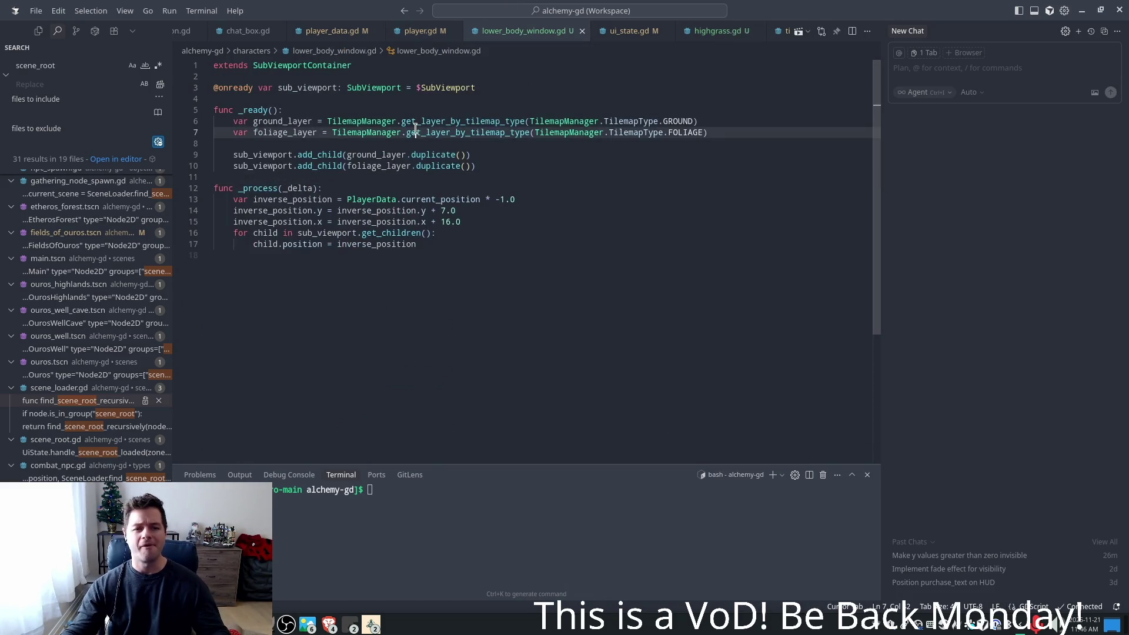
click(494, 158)
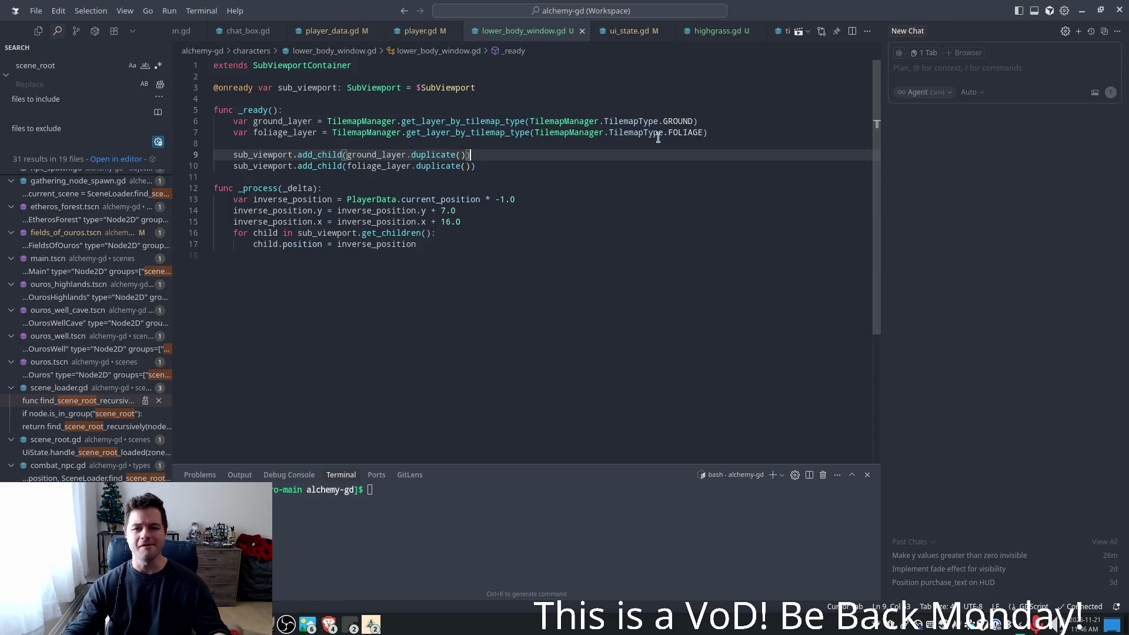
click(485, 121)
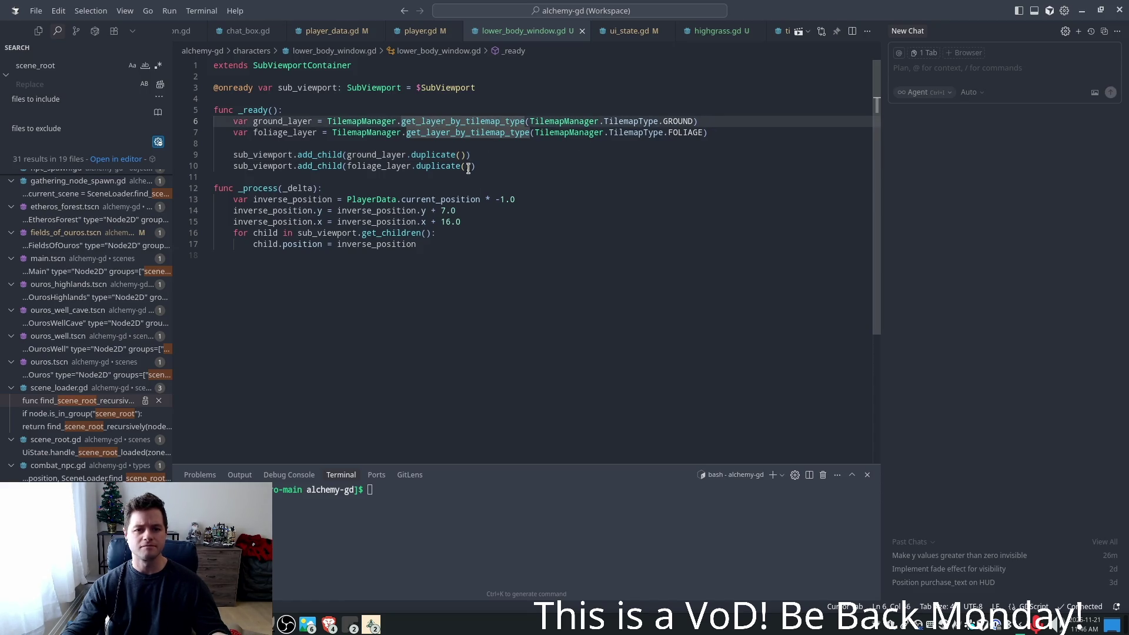
click(755, 134)
key(Return)
text(var str)
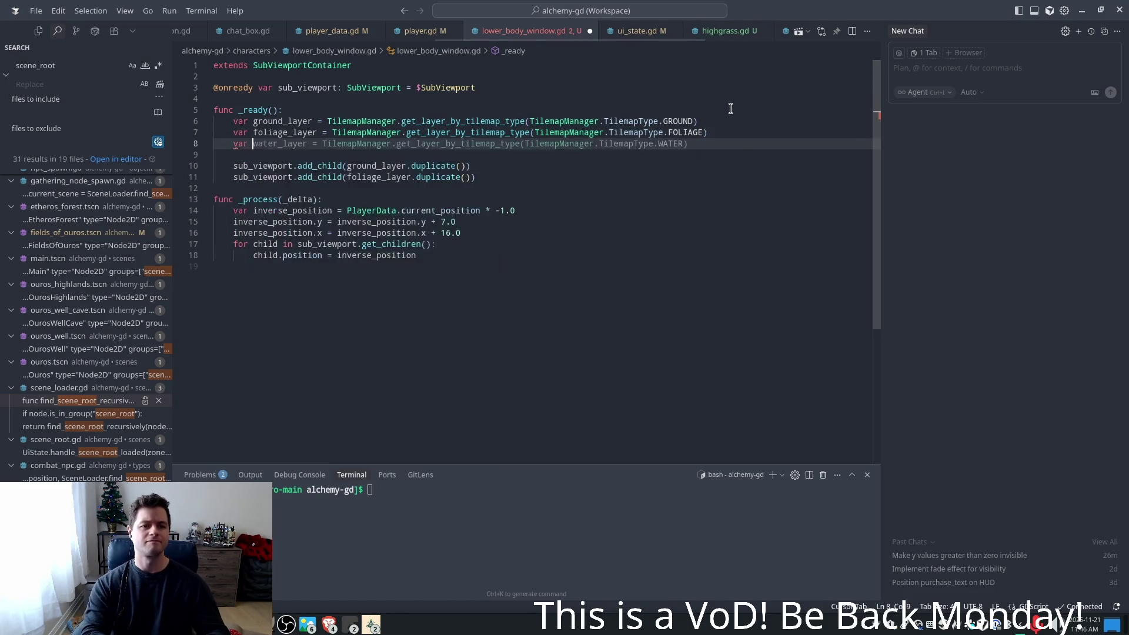
key(Tab)
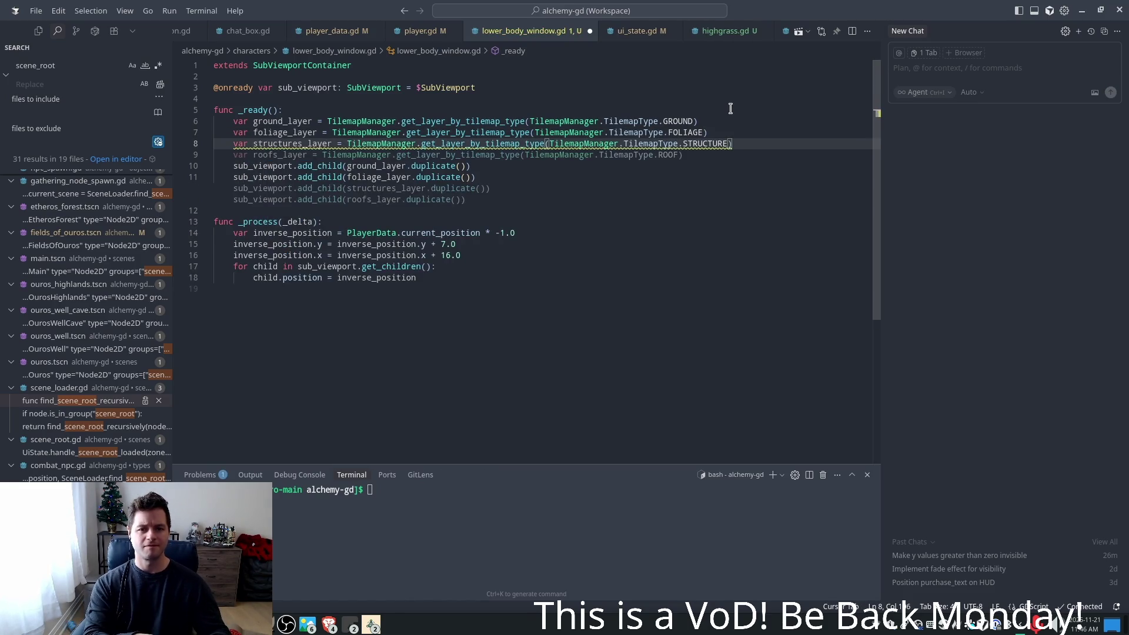
- Add a duplicate of structures_layer as a sub-viewport child and save the script
click(468, 164)
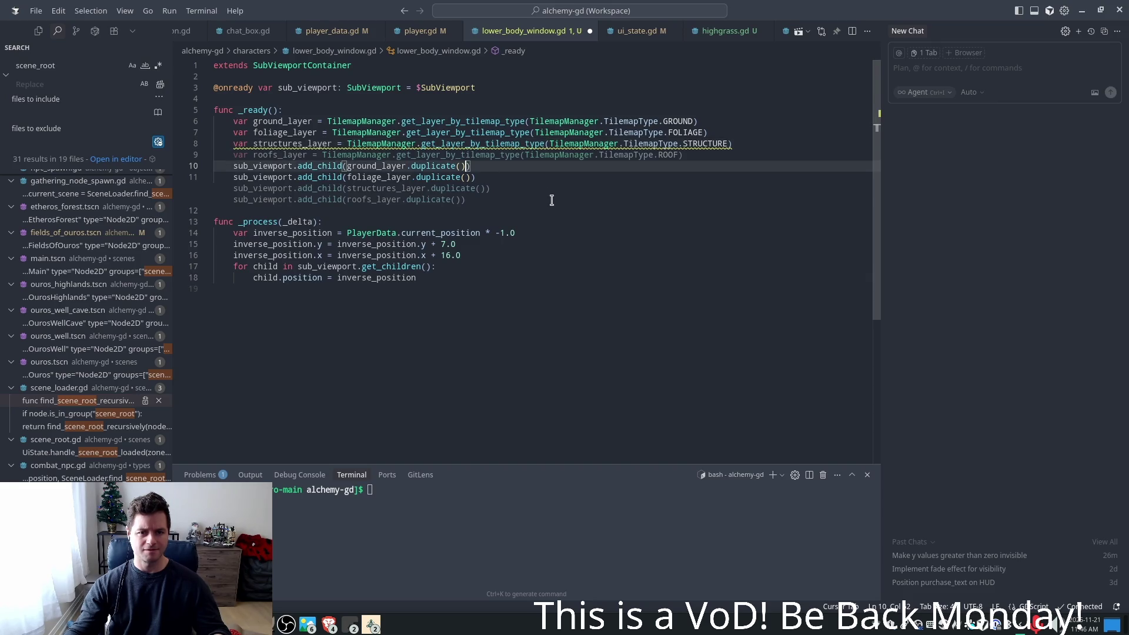
click(494, 172)
key(Return)
key(Tab)
key(ctrl+s)
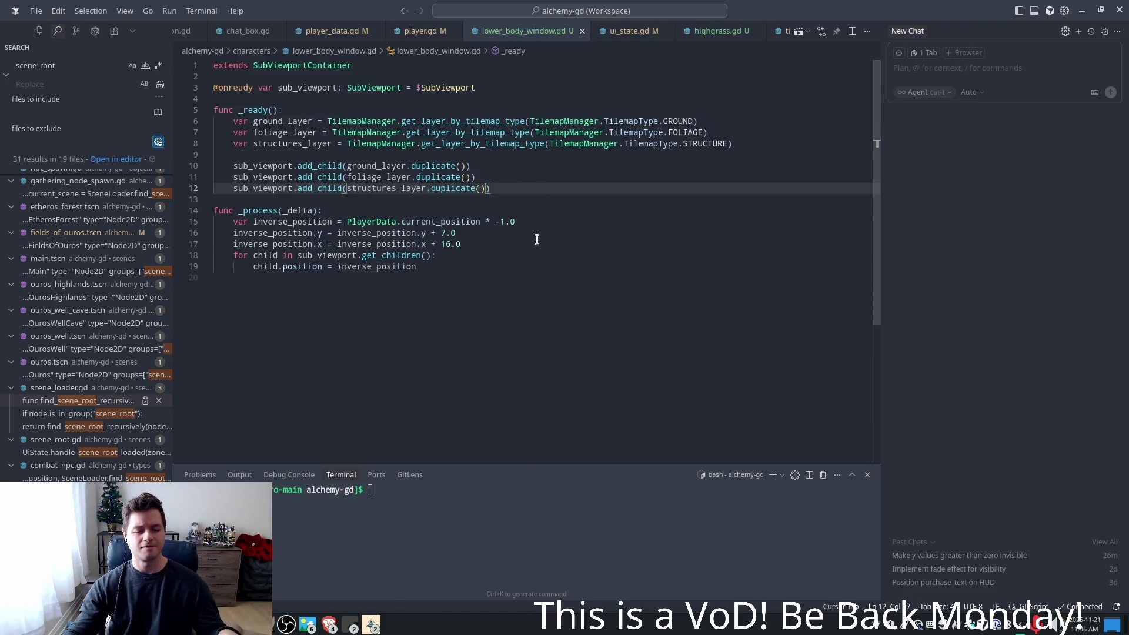
key(alt+Tab)
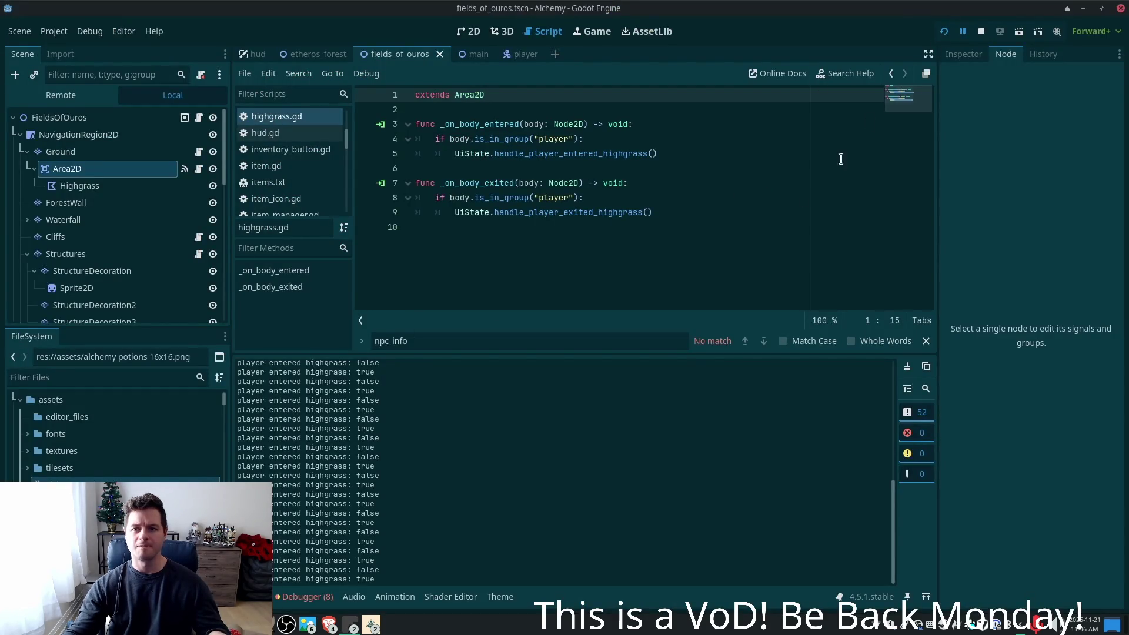
- Close the old running game window and relaunch the project
click(373, 626)
click(470, 553)
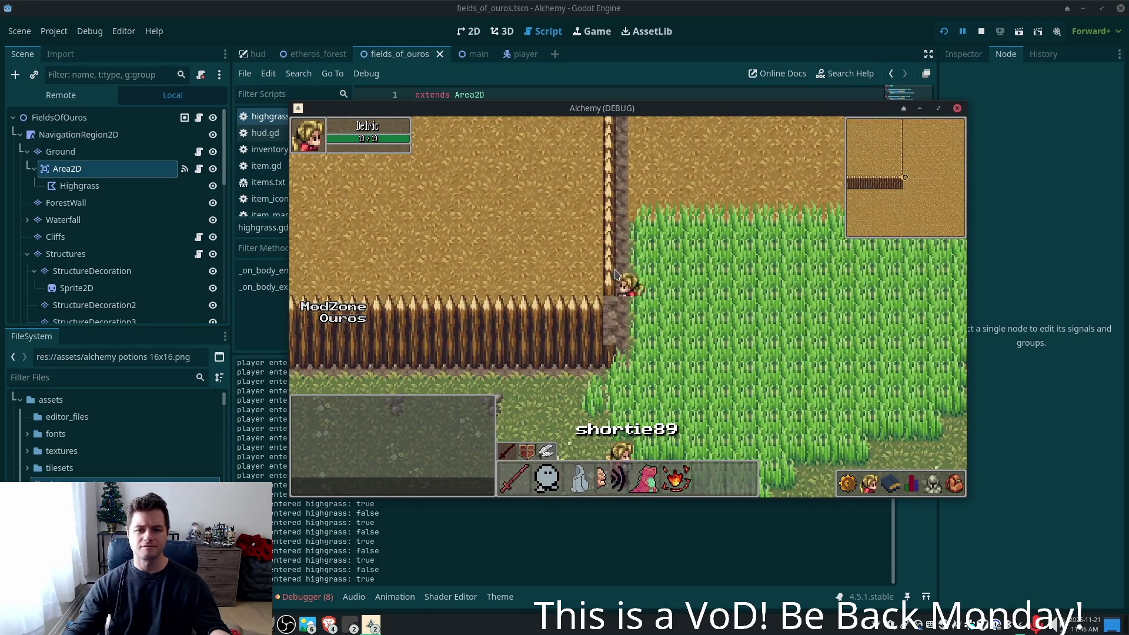
click(942, 34)
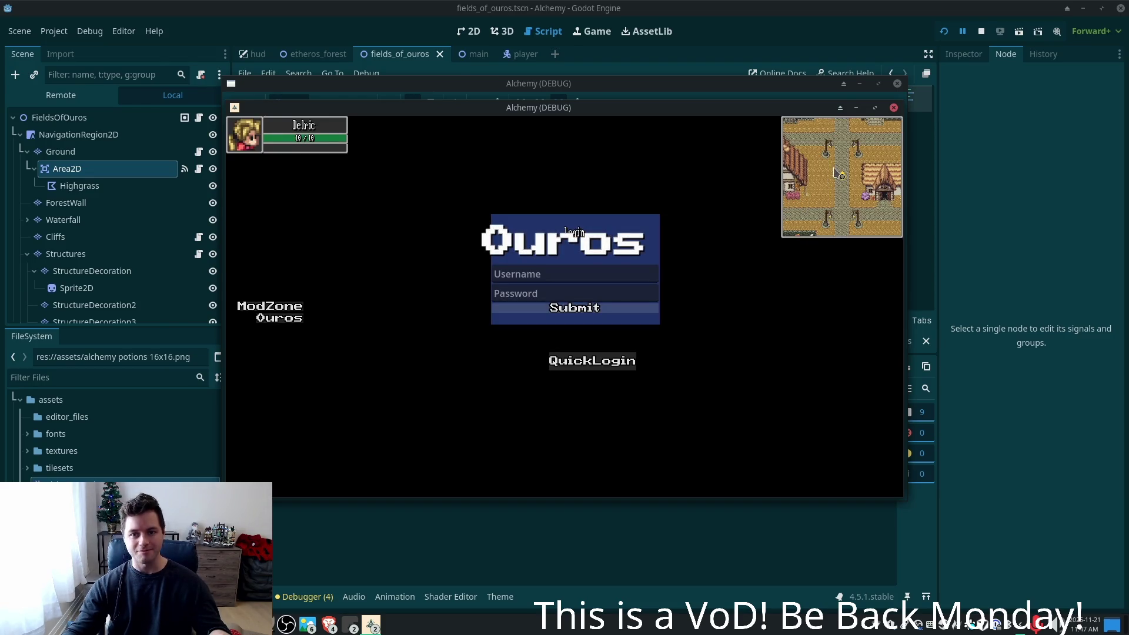
- Walk the player left up to the fence and select the Structures tilemap layer in the Scene dock
key(Left)
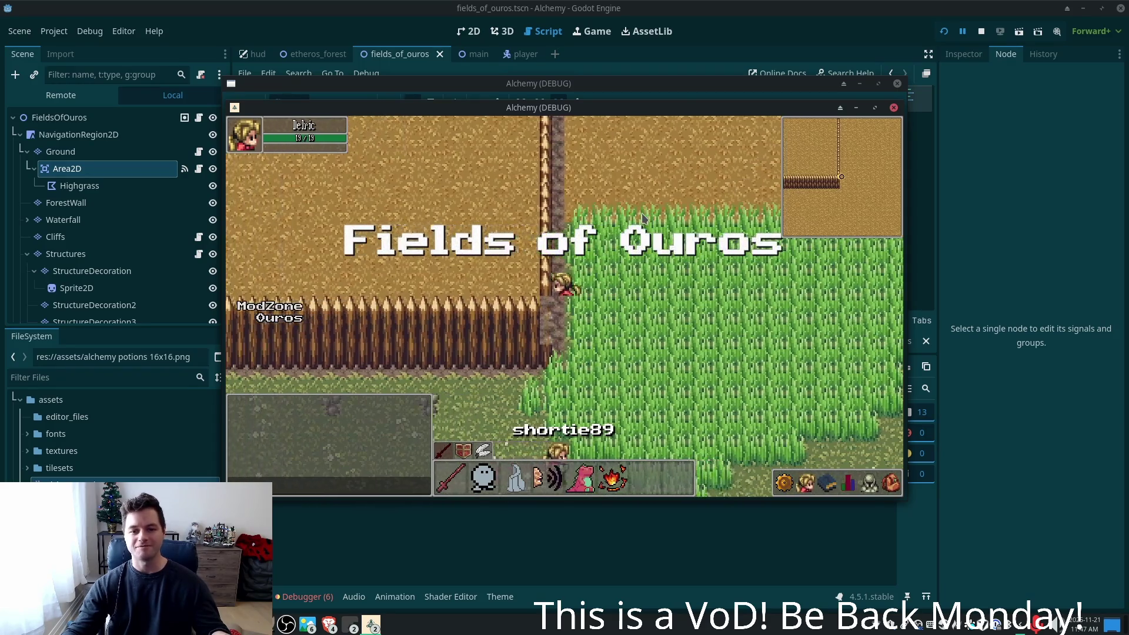
key(Left)
key(Right)
key(Left)
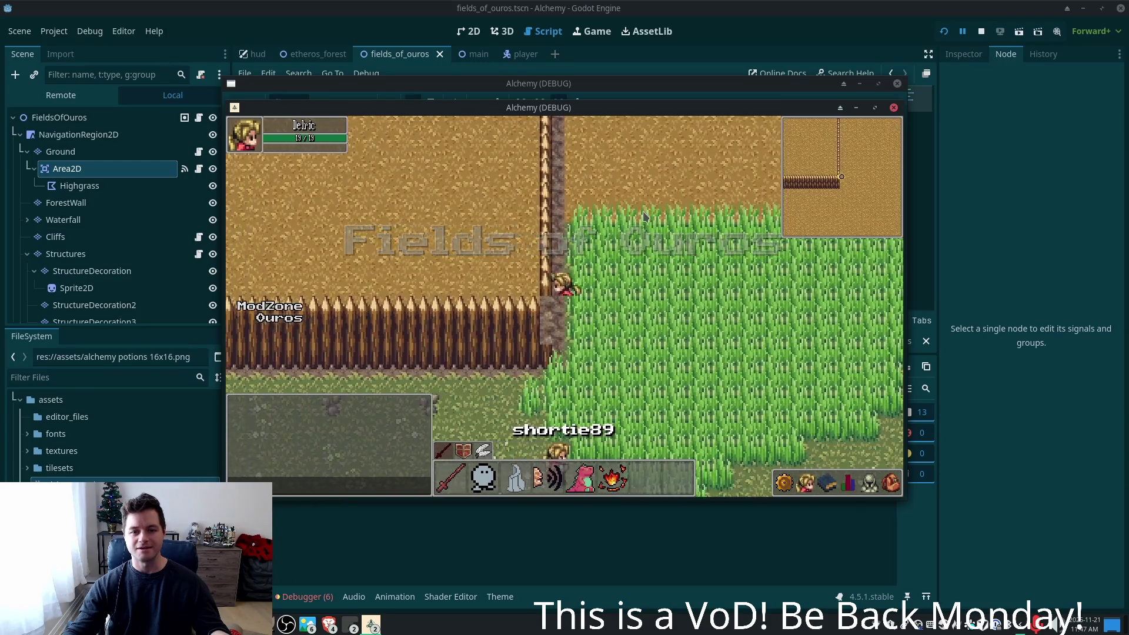
click(94, 256)
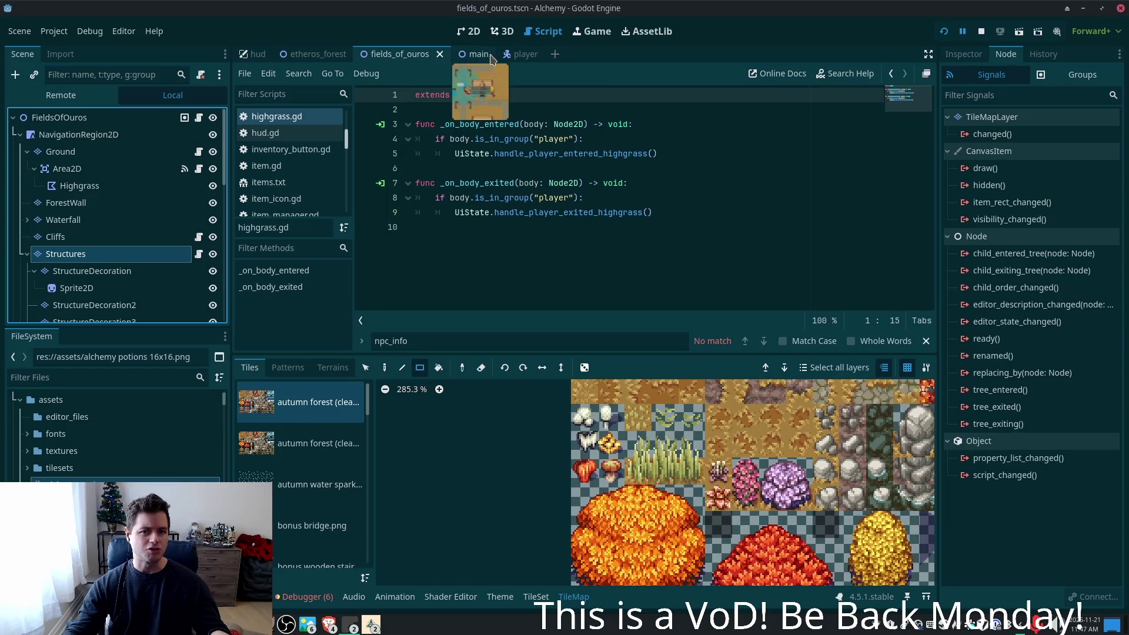
- In the zoomed 2D view, check the StructureDecoration nodes and confirm Structures' Tilemap Type is Structure in the Inspector
click(478, 32)
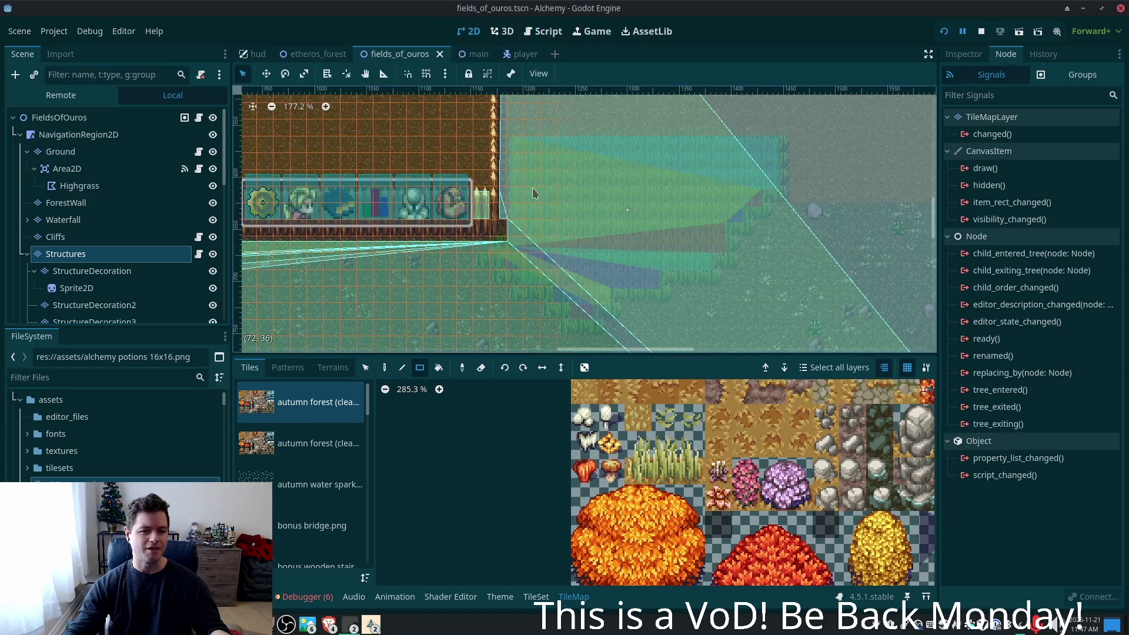
scroll(554, 184, up, 4)
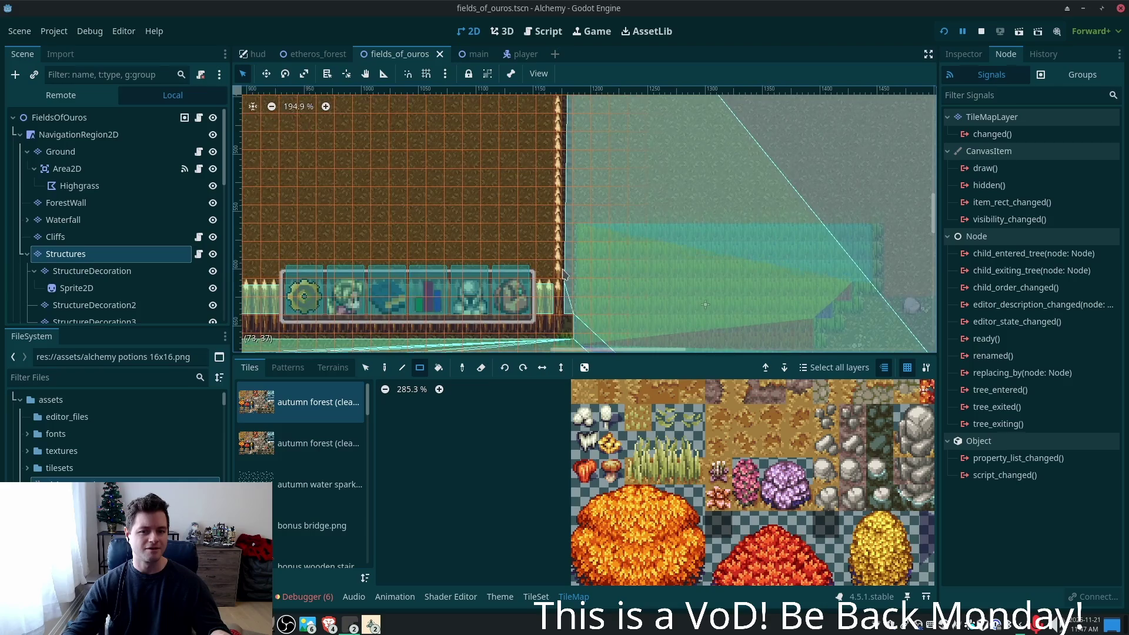
scroll(564, 275, up, 3)
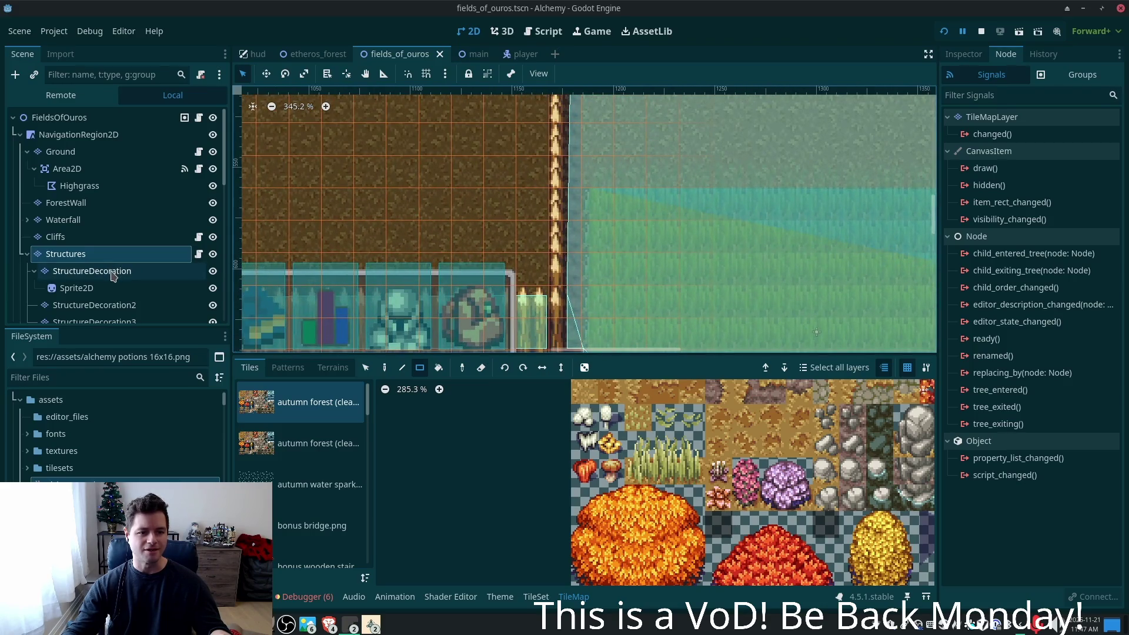
click(112, 271)
click(110, 288)
click(110, 305)
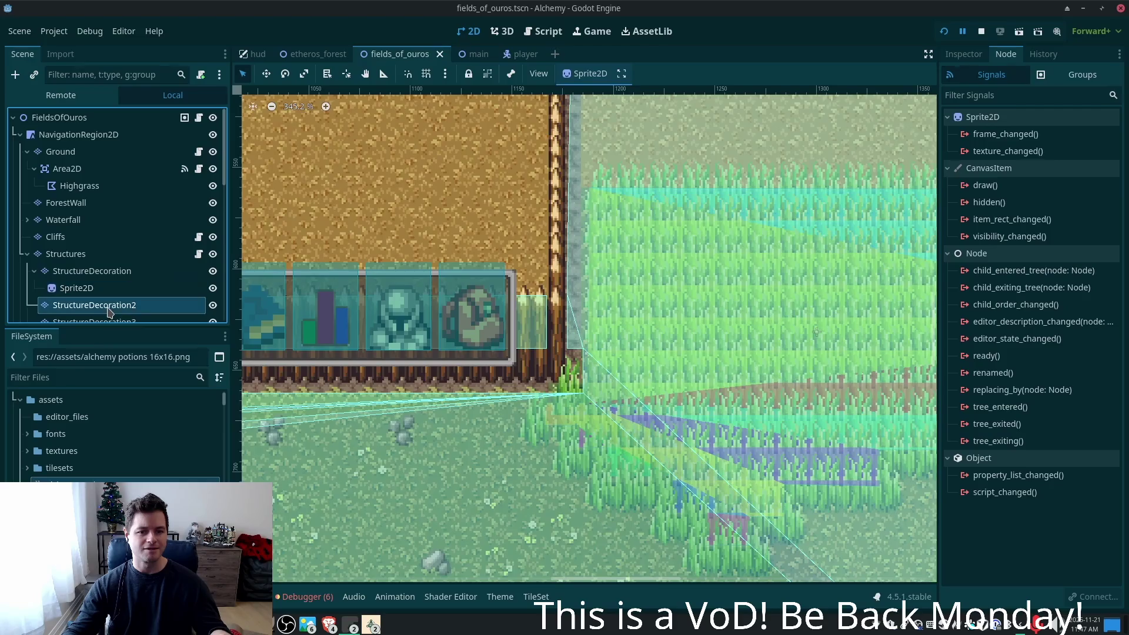
scroll(121, 307, down, 3)
click(105, 270)
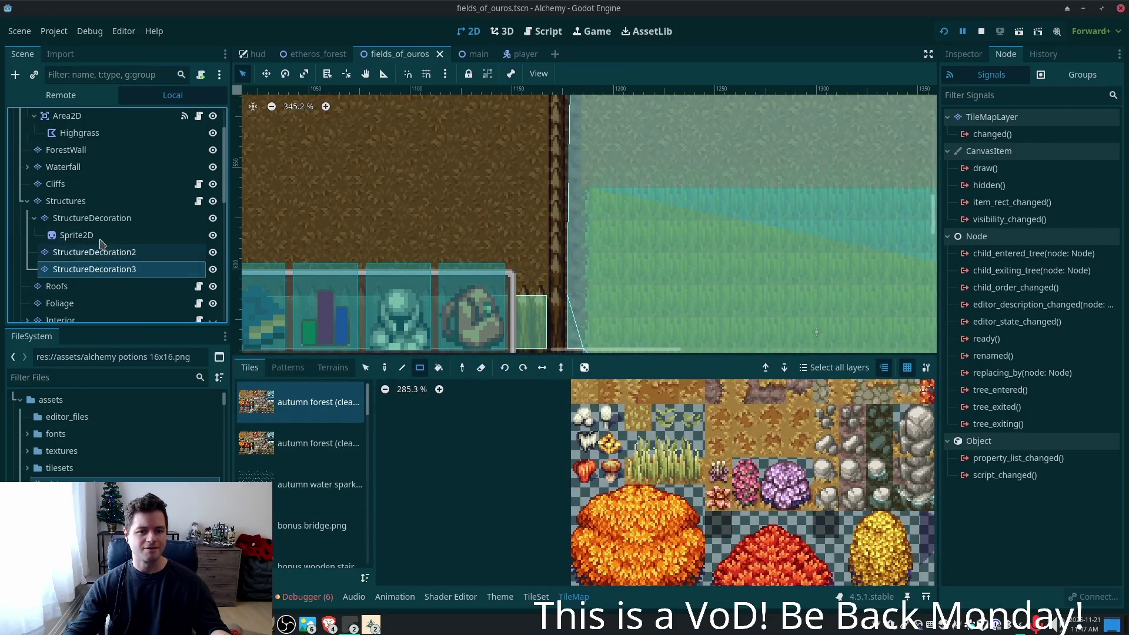
click(76, 203)
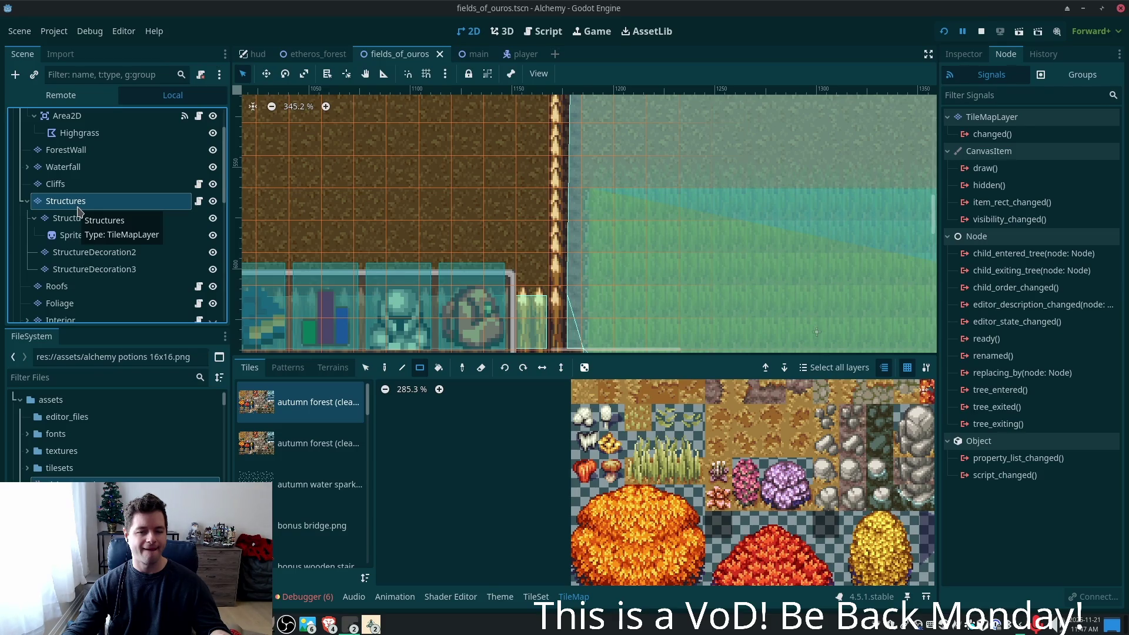
click(963, 54)
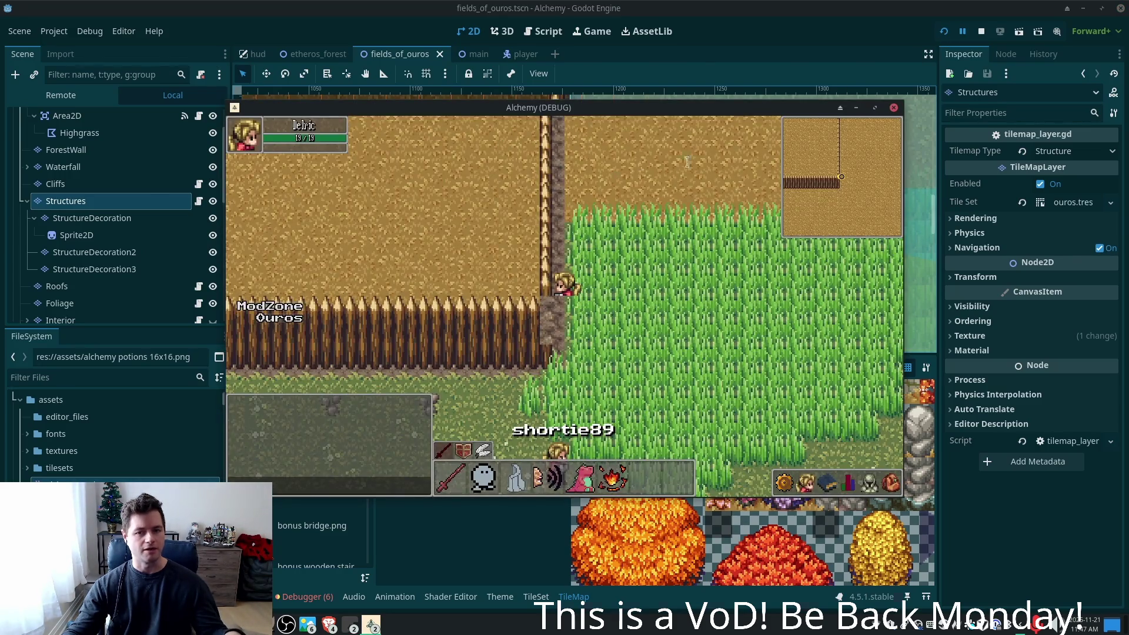
key(alt+Tab)
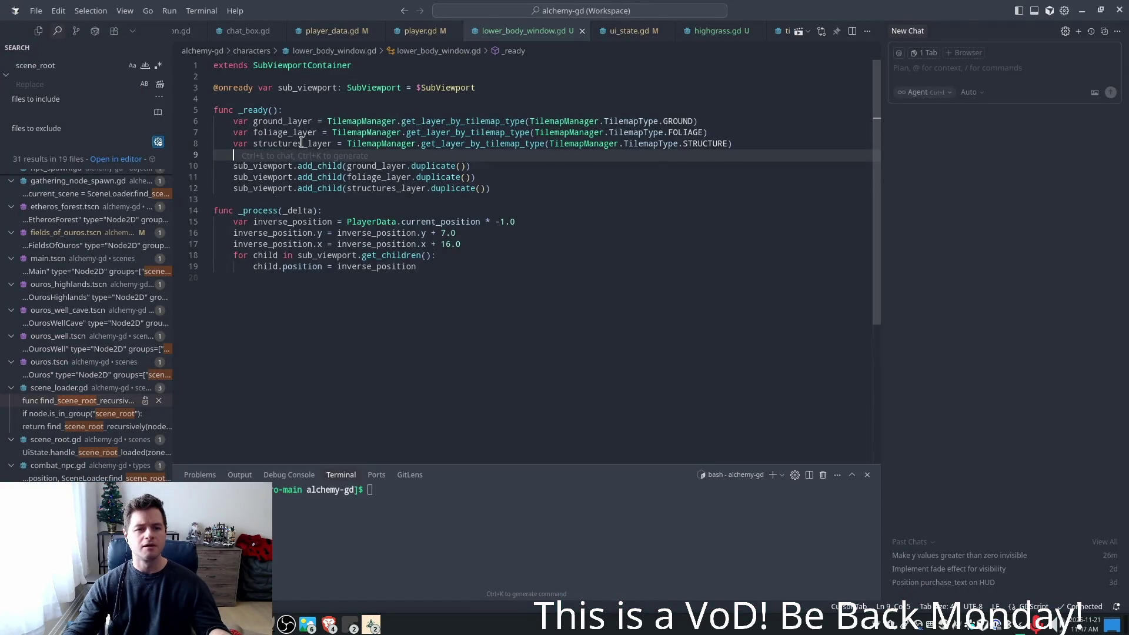
- Review the STRUCTURE, FOLIAGE and duplicate calls in lower_body_window.gd, then launch the game in debug mode
click(298, 144)
double_click(694, 145)
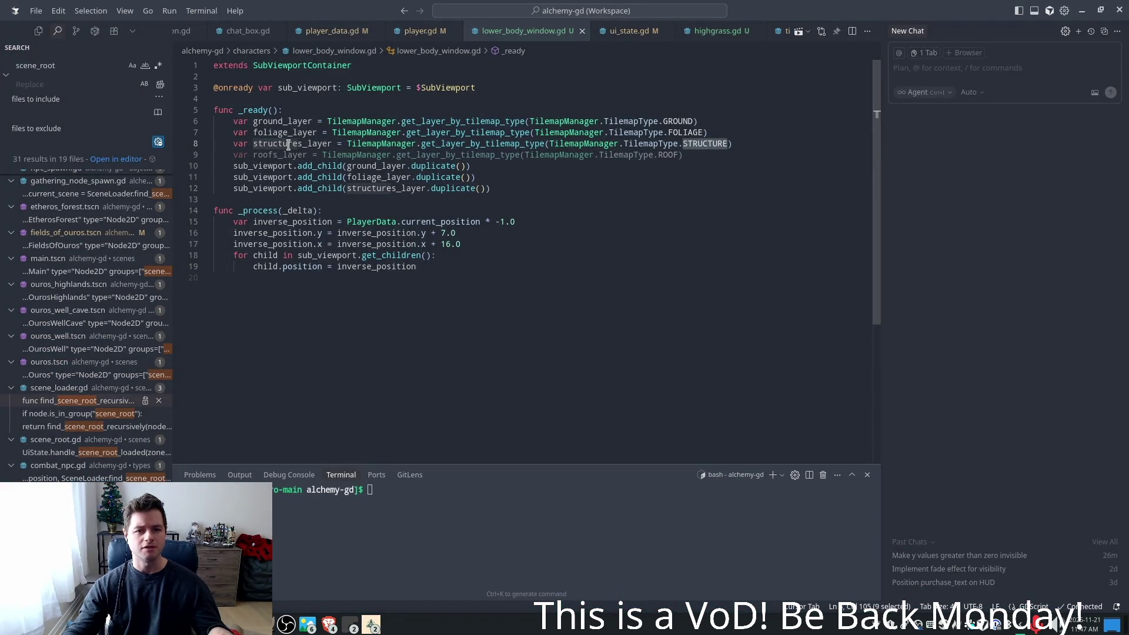
double_click(597, 143)
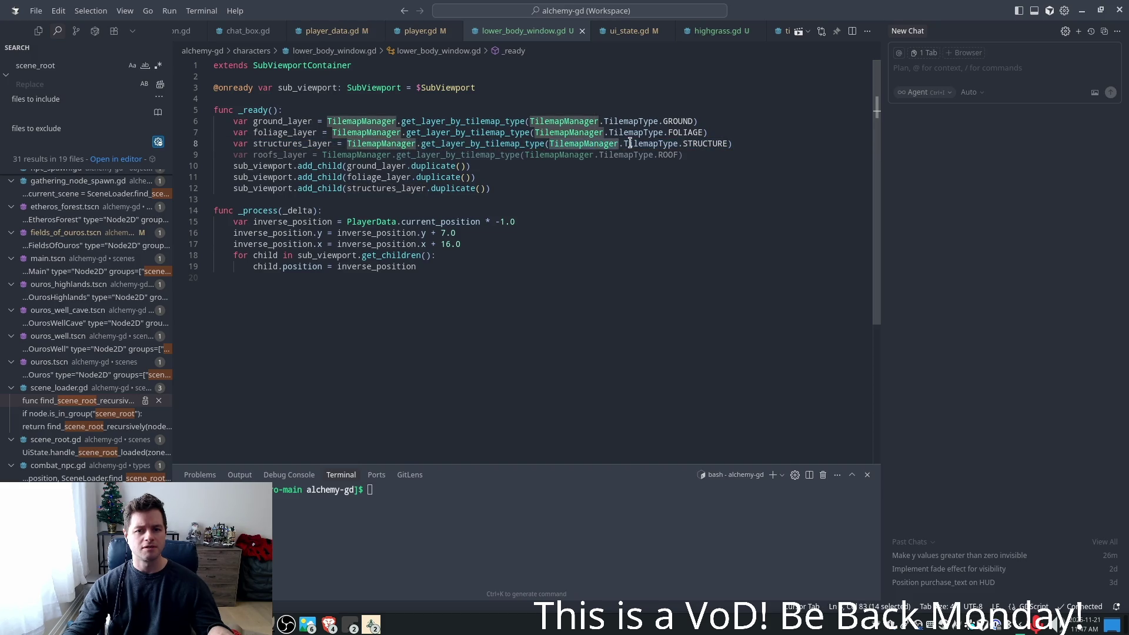
click(735, 144)
double_click(703, 133)
mouse_move(706, 144)
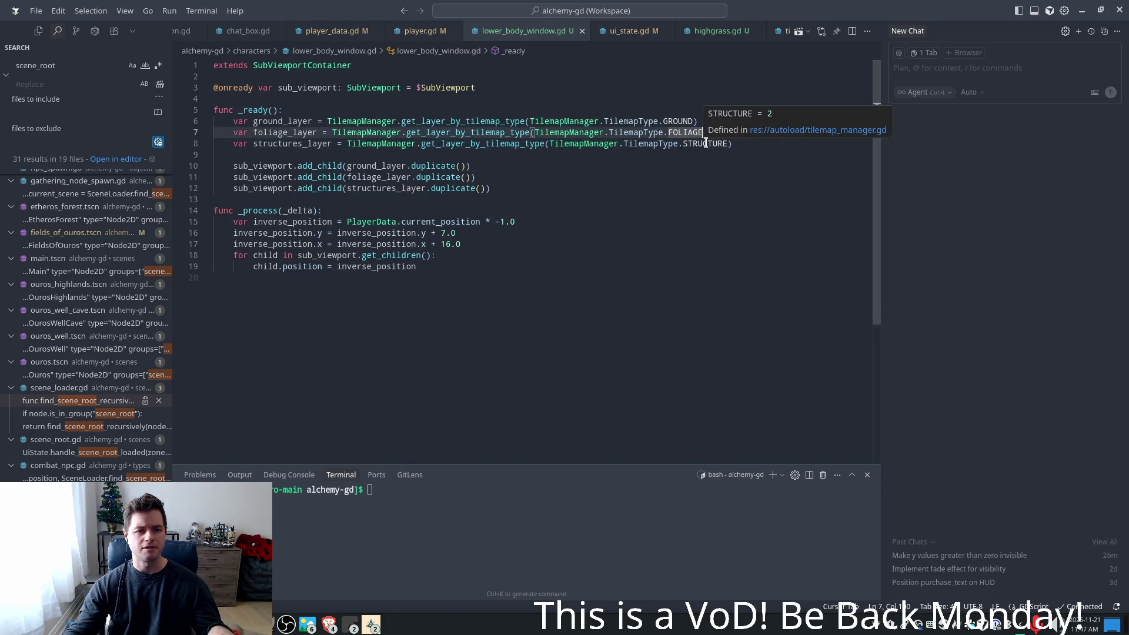
double_click(367, 189)
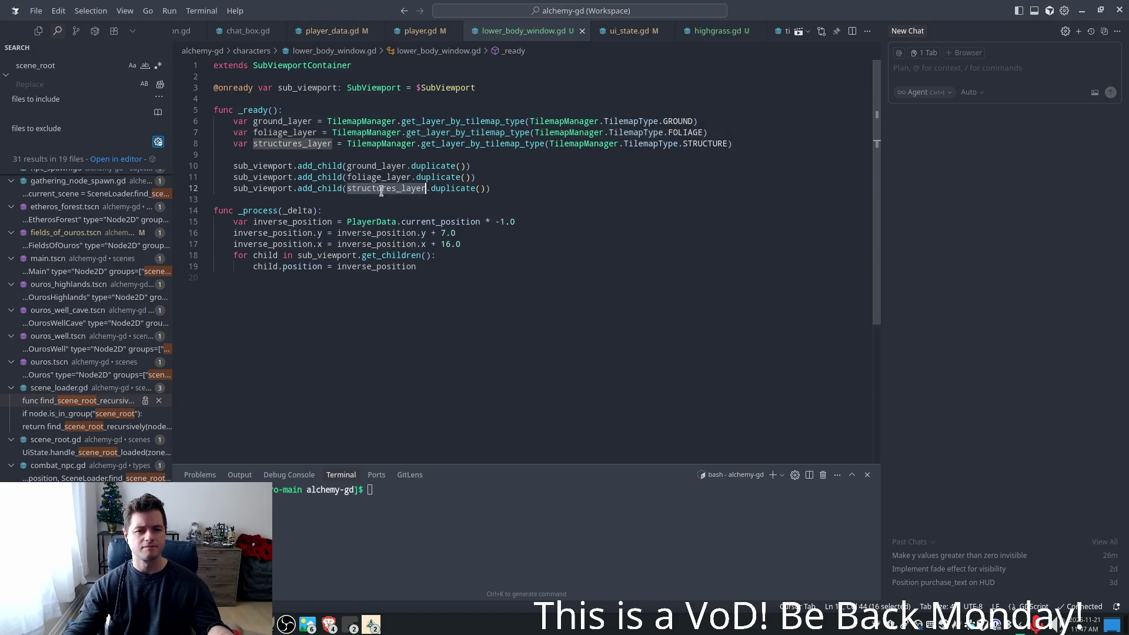
double_click(460, 188)
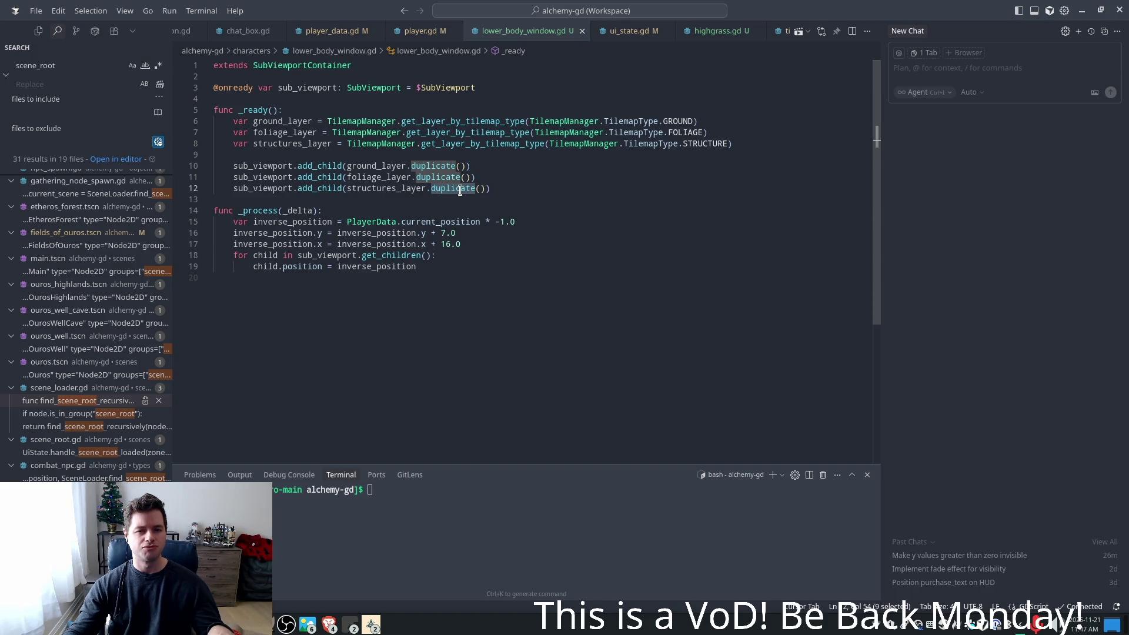
click(441, 133)
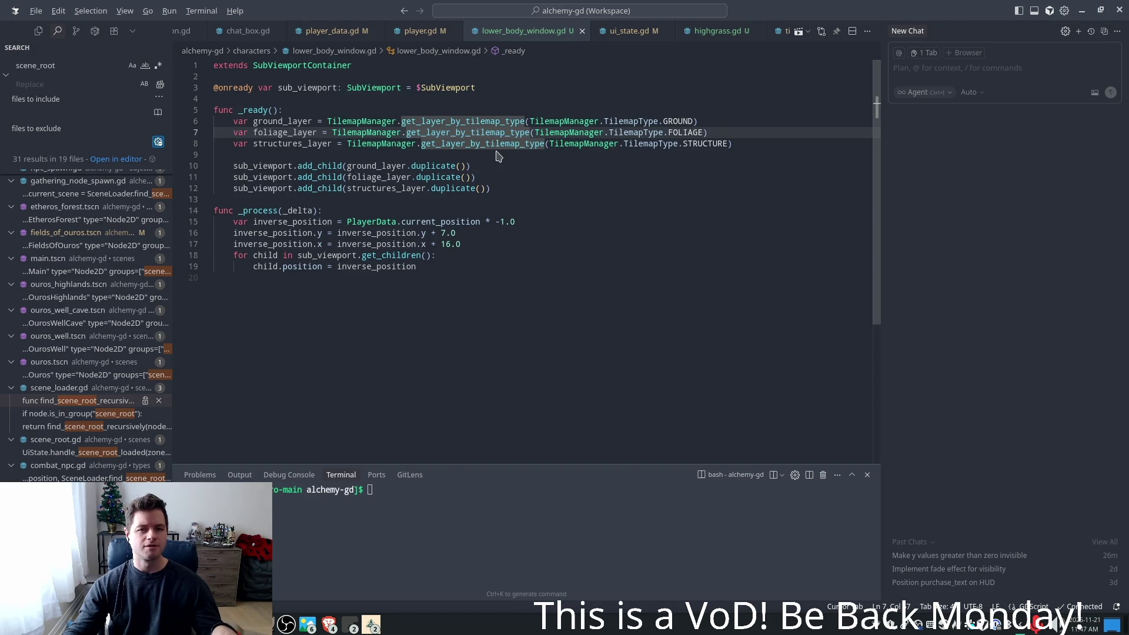
key(d)
key(d)
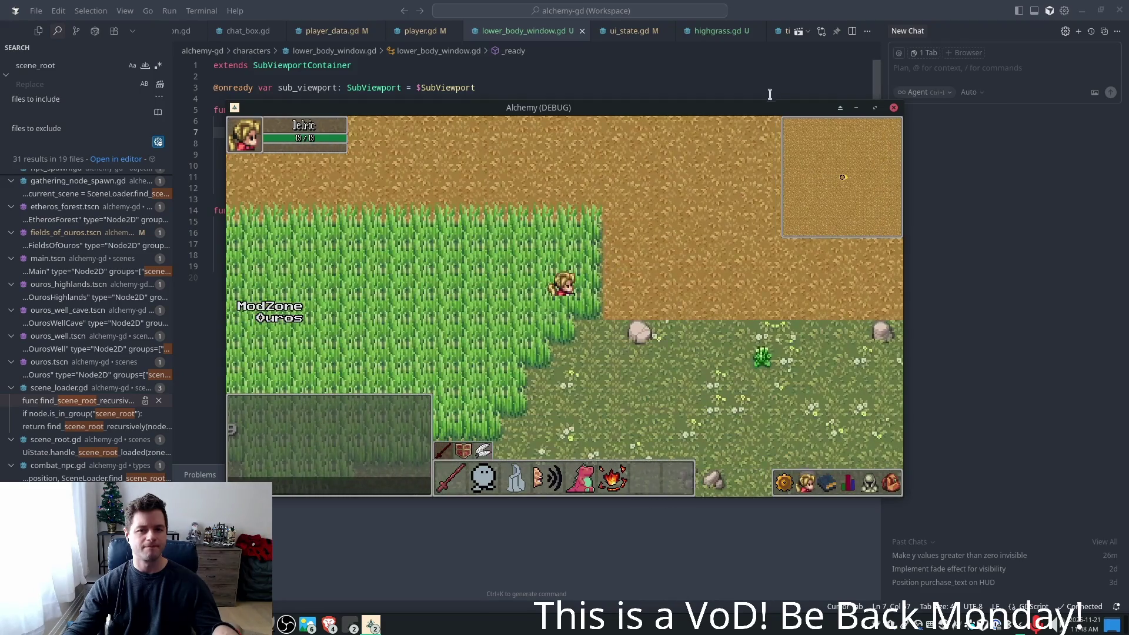
- Rerun the multi-instance game and walk the character north, south and along the fence
key(alt+Tab)
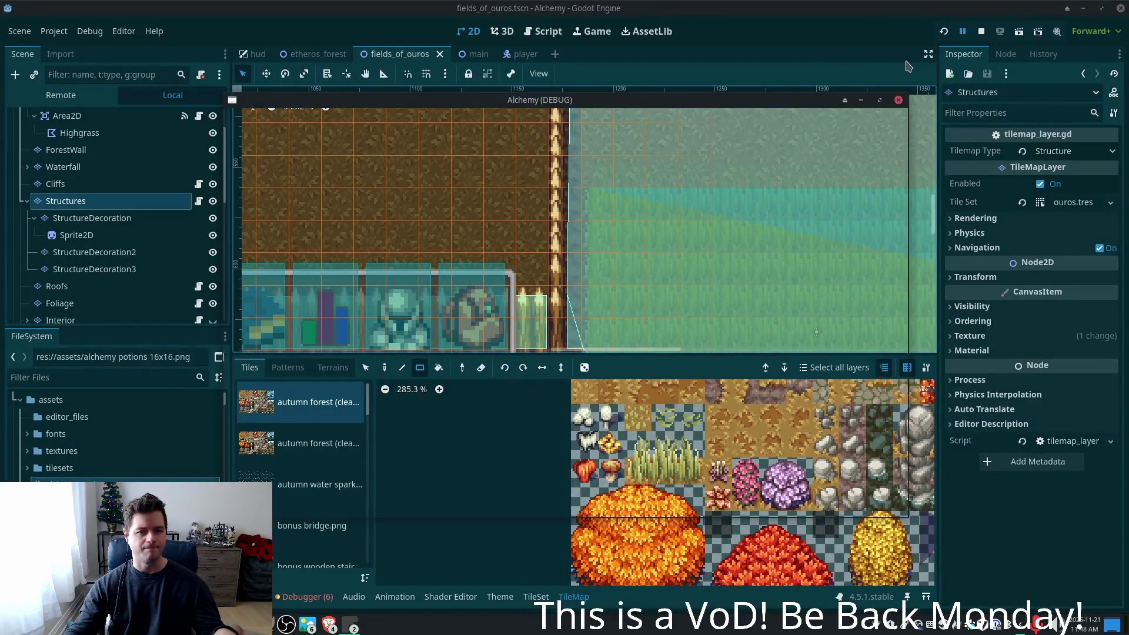
key(F5)
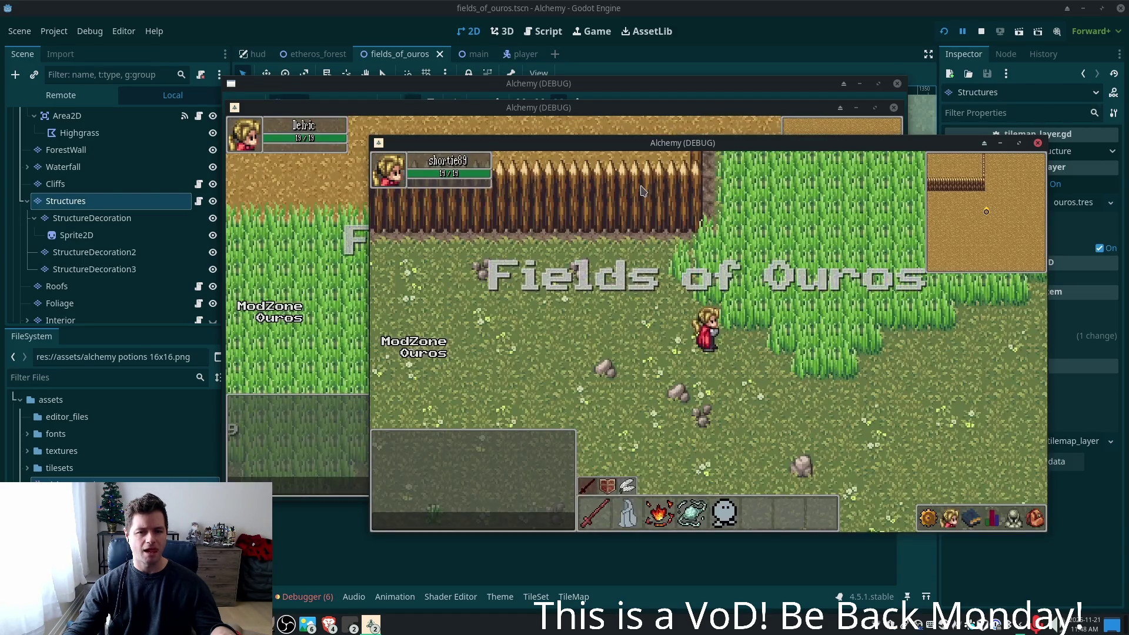
key(Up)
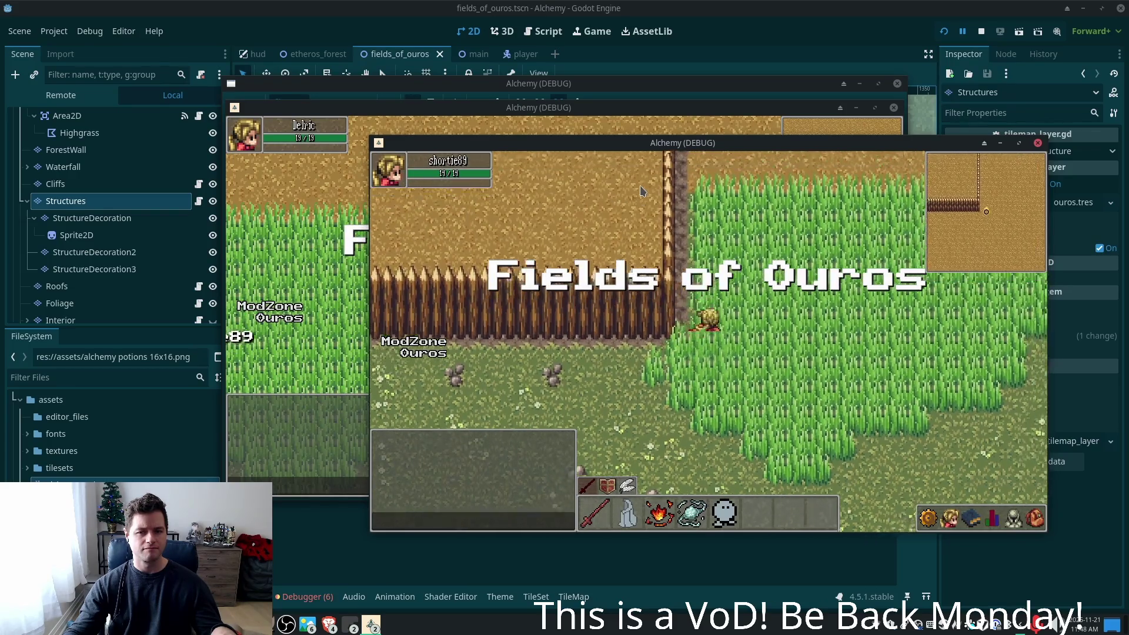
key(Up)
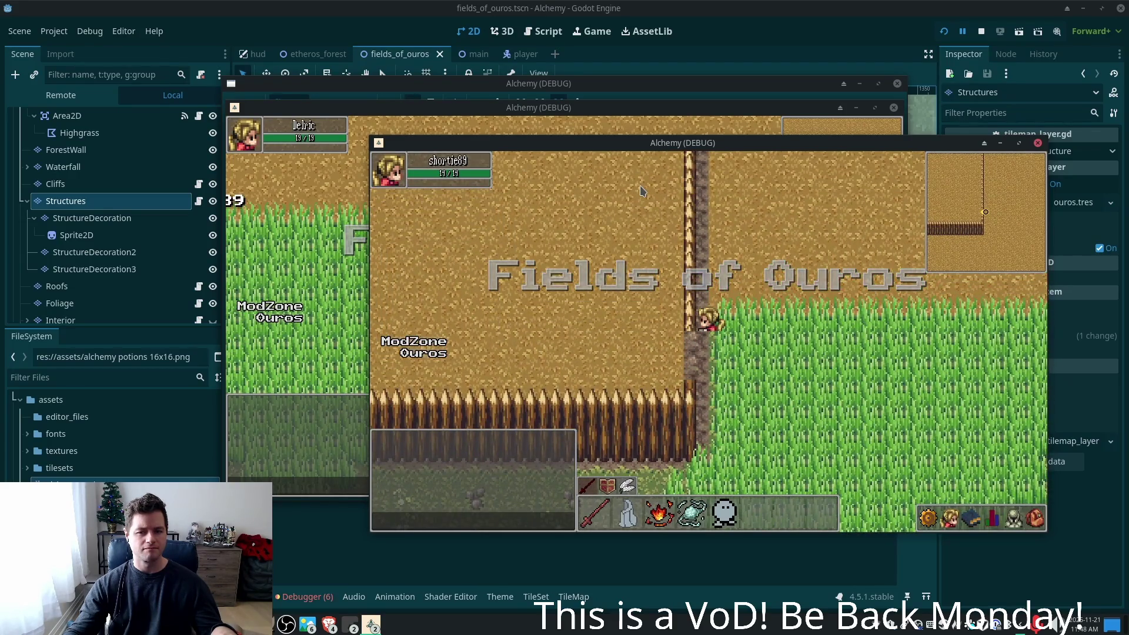
key(Down)
key(Left)
key(Right)
key(Up)
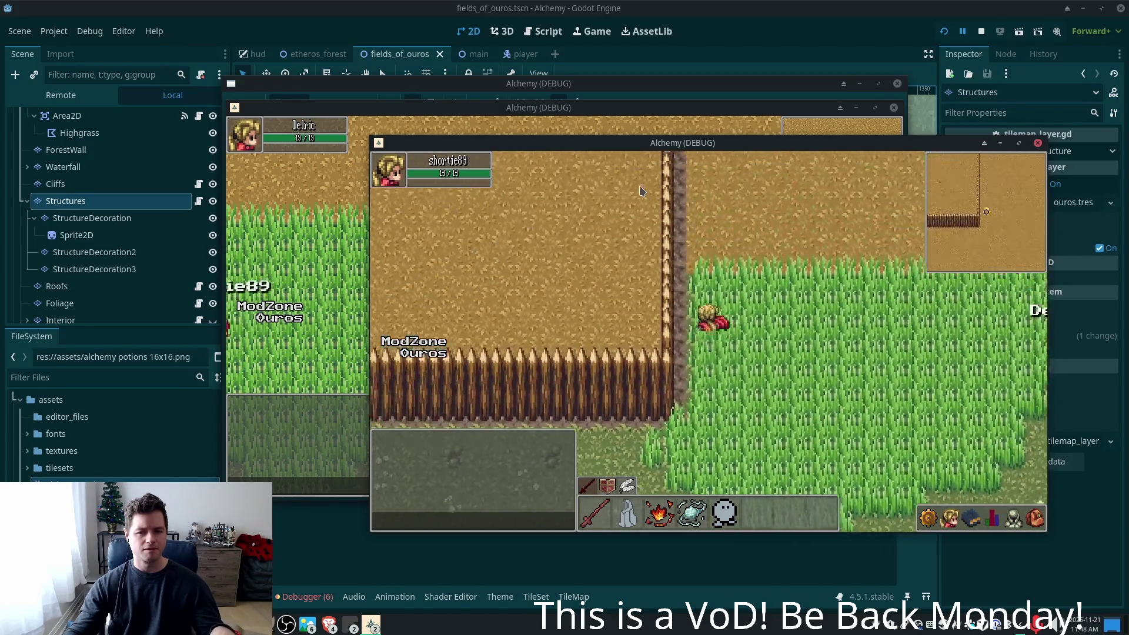
key(Down)
- Walk the character east into the tall grass and back, stop all instances, and select the Cliffs layer
key(Right)
key(Right)
key(Left)
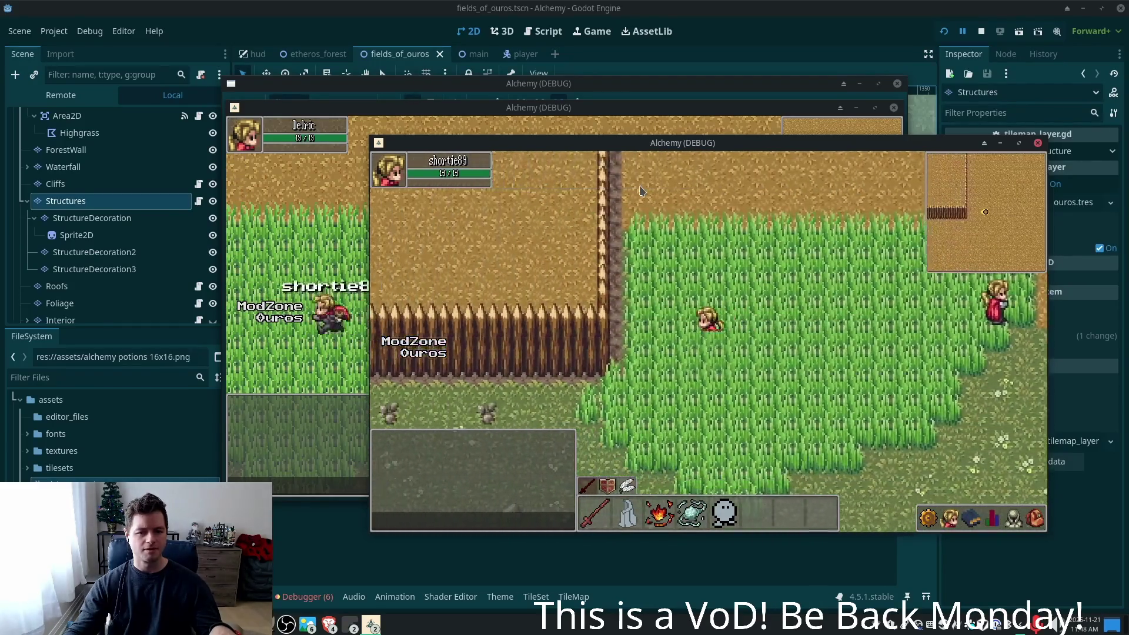
key(Right)
key(Left)
key(Right)
key(Left)
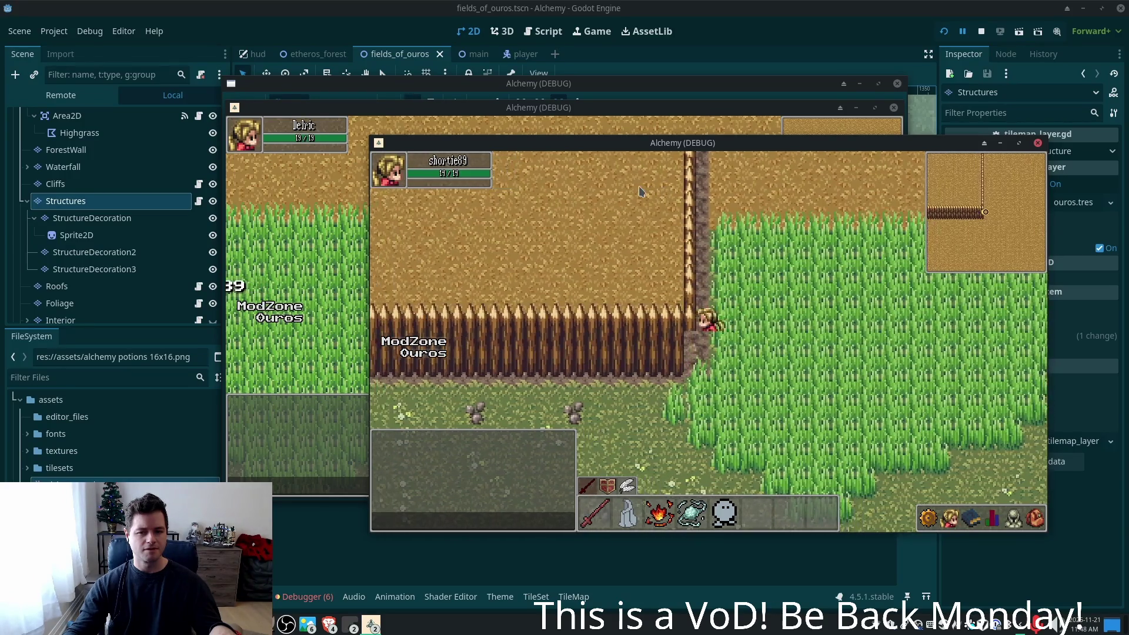
key(F8)
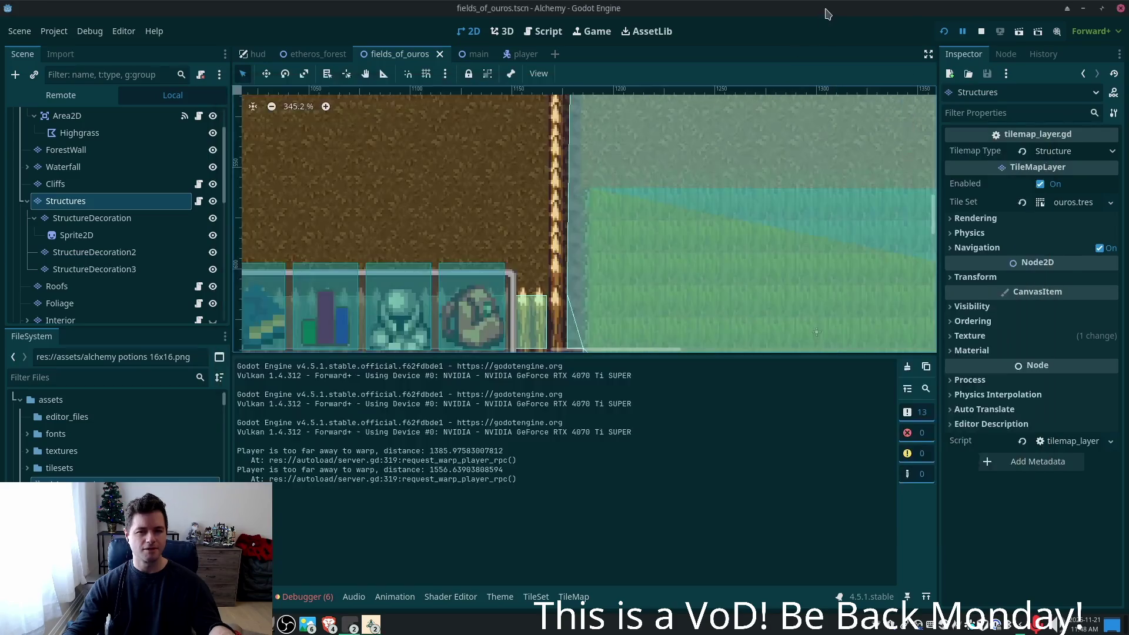
click(118, 184)
- Select Ground, then Structures, and open its attached tilemap_layer.gd script
scroll(108, 152, up, 3)
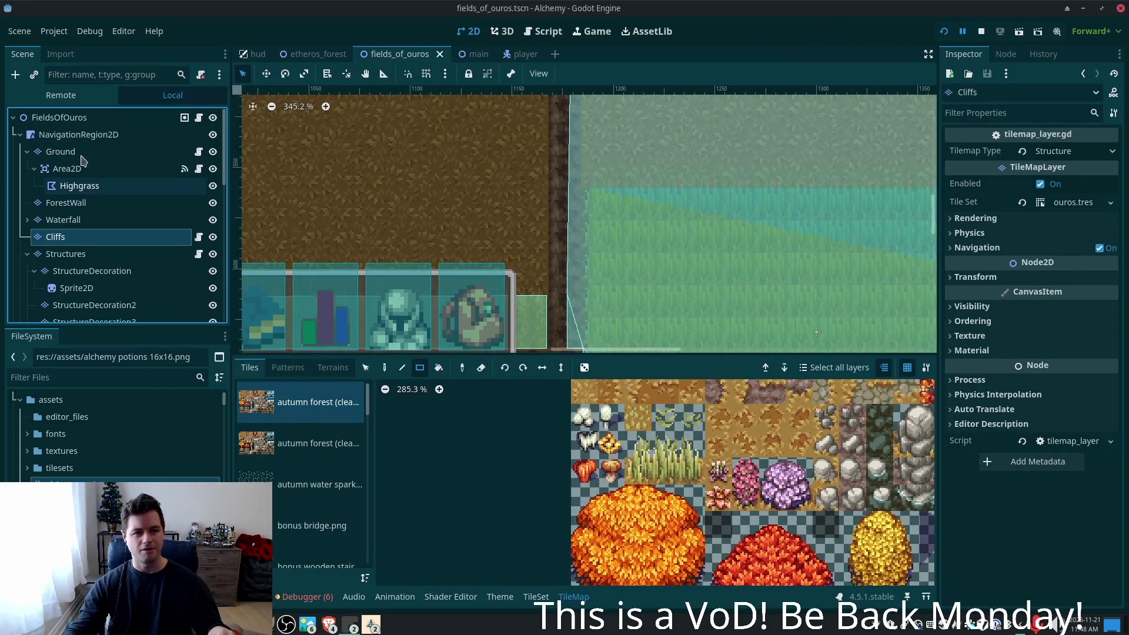
click(76, 151)
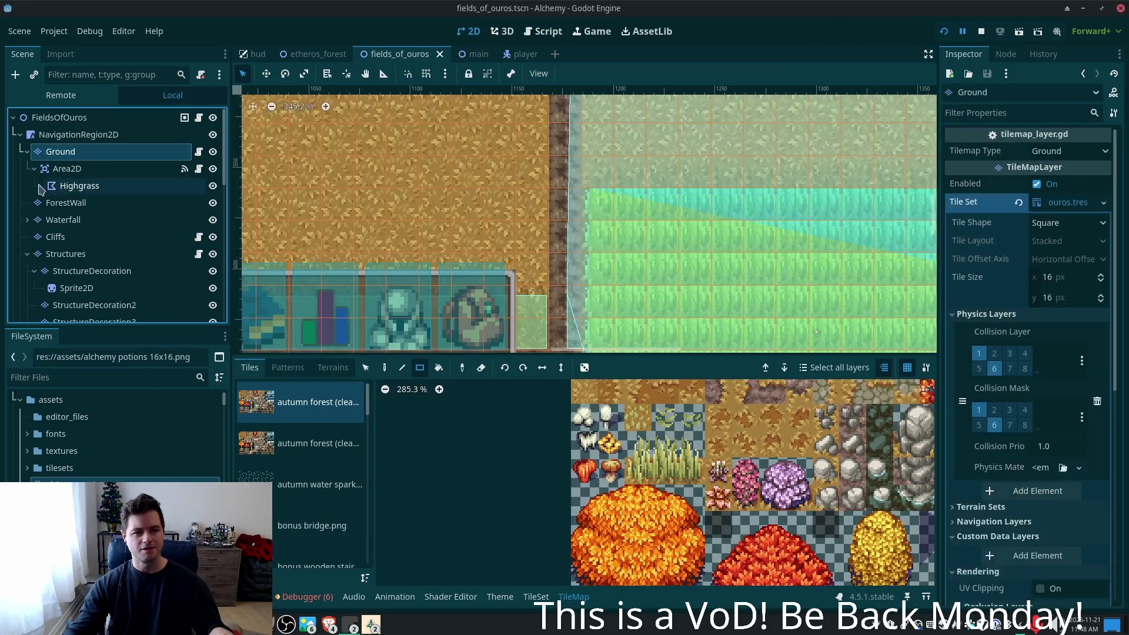
click(27, 152)
click(94, 221)
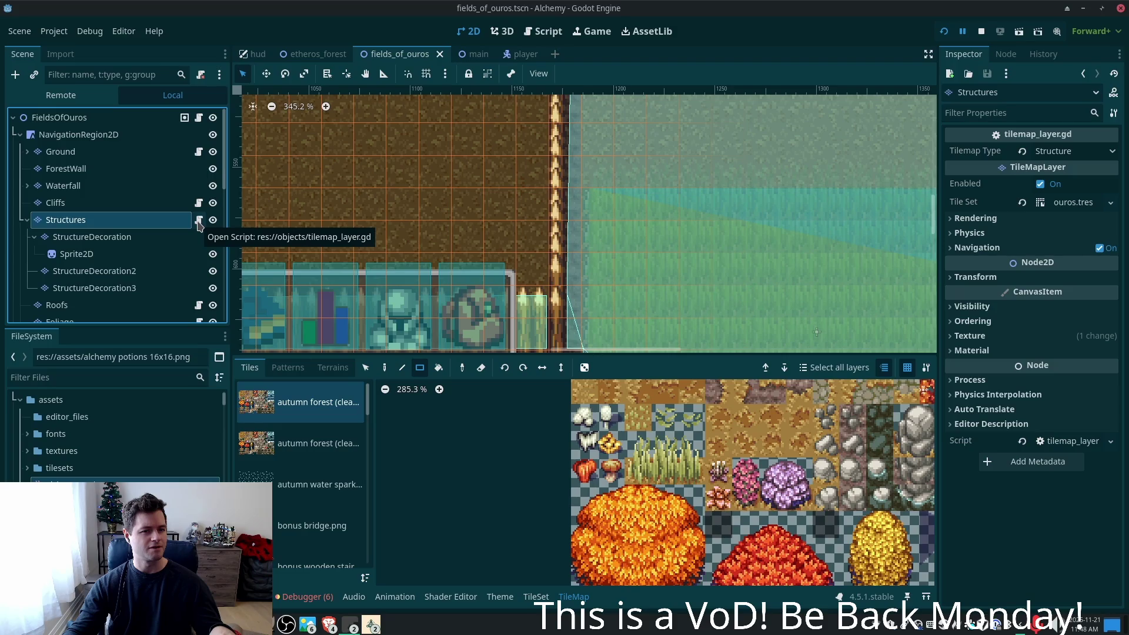
click(199, 220)
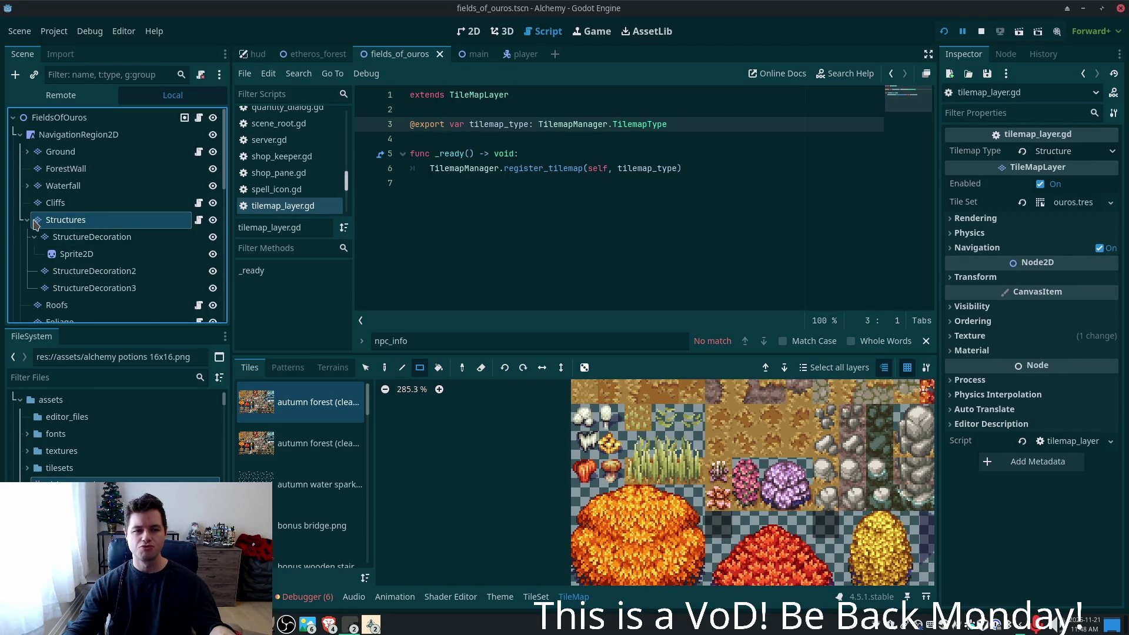
- Expand and collapse Ground and Structures to inspect their child layers like Area2D and Highgrass
click(35, 152)
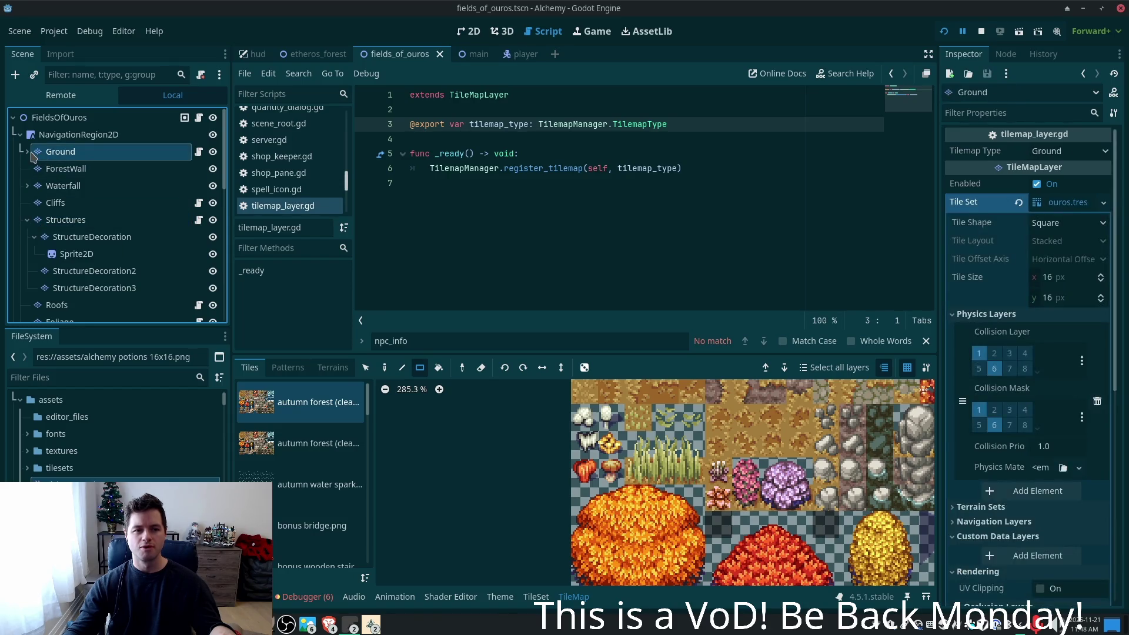
click(27, 152)
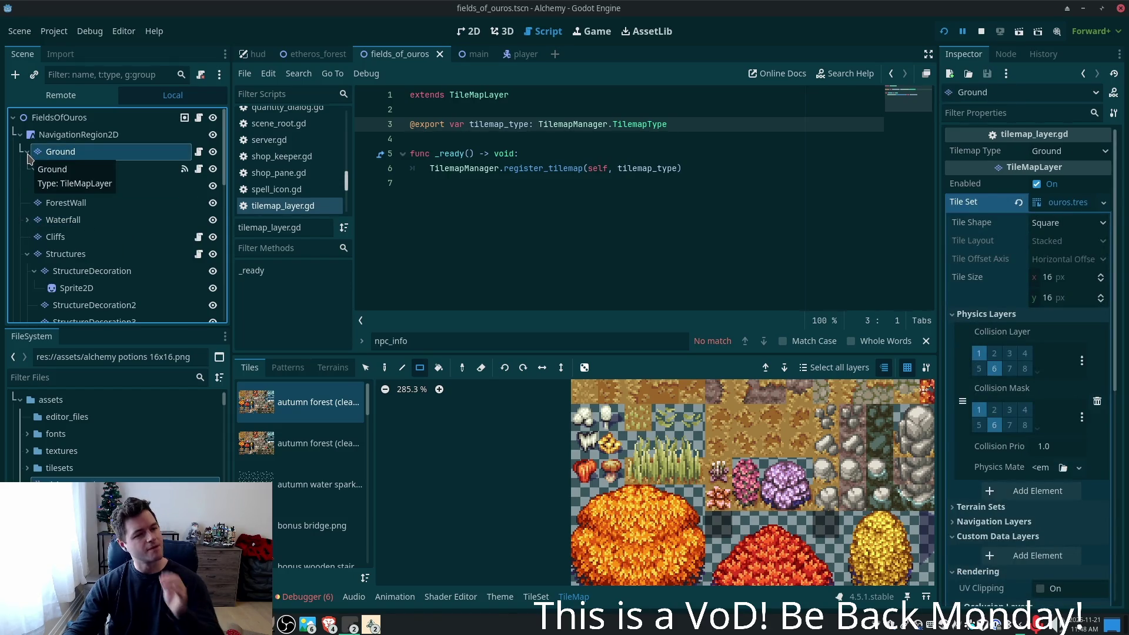
click(27, 153)
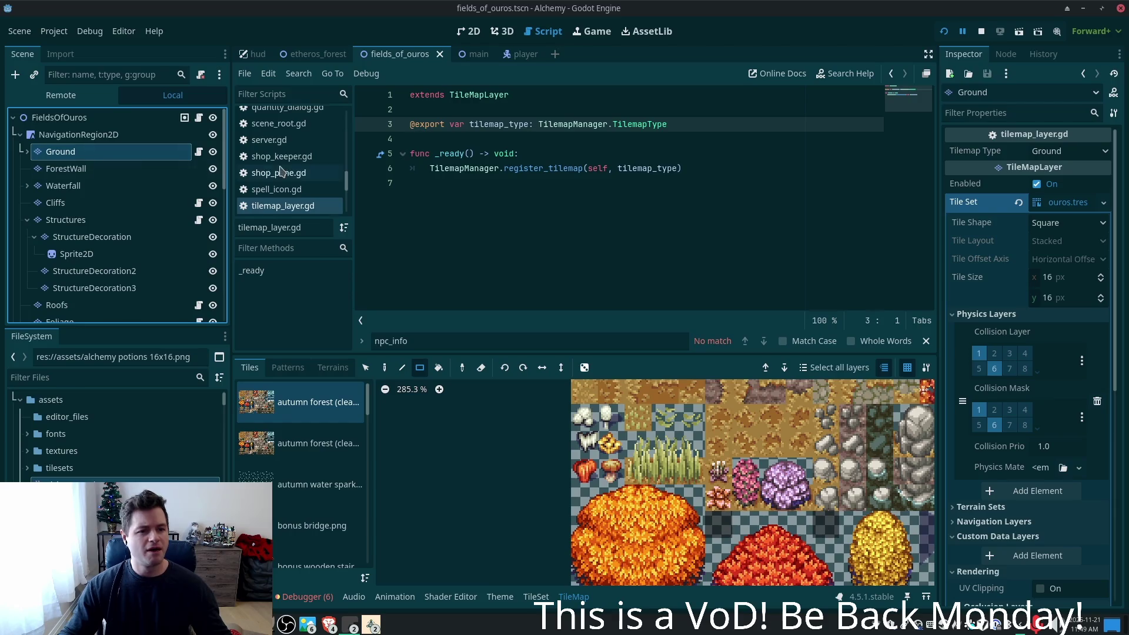
click(27, 220)
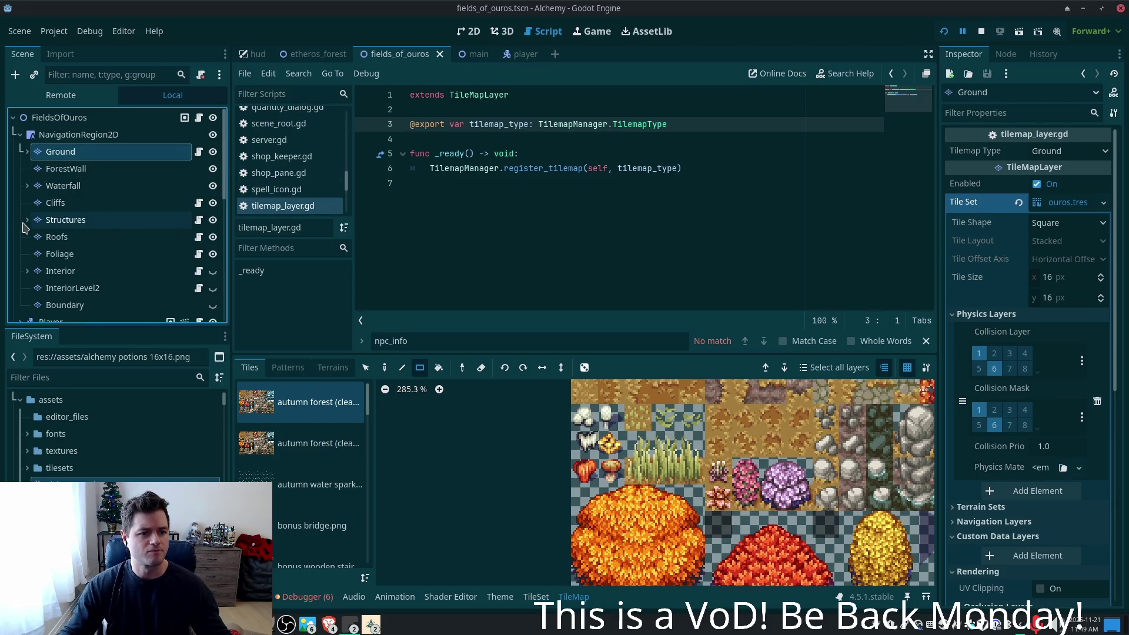
click(27, 220)
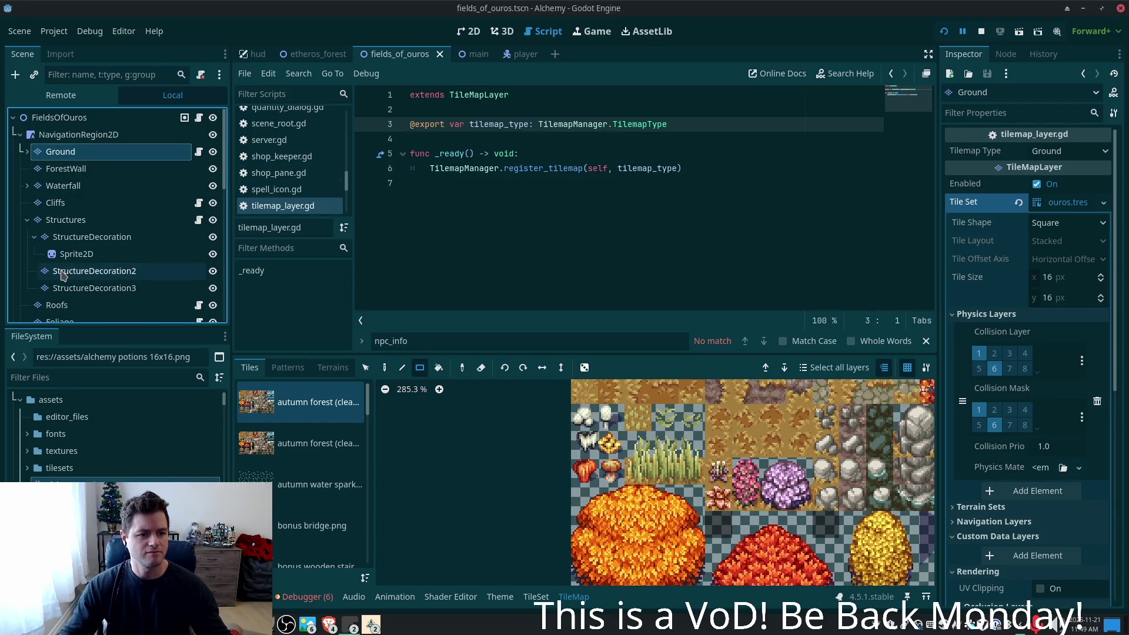
click(27, 220)
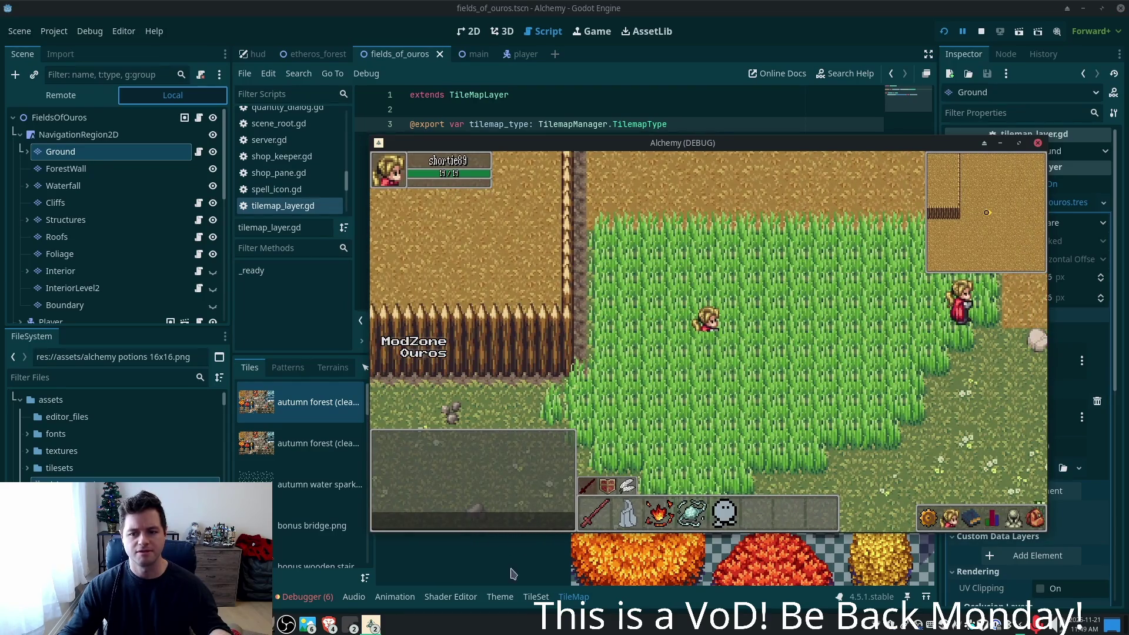
- Bring the second Alchemy (DEBUG) instance forward and browse the game's Remote scene tree
click(377, 622)
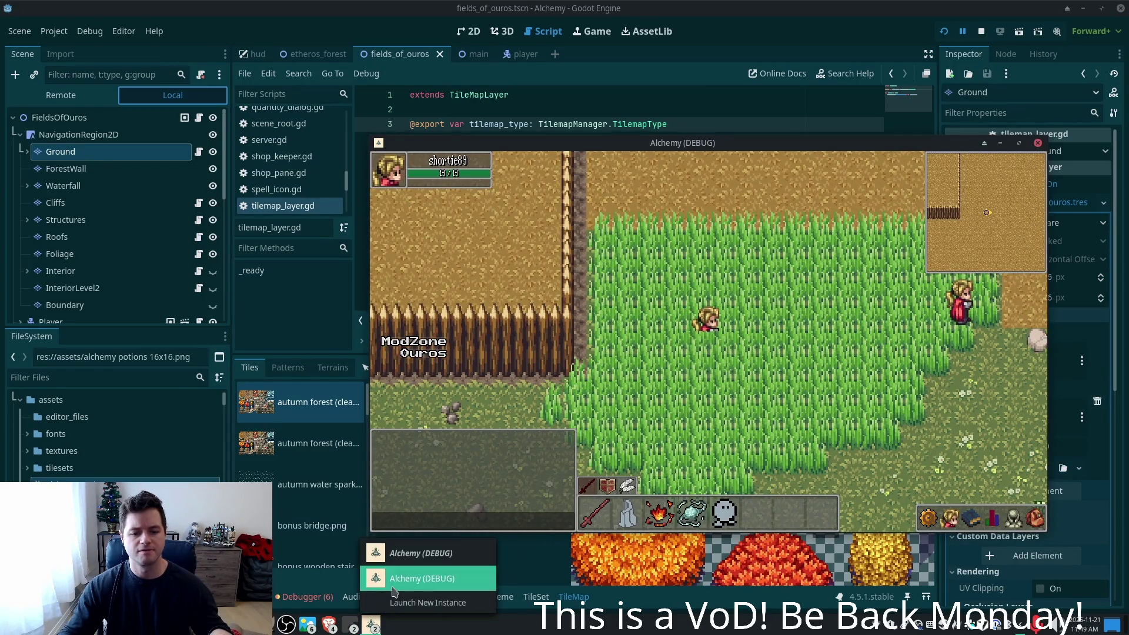
click(394, 579)
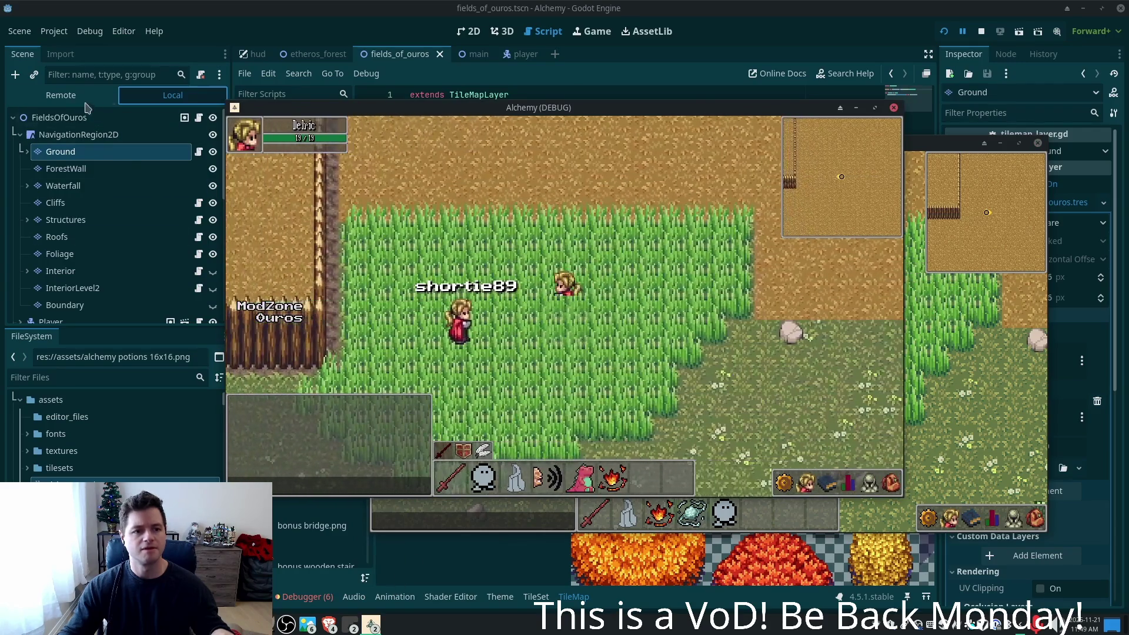
click(61, 95)
scroll(164, 217, down, 3)
drag(226, 182, 226, 294)
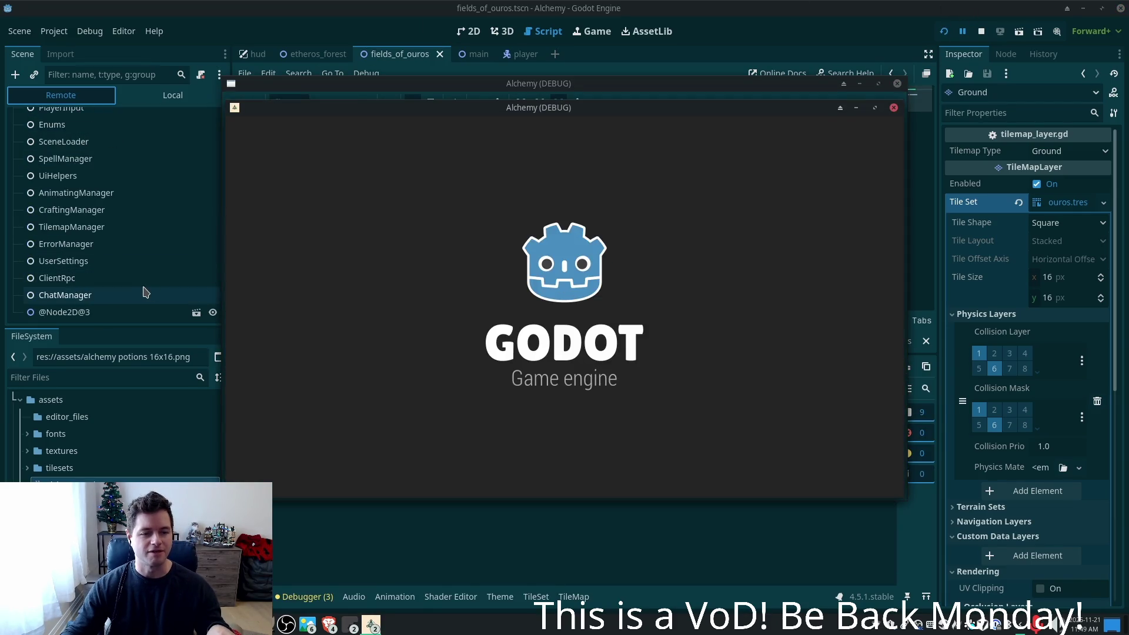
scroll(123, 269, down, 3)
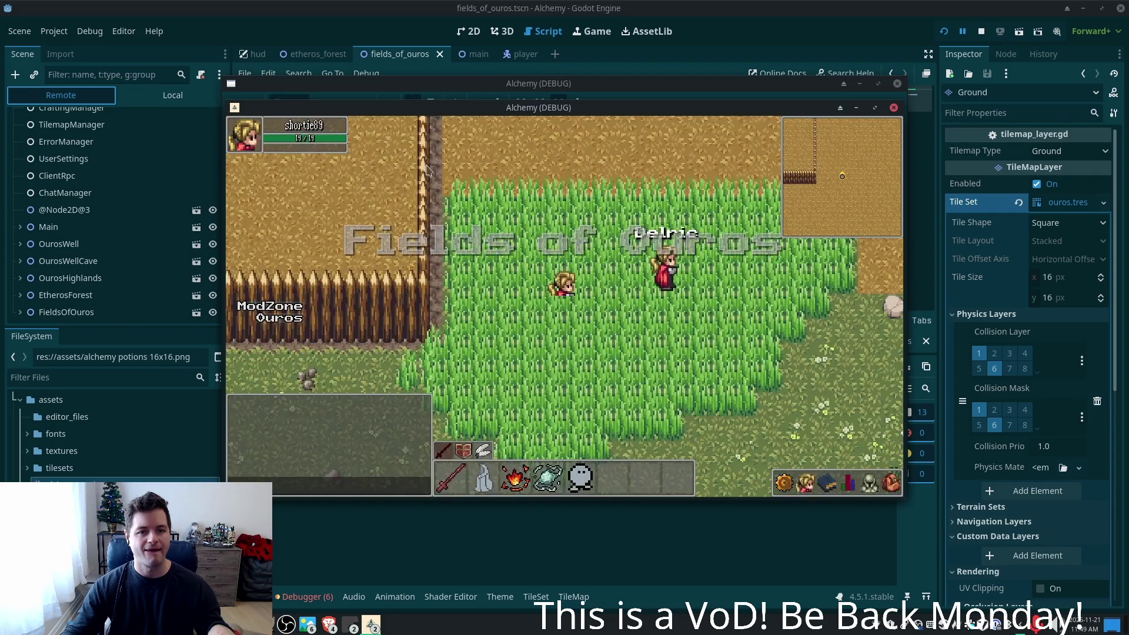
click(82, 100)
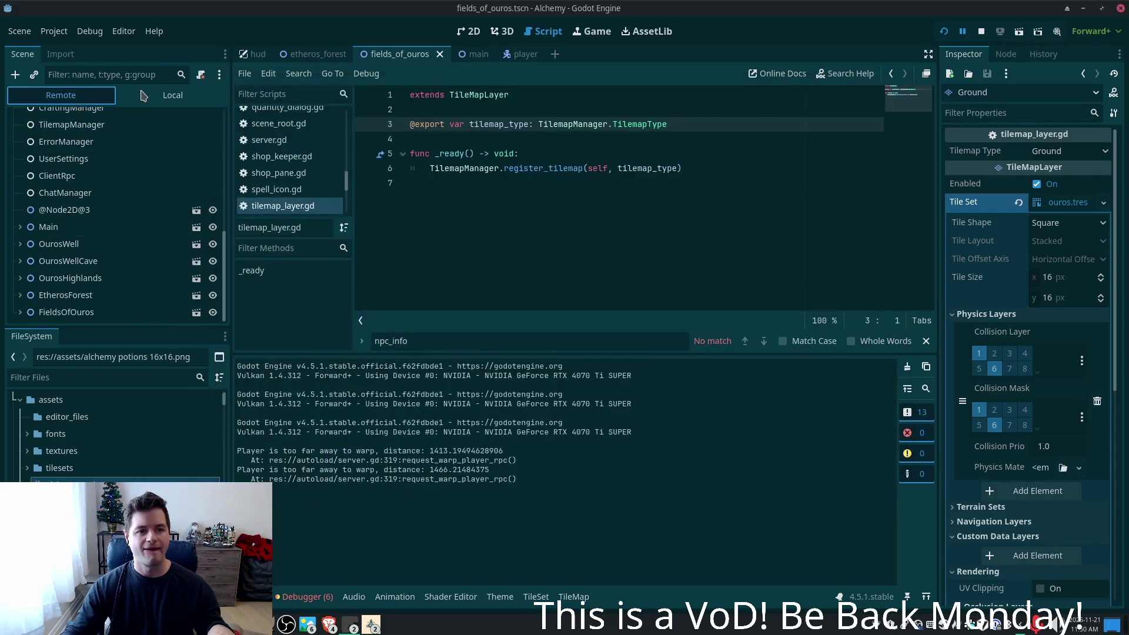
scroll(141, 182, up, 5)
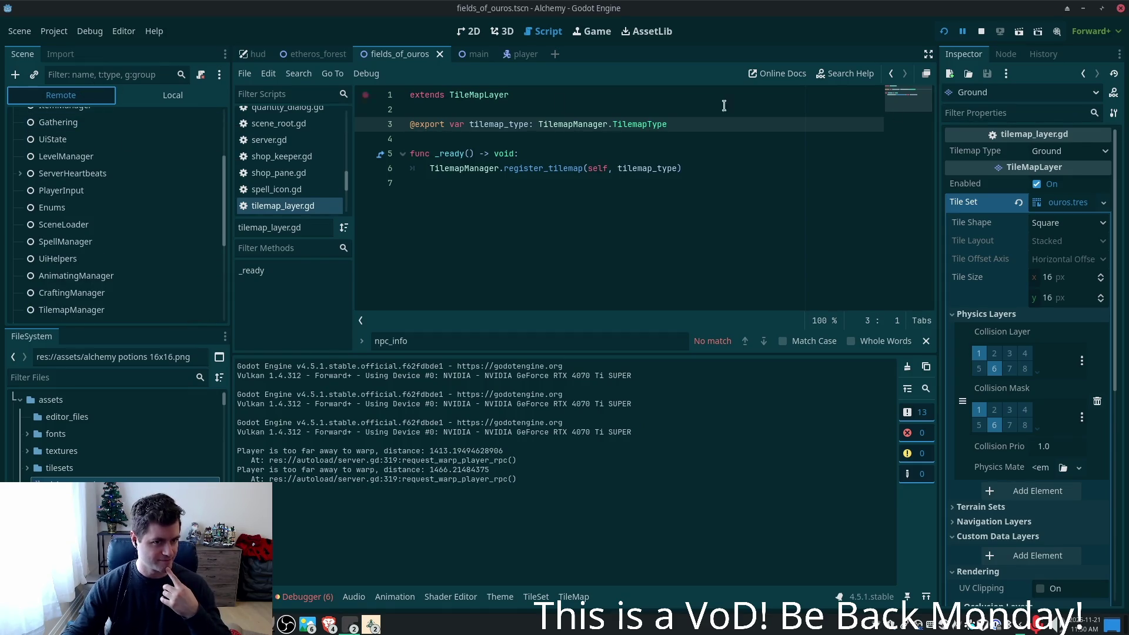
click(123, 31)
mouse_move(141, 88)
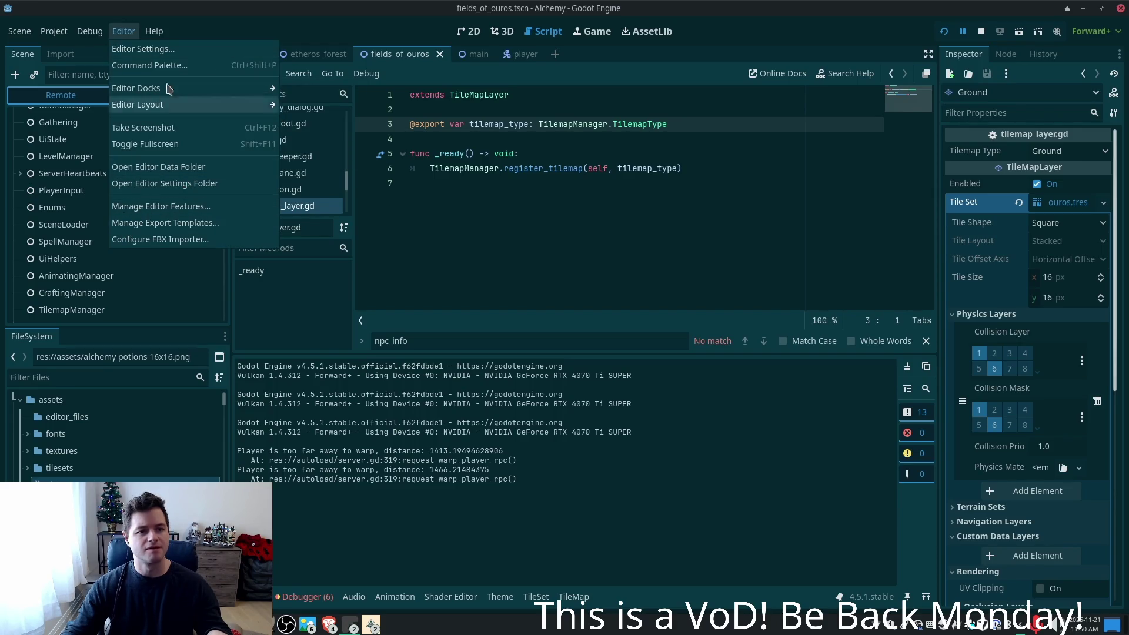
click(90, 31)
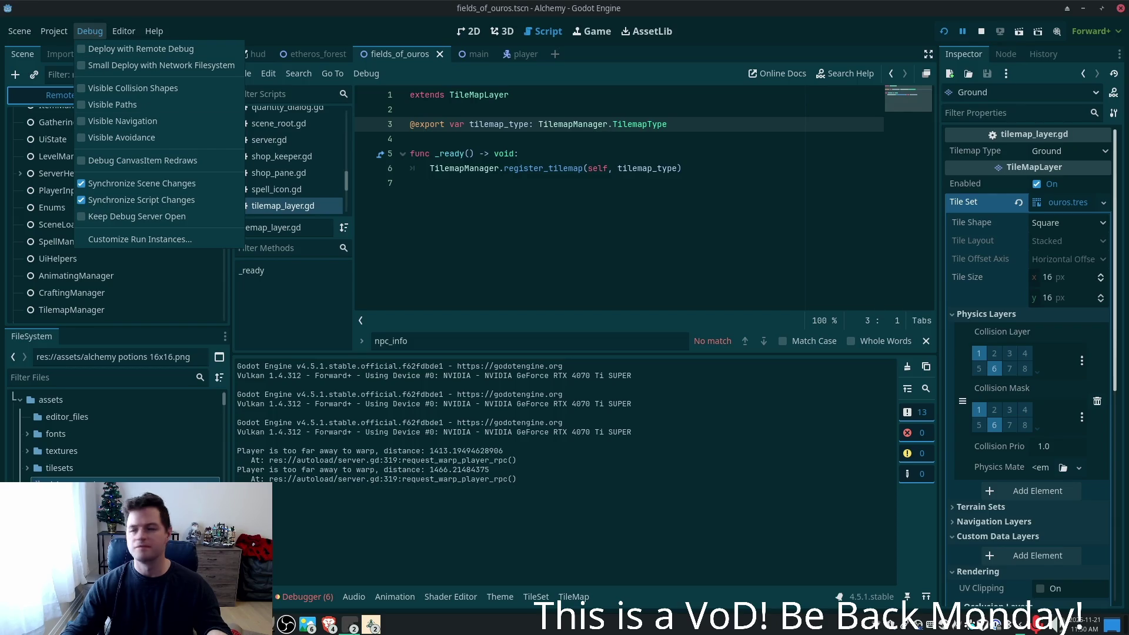
key(Escape)
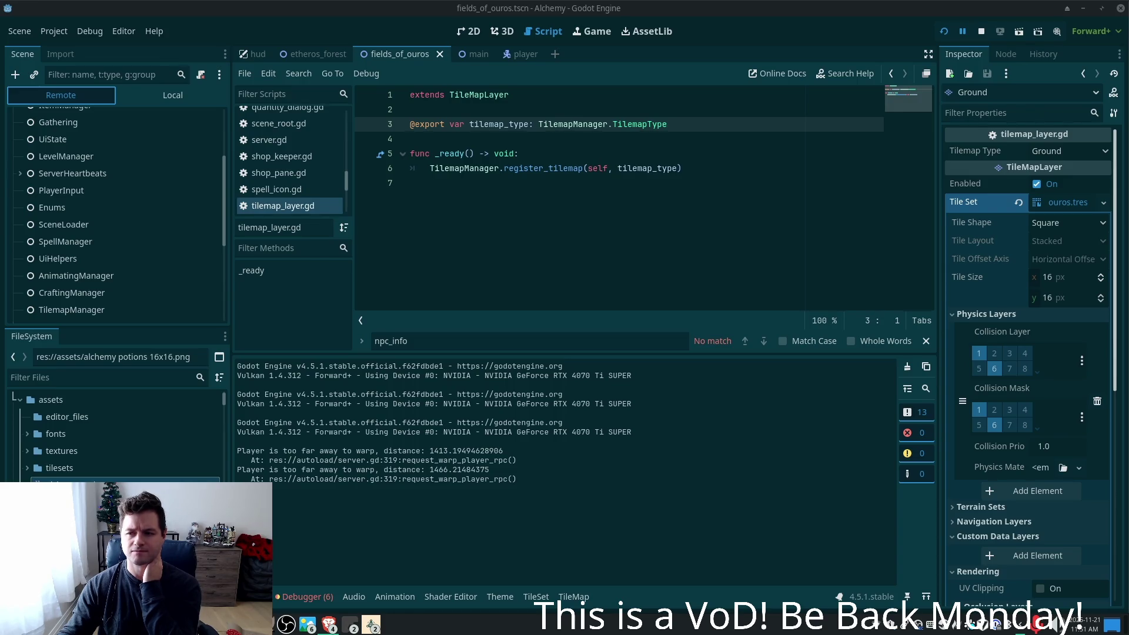
- Look at the Debug menu's run instances customization settings, then close them
click(91, 33)
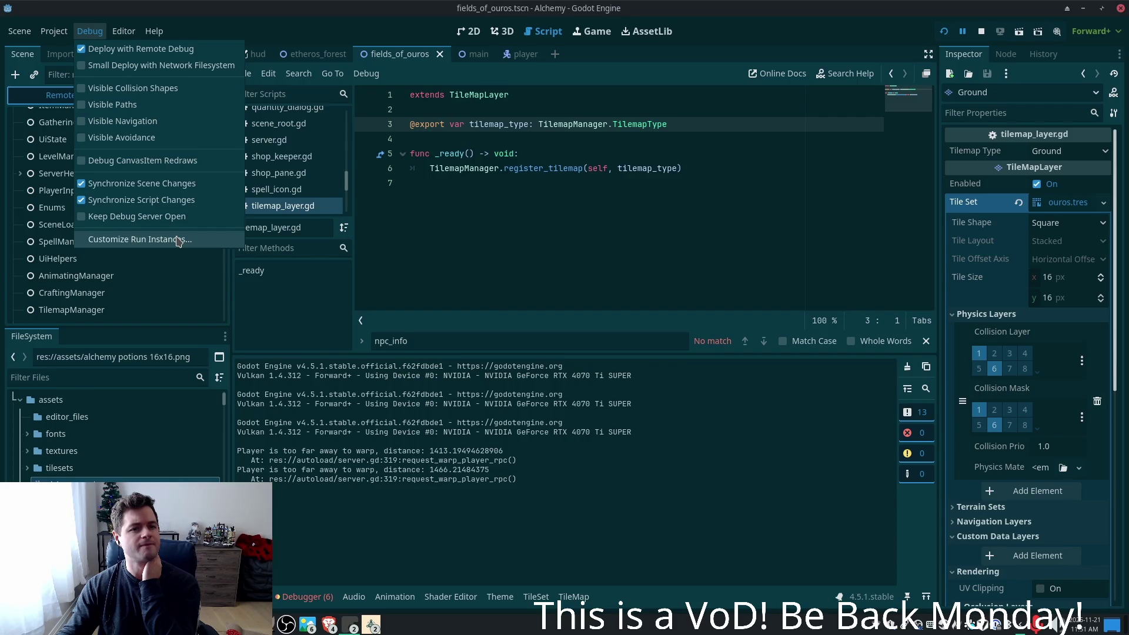
click(179, 241)
key(Escape)
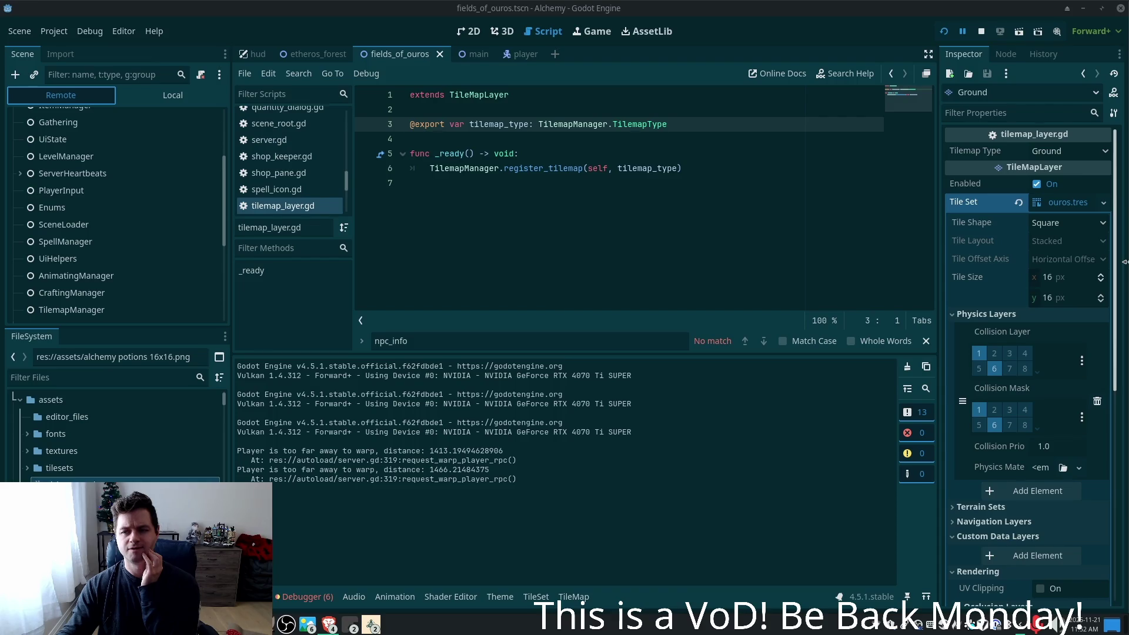
- Browse the Project and Scene menus, then choose Editor > Editor Settings
click(57, 34)
mouse_move(20, 35)
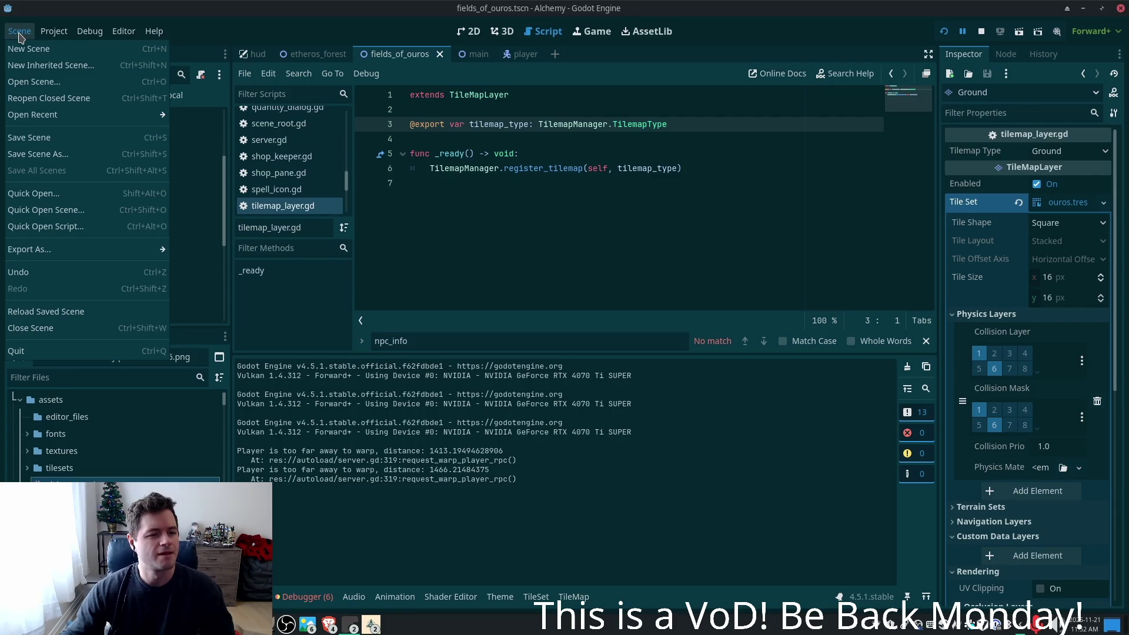
mouse_move(124, 36)
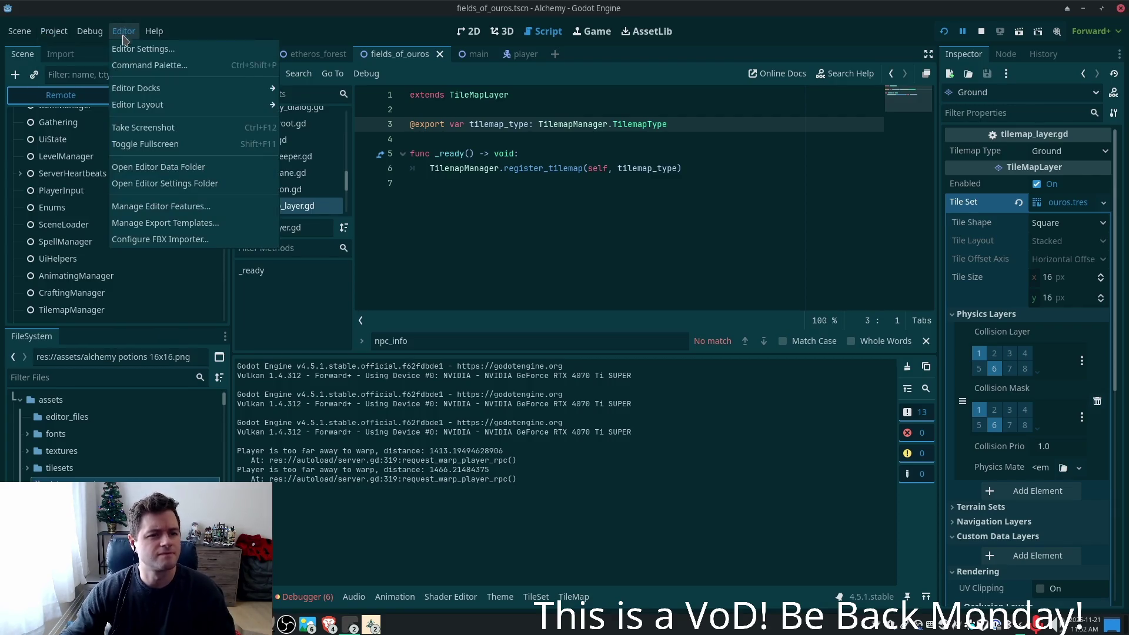
click(125, 49)
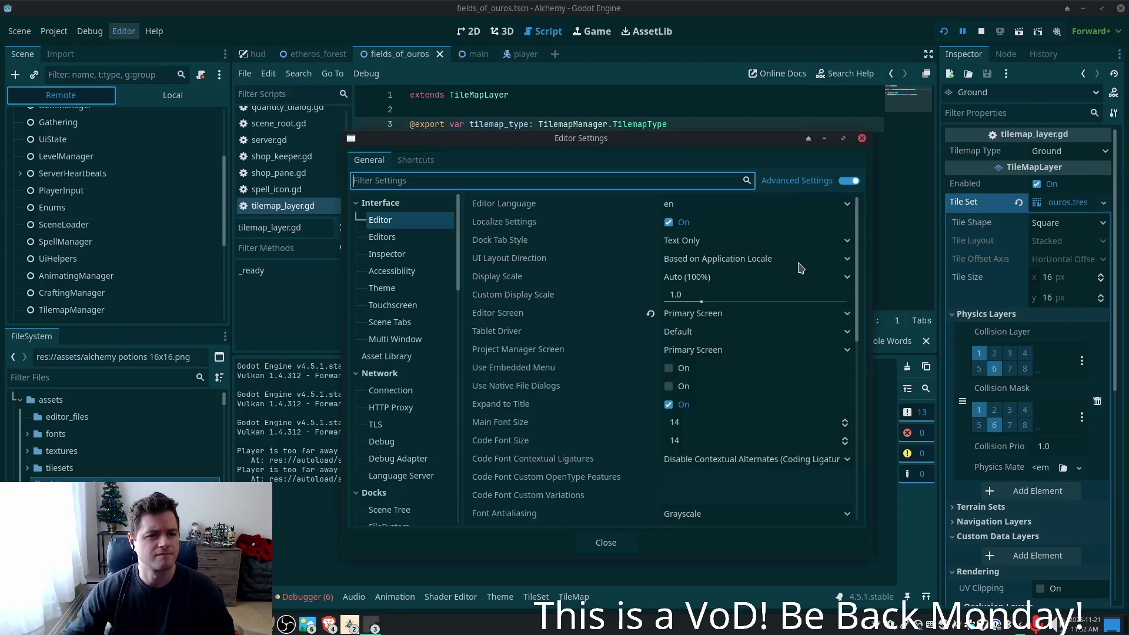
- Scroll to Network > Debug and check Remote Host 127.0.0.1 and port 6007
mouse_move(460, 262)
mouse_down()
mouse_move(470, 406)
mouse_move(463, 497)
mouse_move(463, 428)
mouse_up()
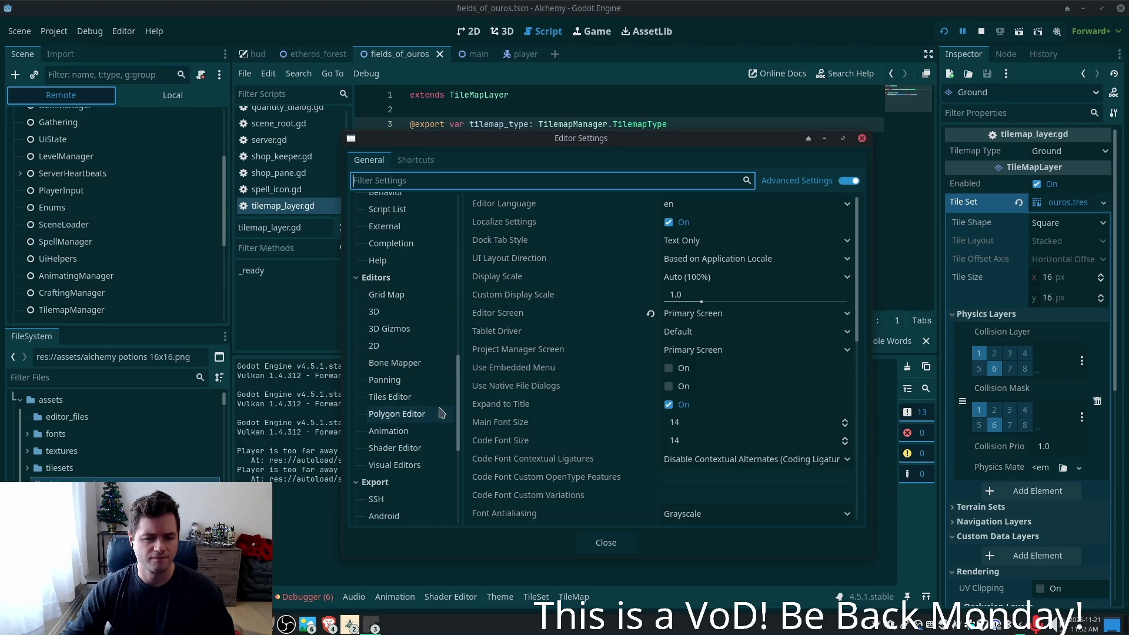
drag(460, 391, 464, 284)
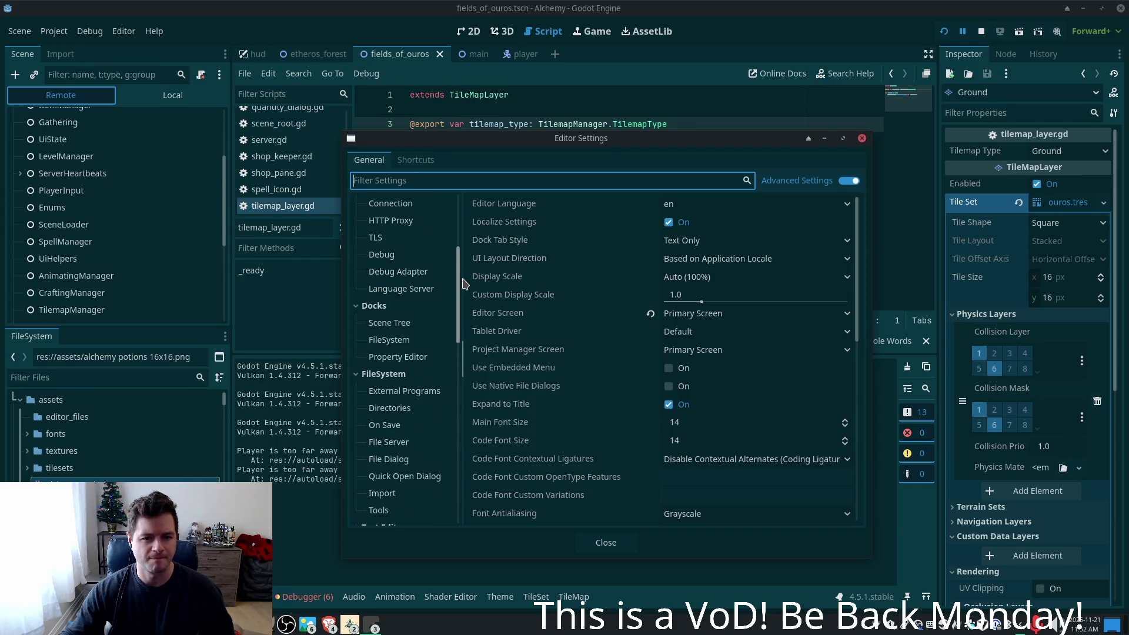
scroll(414, 330, up, 3)
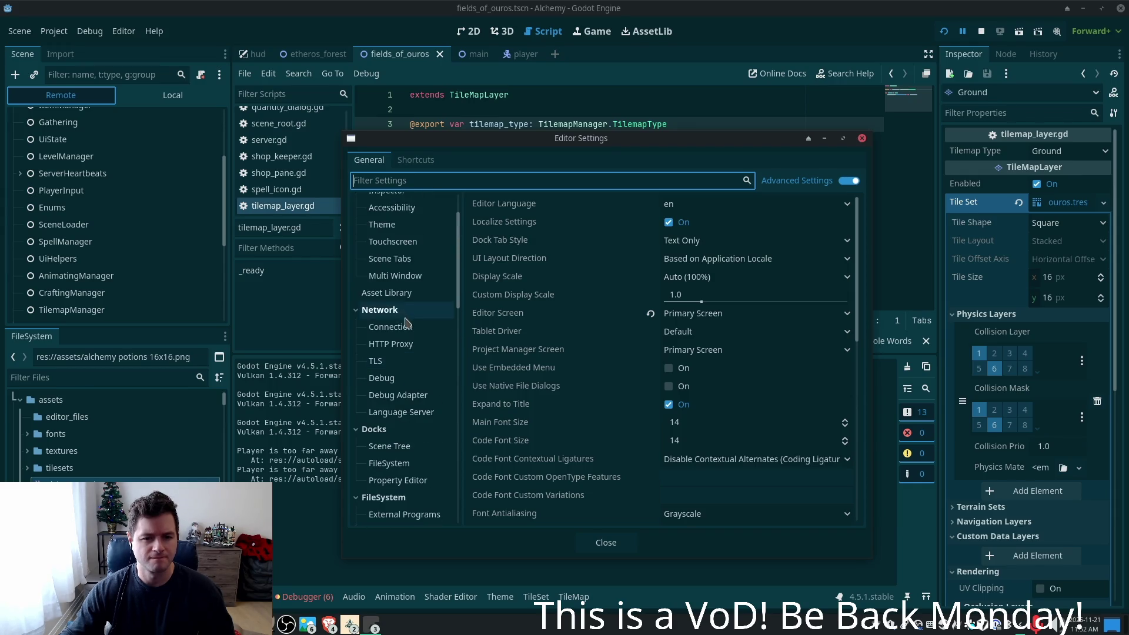
click(395, 382)
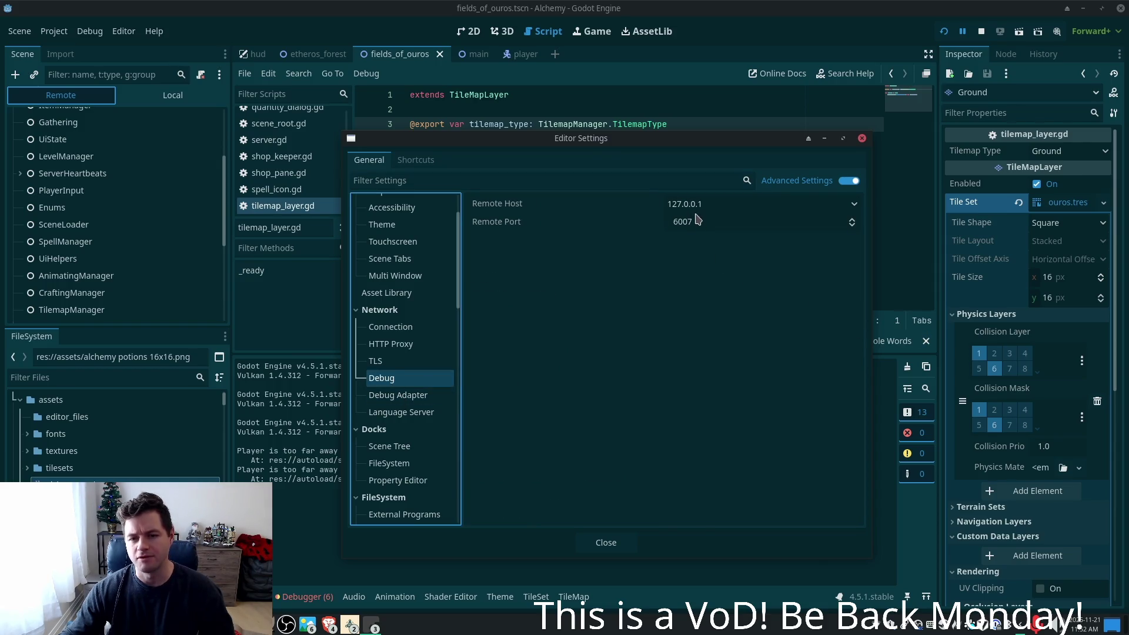
click(723, 210)
click(592, 283)
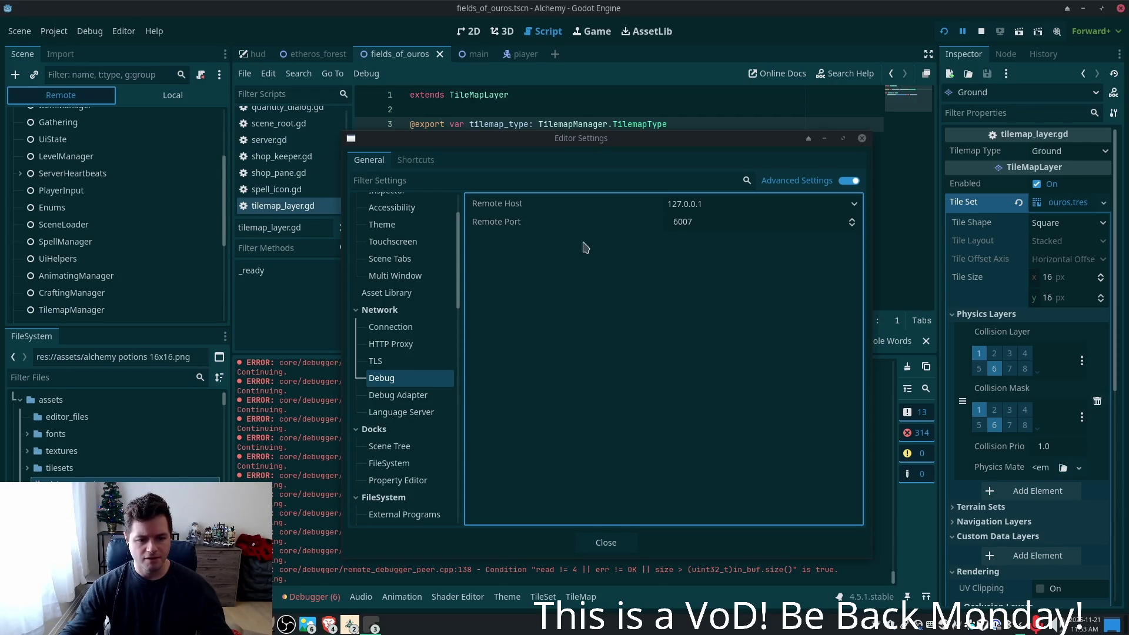
- View the Debug Adapter (port 6006) and Connection settings, then close Editor Settings
drag(646, 138, 658, 19)
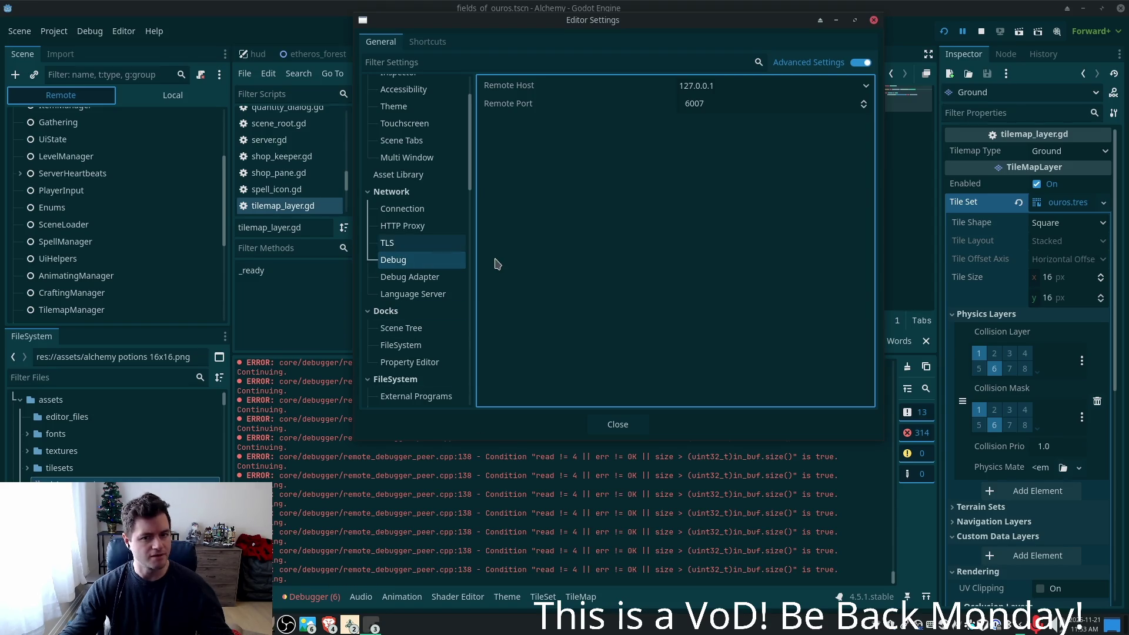
click(411, 279)
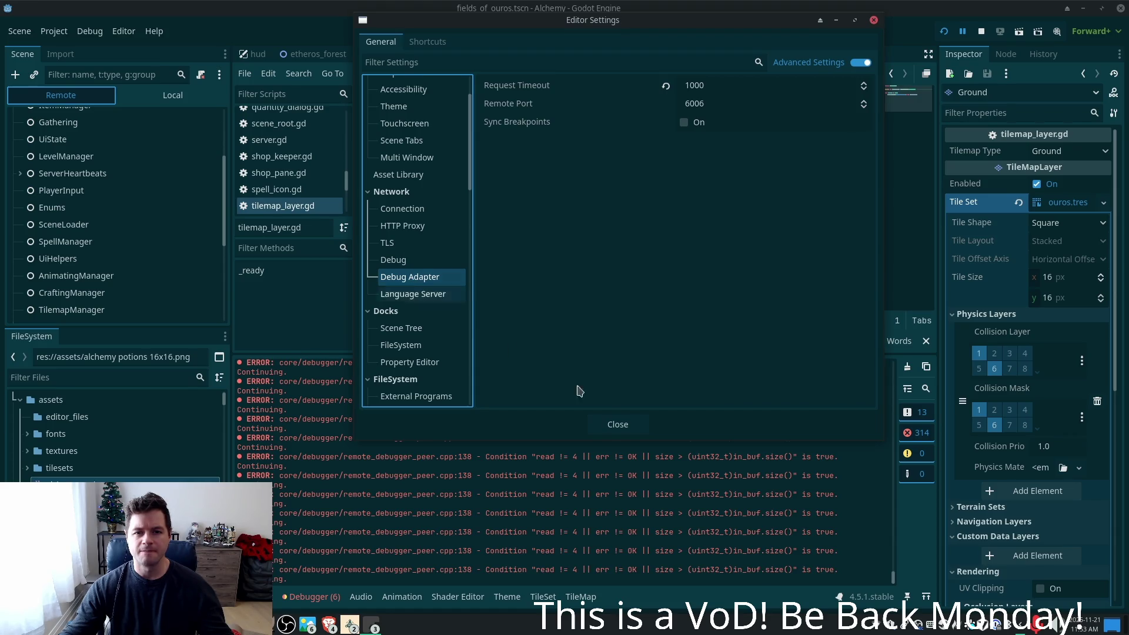
click(402, 210)
click(633, 431)
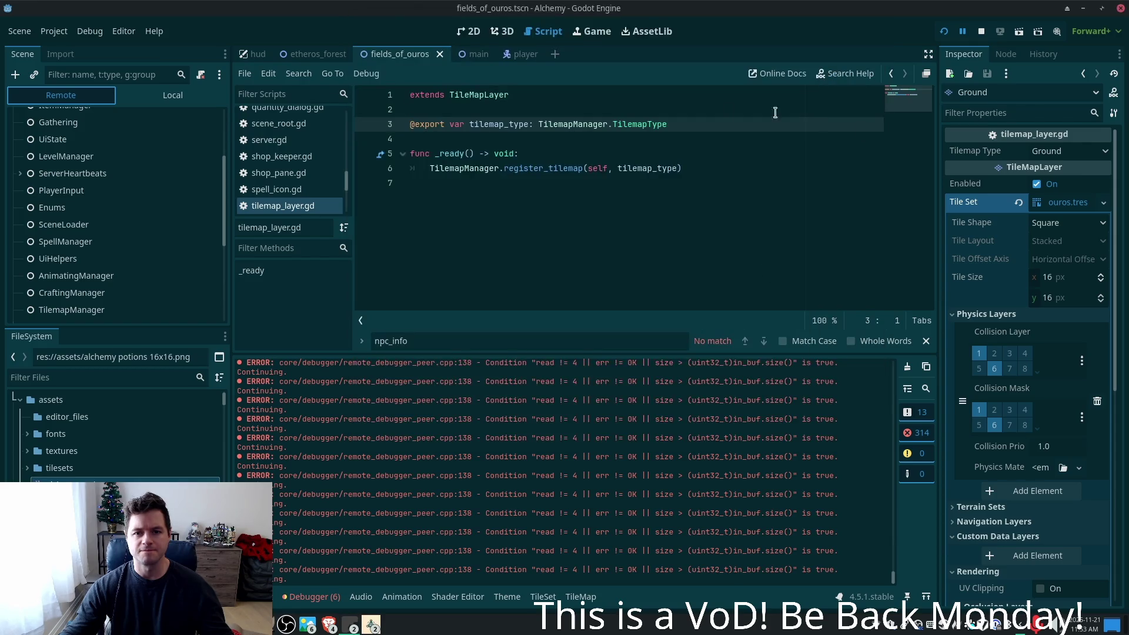
click(124, 31)
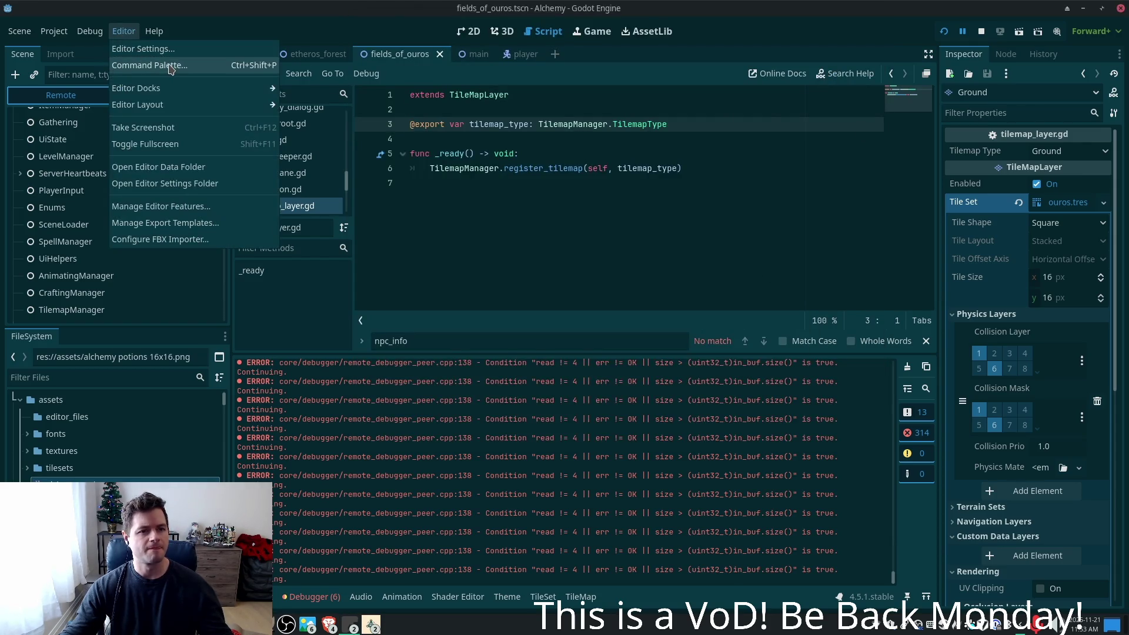
- Tick Keep Debug Server Open in the Debug menu and relaunch the game with F5
click(90, 31)
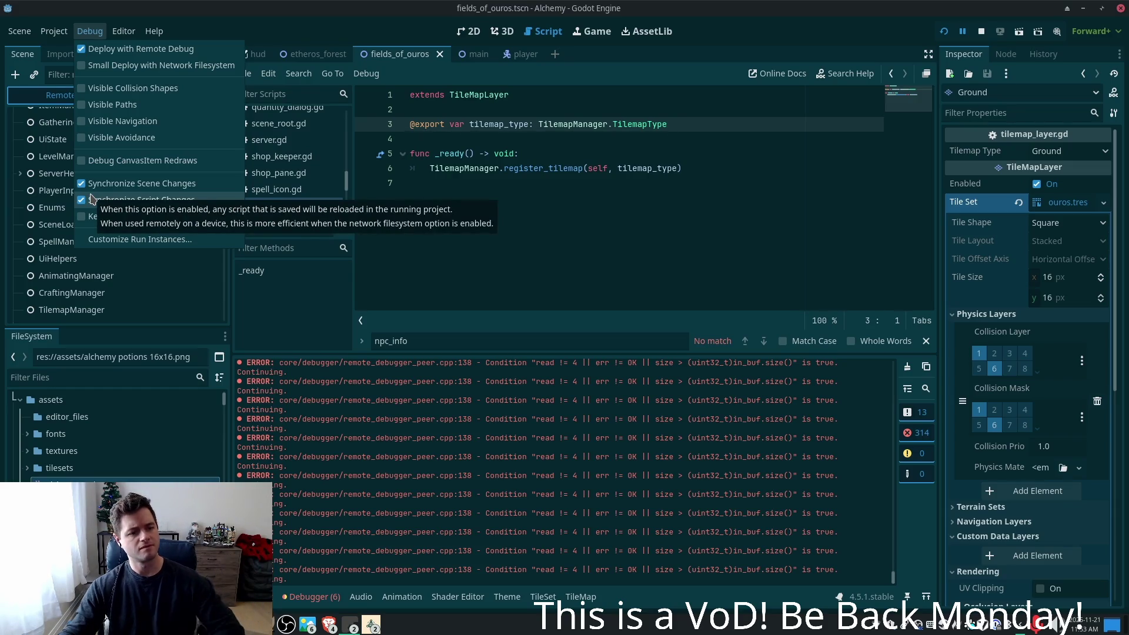
click(91, 217)
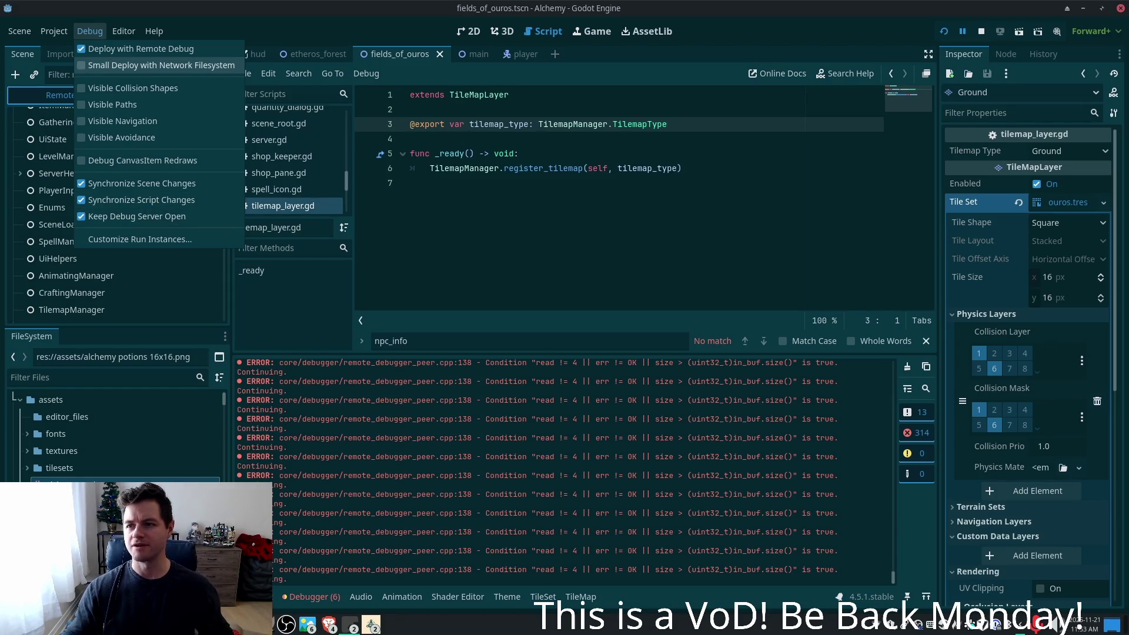
key(Escape)
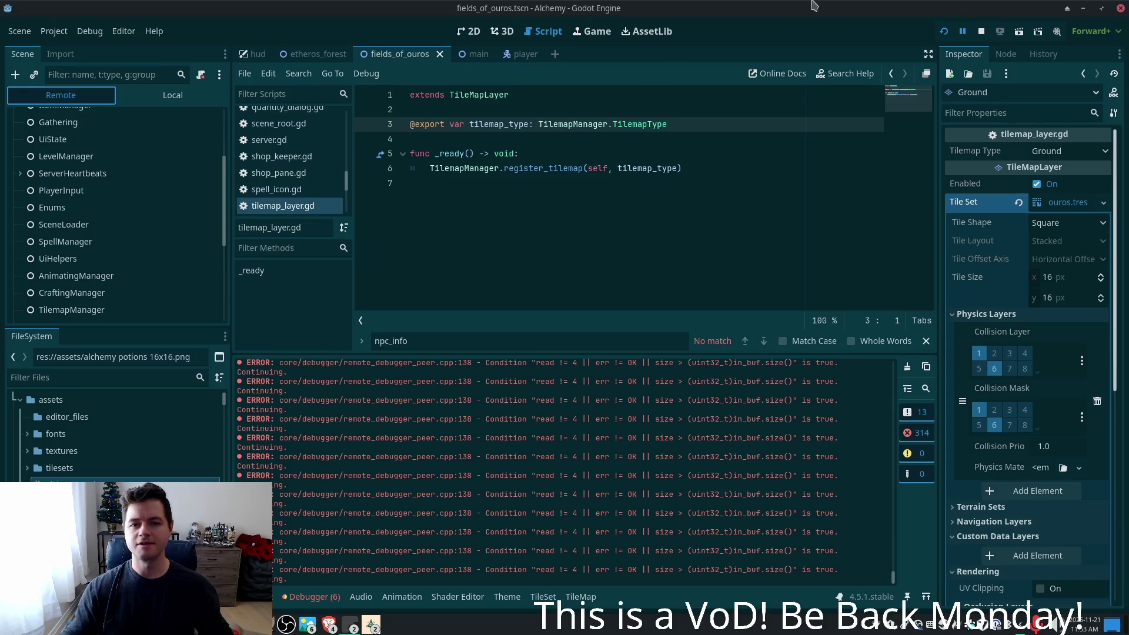
key(F5)
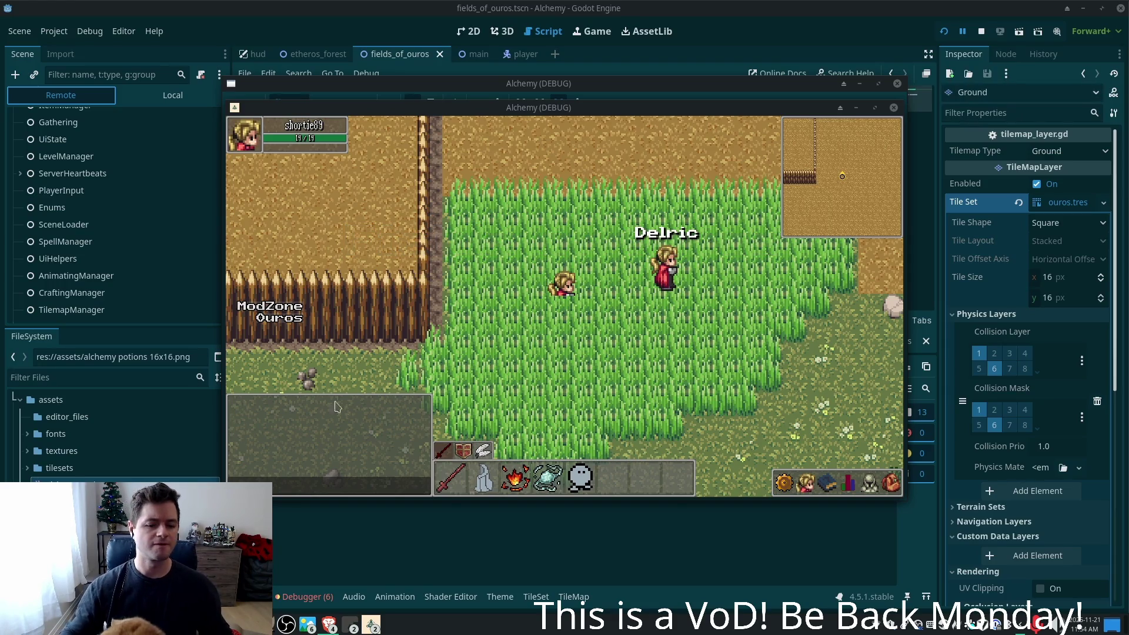
- Focus the game window and walk the player left, then north into the grass and back south
click(661, 268)
key(a)
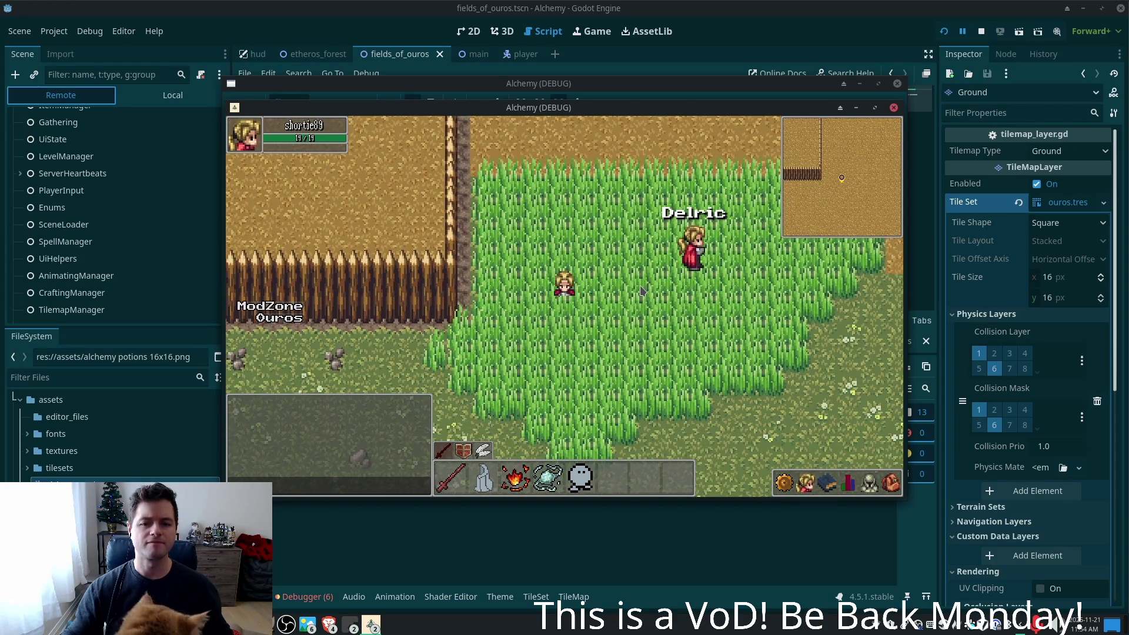
click(150, 252)
scroll(151, 256, down, 5)
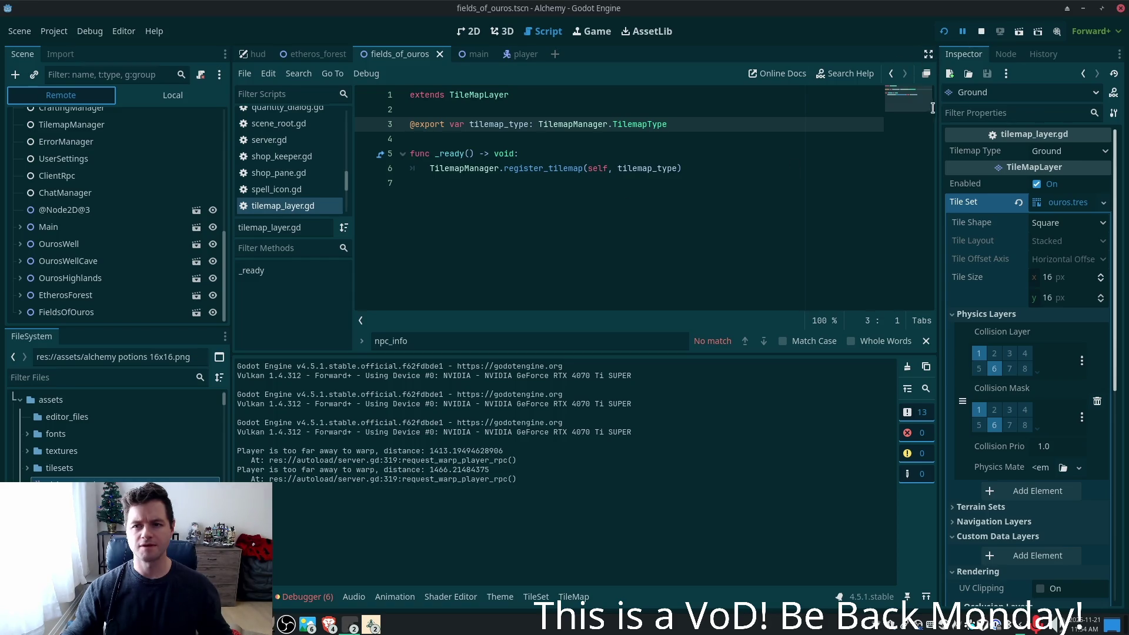
key(alt+Tab)
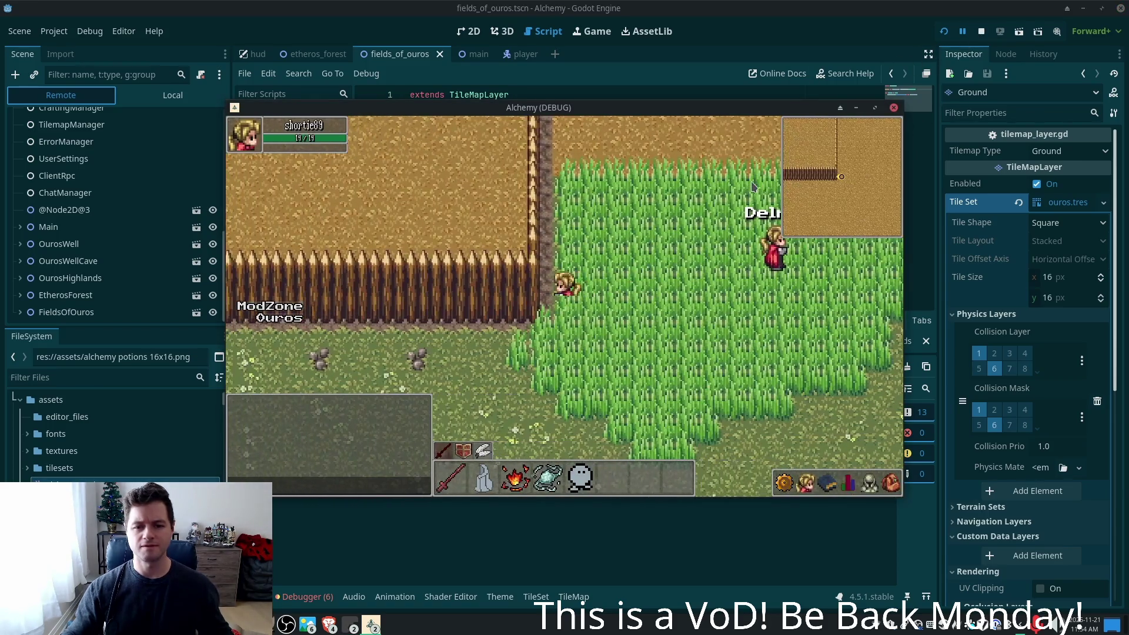
key(w)
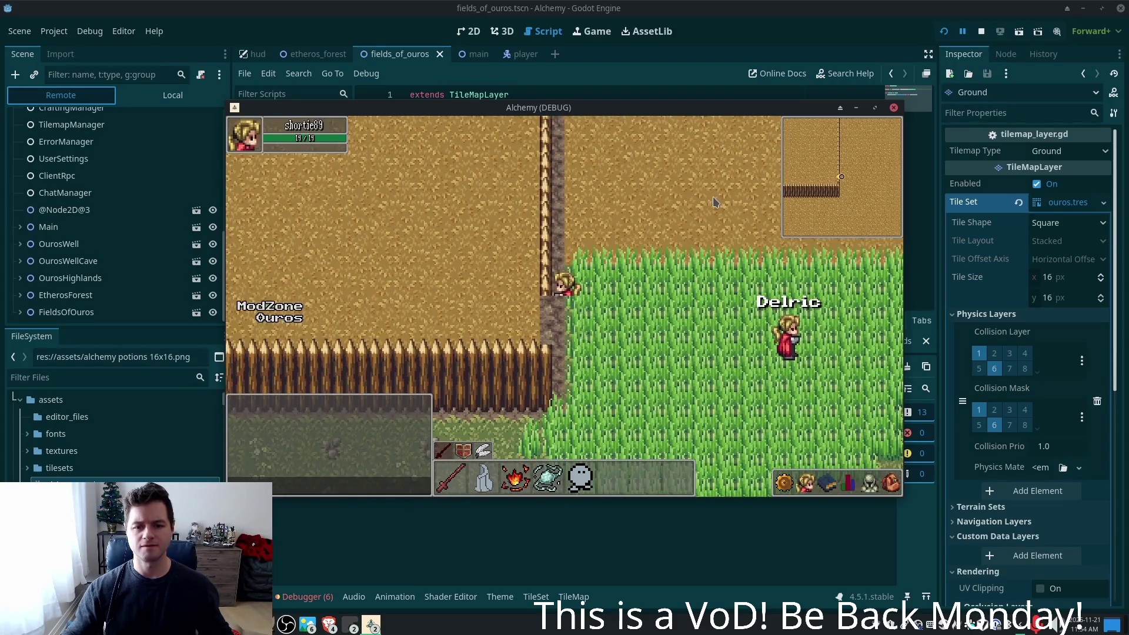
key(s)
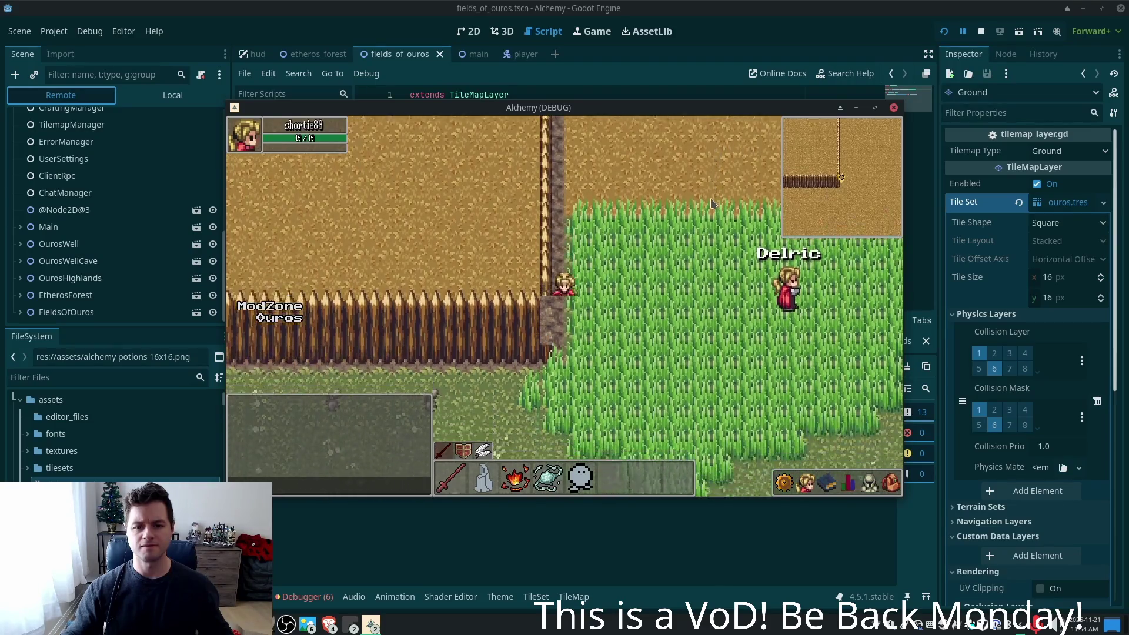
- Walk the player out of the grass, through it and along the fence, then return to the script editor
key(a)
key(s)
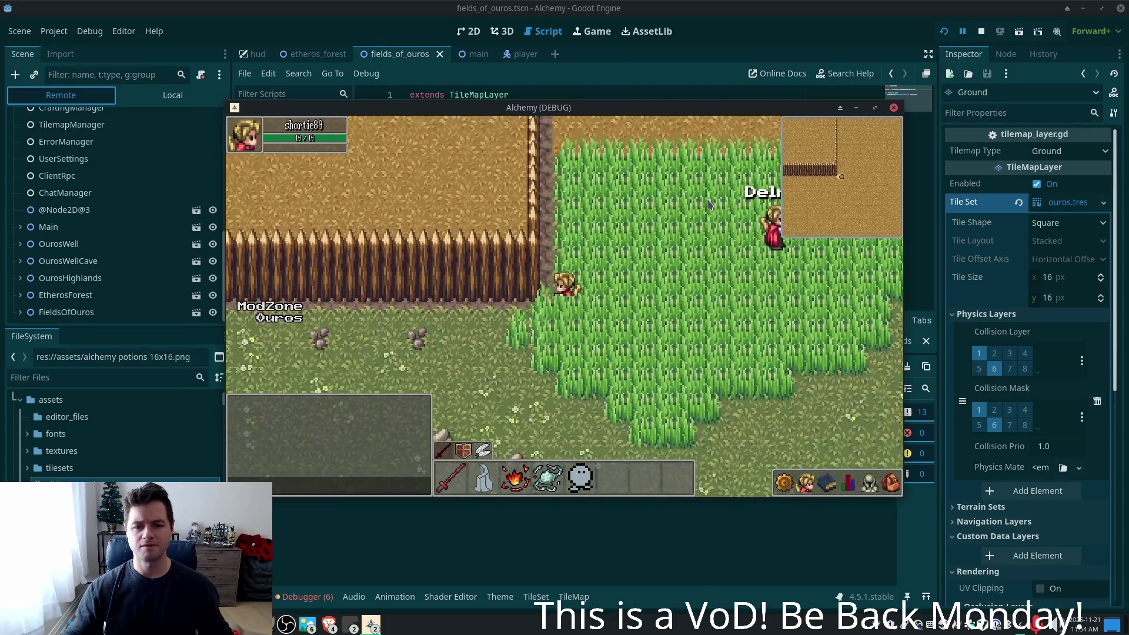
key(w)
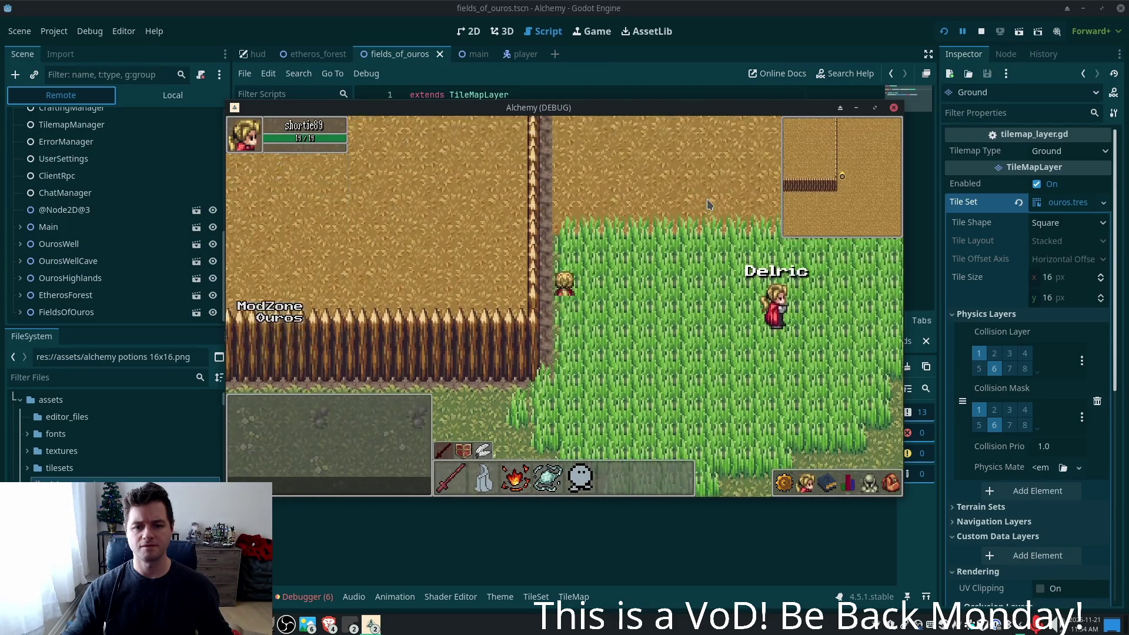
key(w)
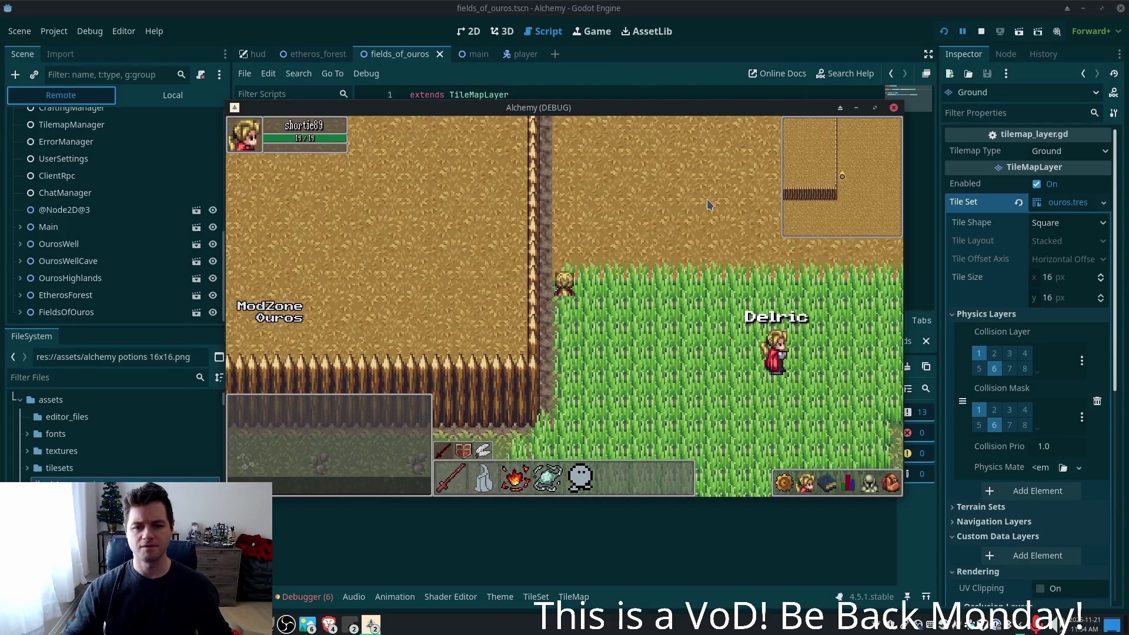
key(d)
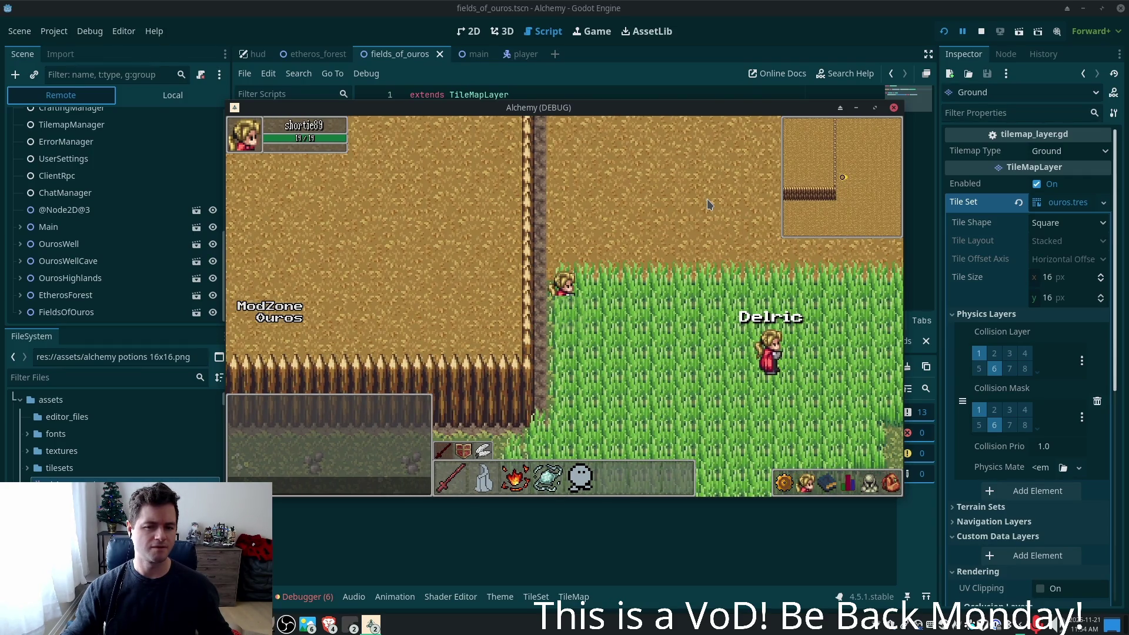
key(s)
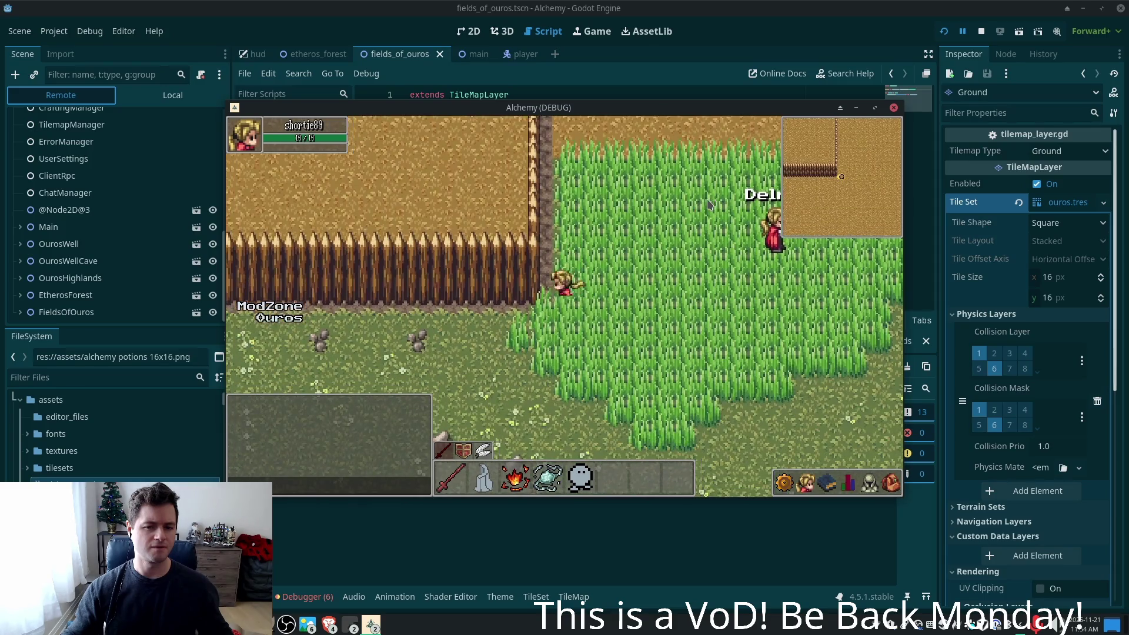
key(w)
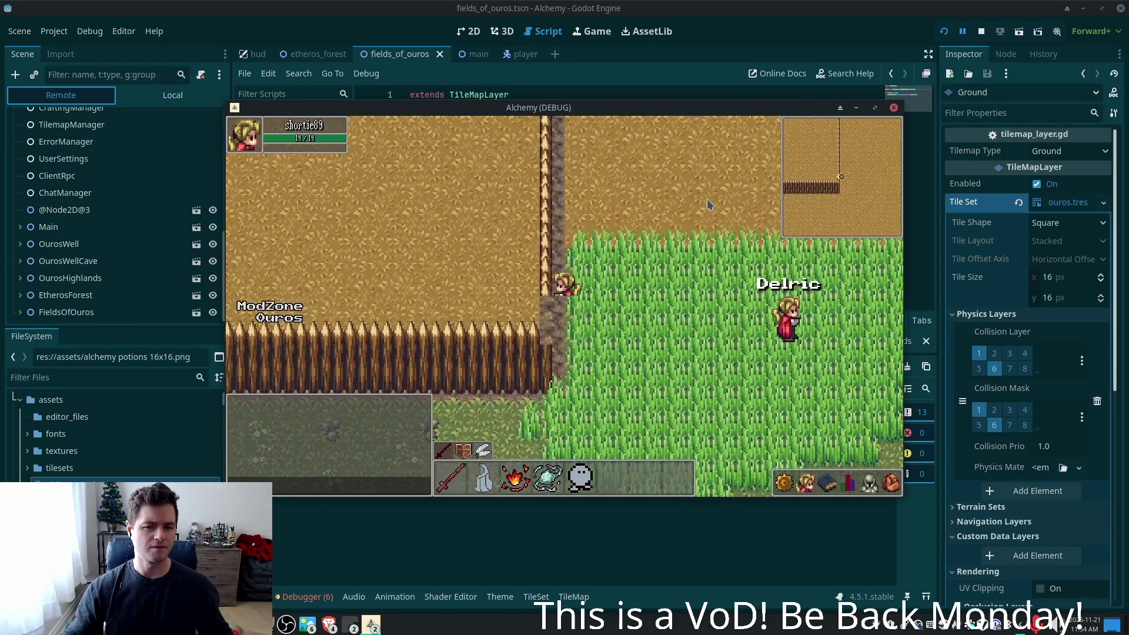
key(a)
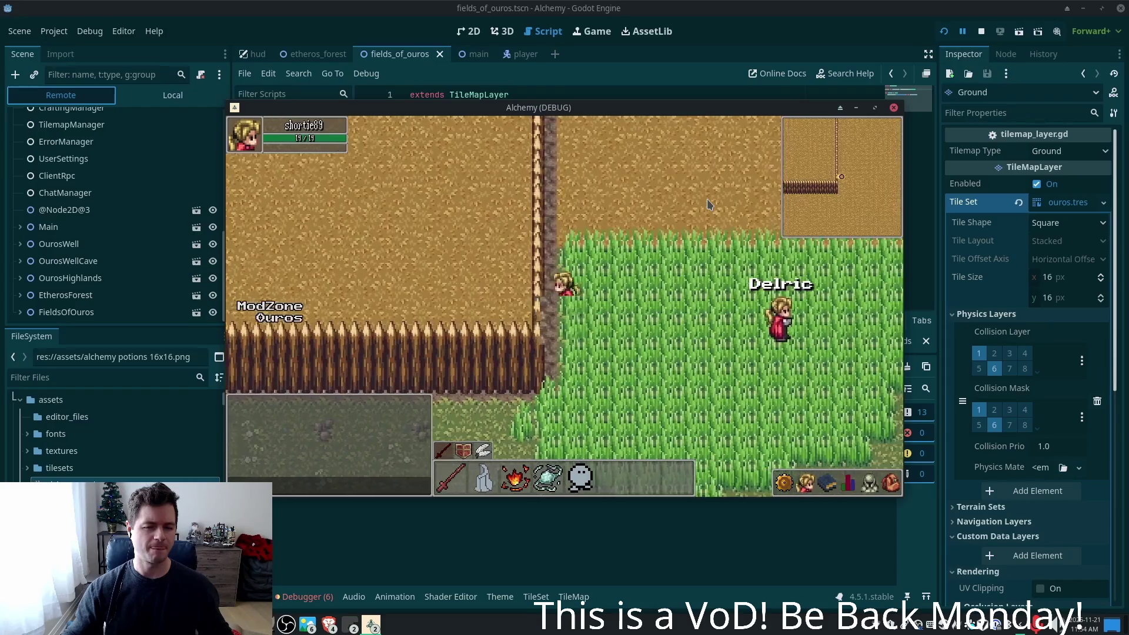
key(d)
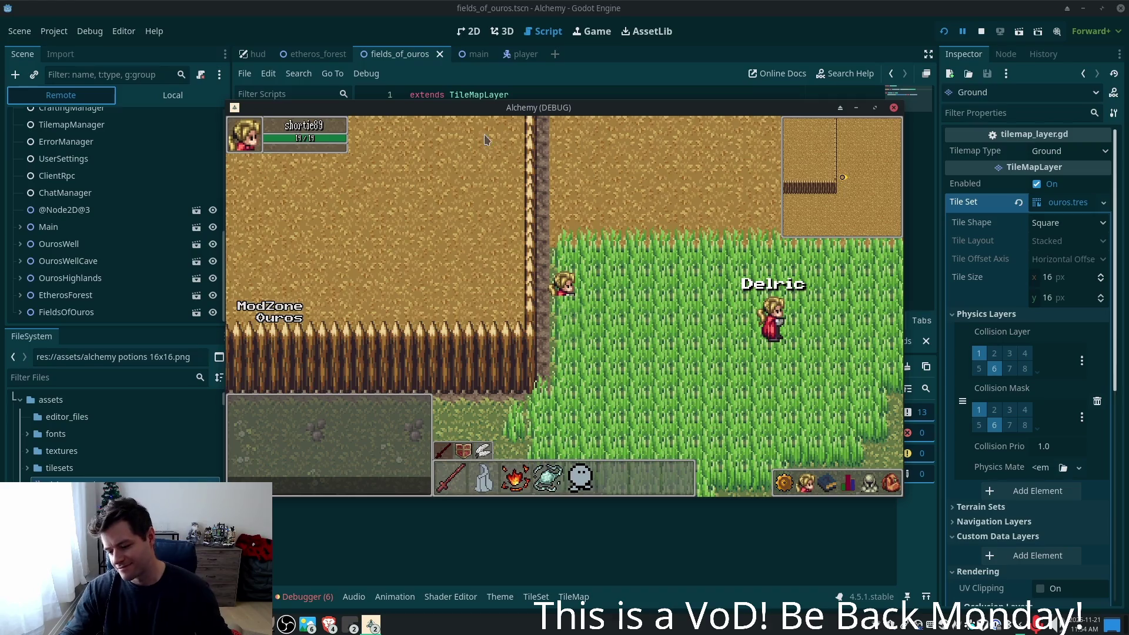
click(671, 50)
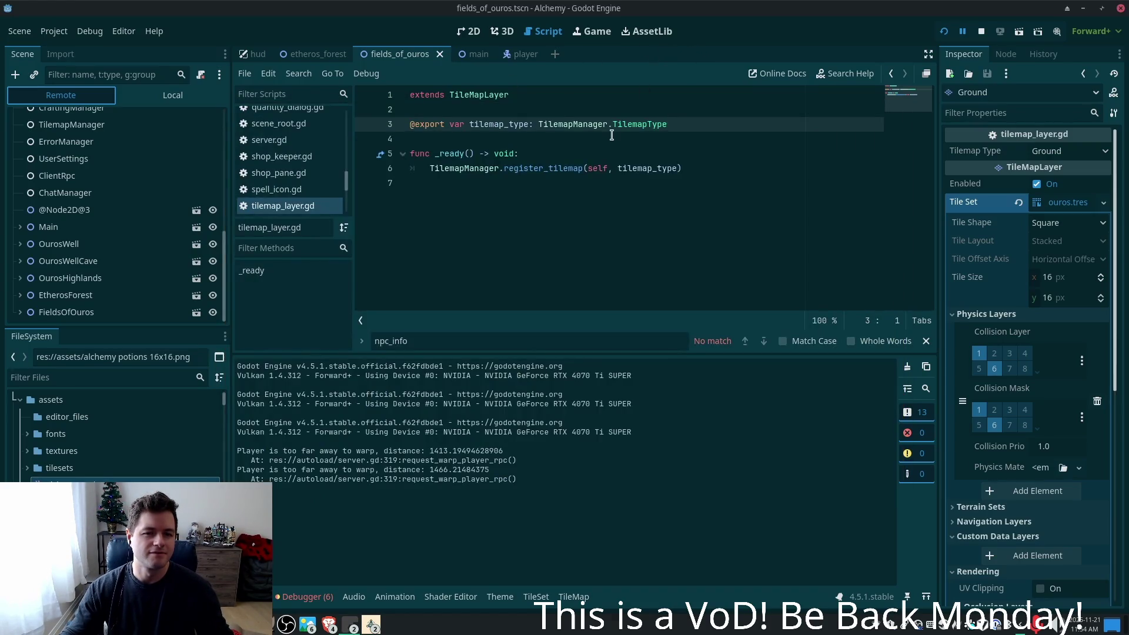
- Show the Local scene tree and inspect the player scene's SubViewport node
double_click(561, 168)
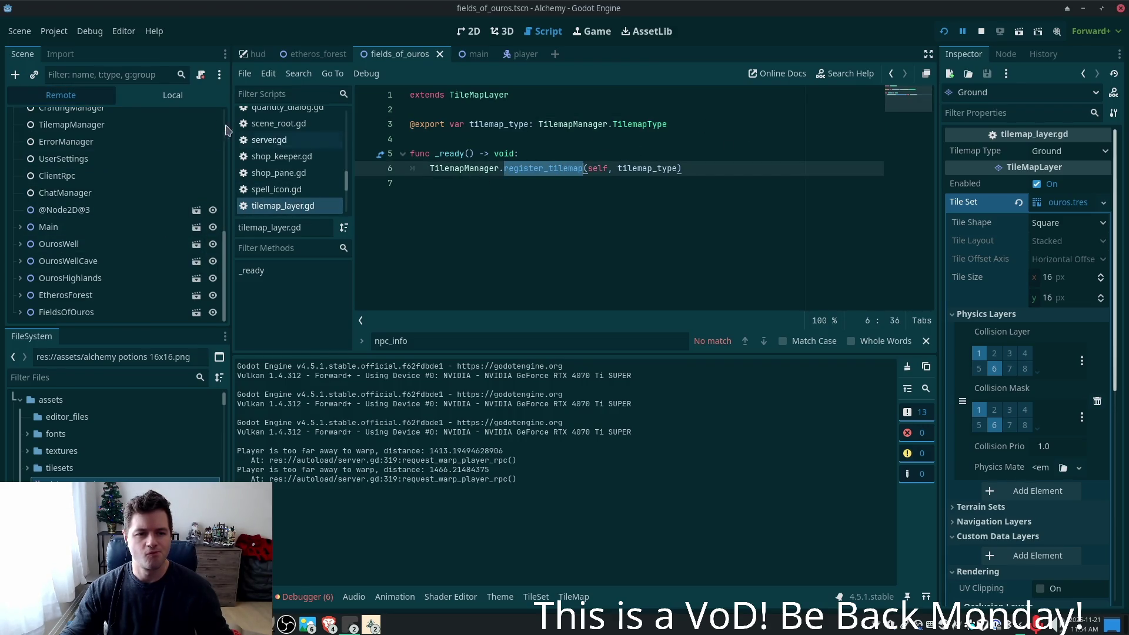
click(197, 96)
click(518, 55)
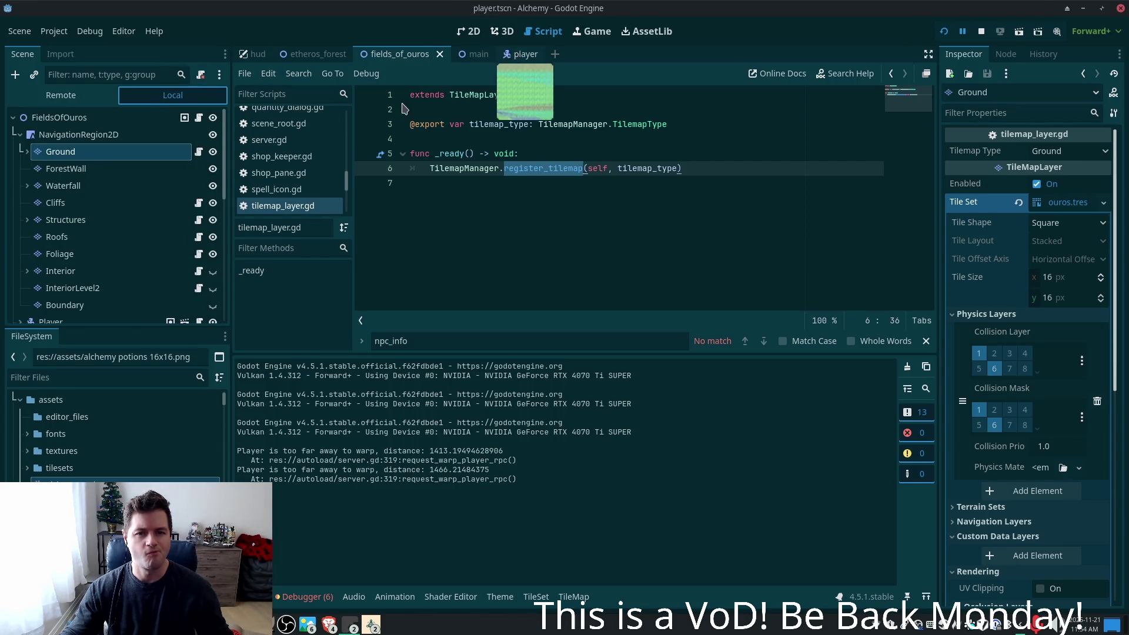
click(87, 288)
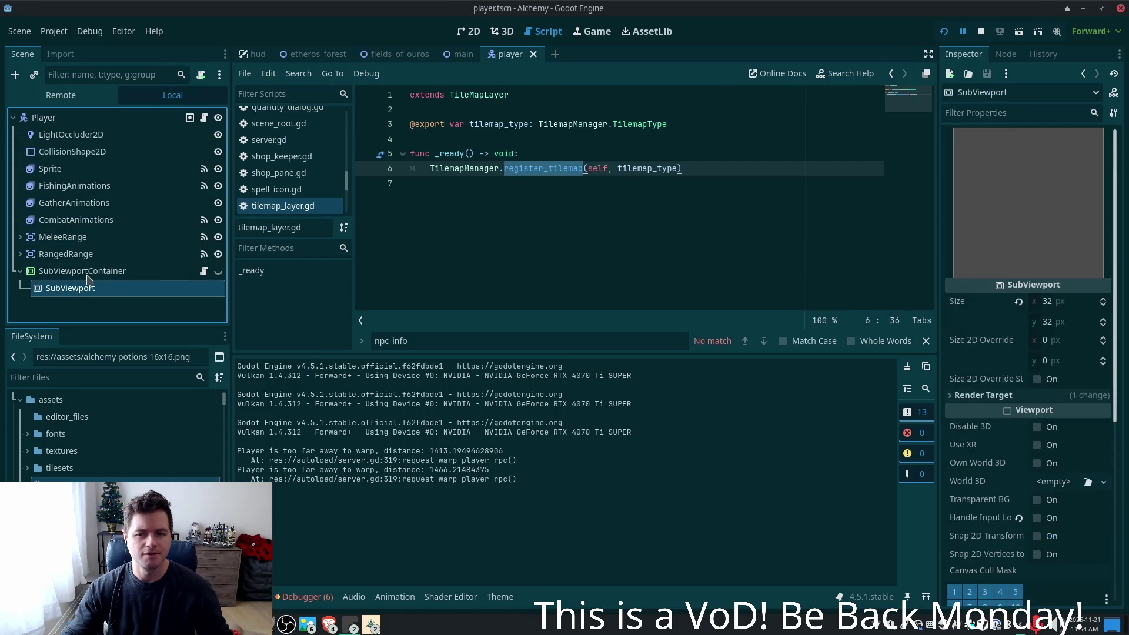
- In fields_of_ouros, check the tilemap types of Structures, StructureDecoration and Ground, then switch to the code editor
click(389, 53)
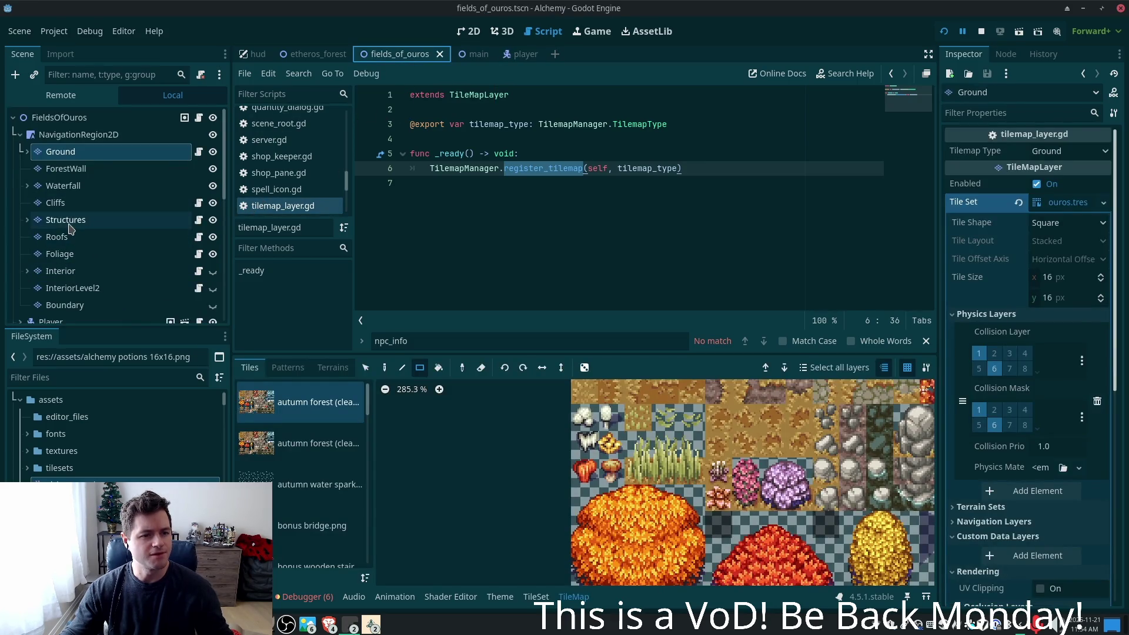
click(70, 223)
click(26, 221)
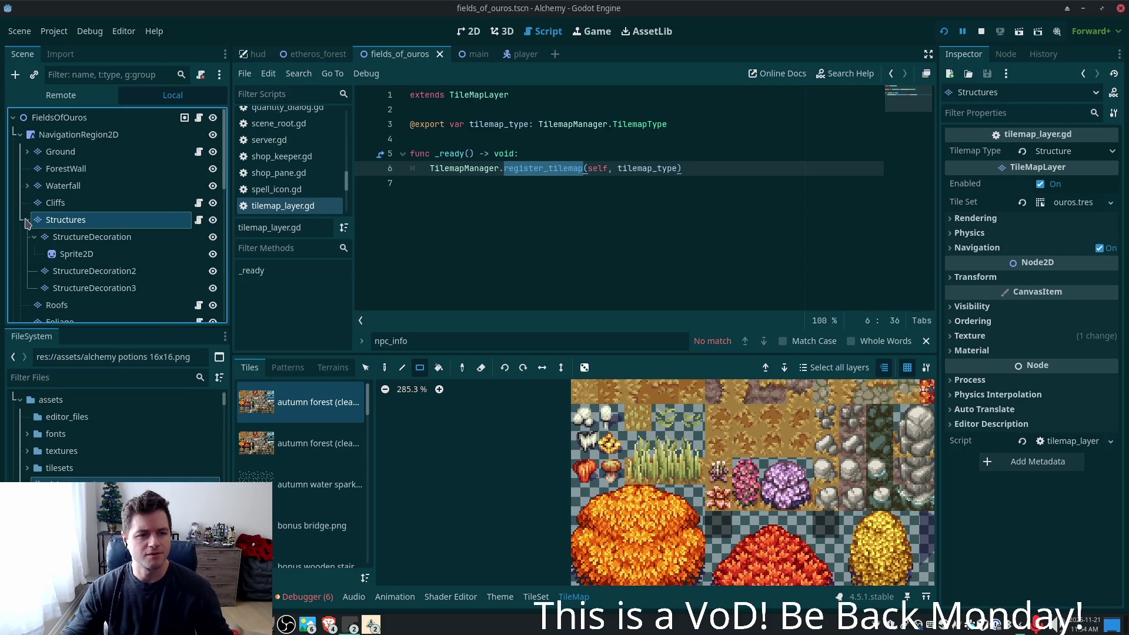
click(86, 236)
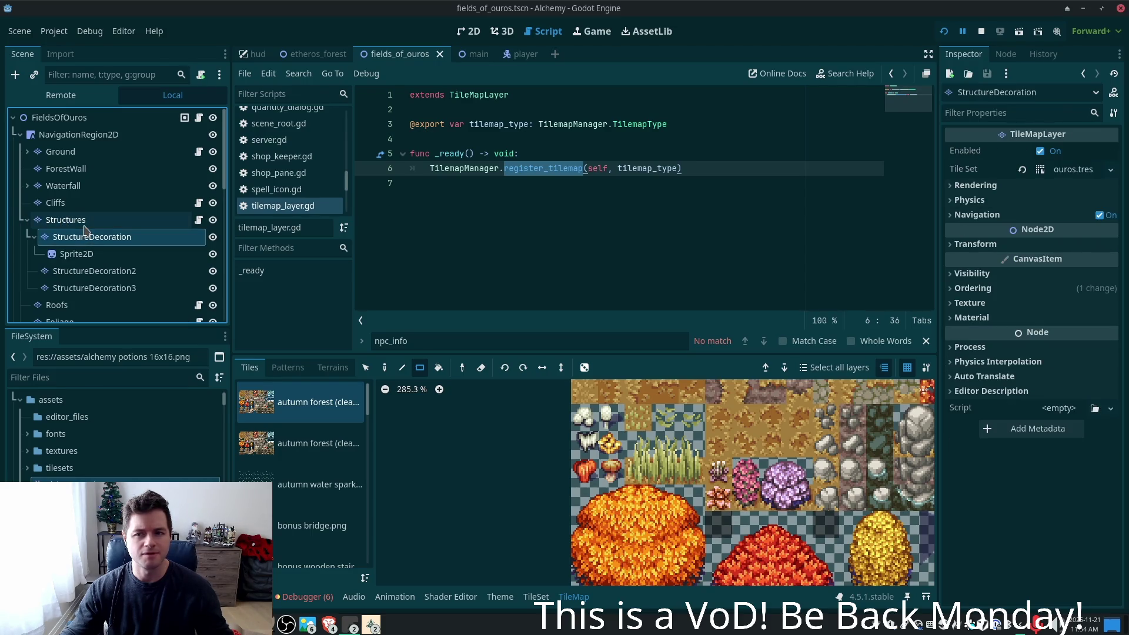
click(84, 227)
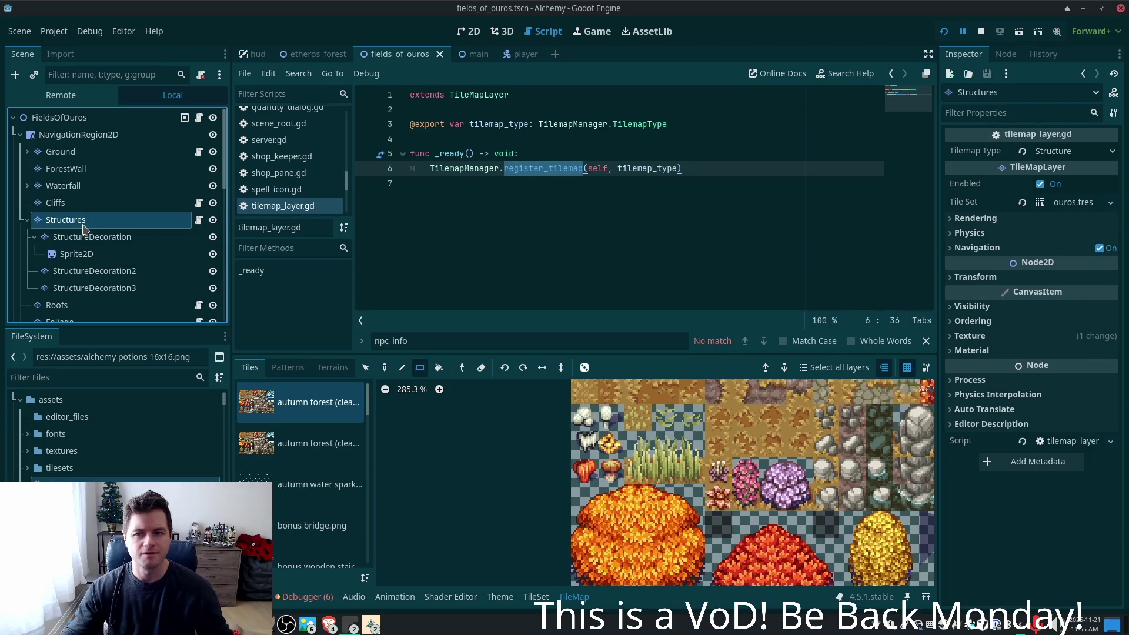
click(70, 152)
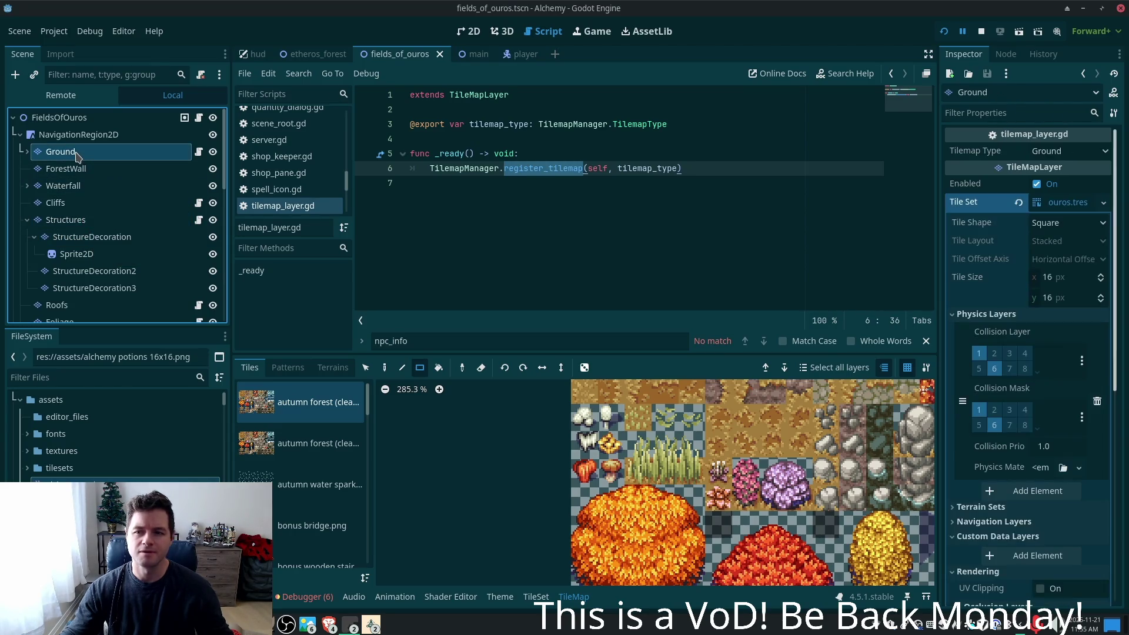
click(84, 223)
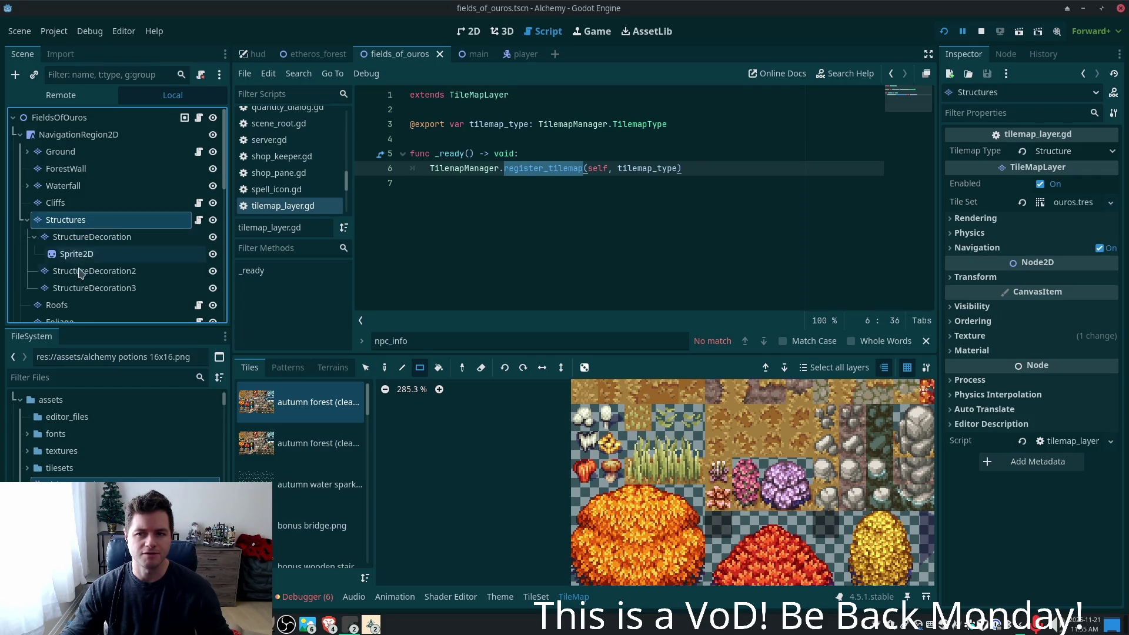
key(alt+Tab)
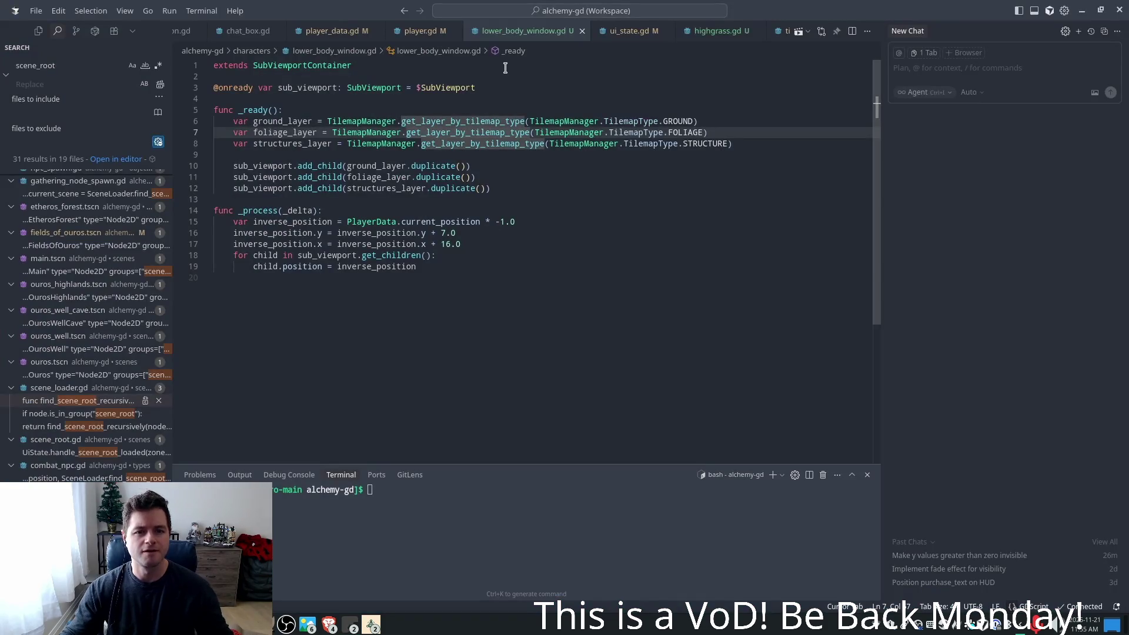
- Add a new print(child. line inside the sub-viewport child loop
double_click(704, 142)
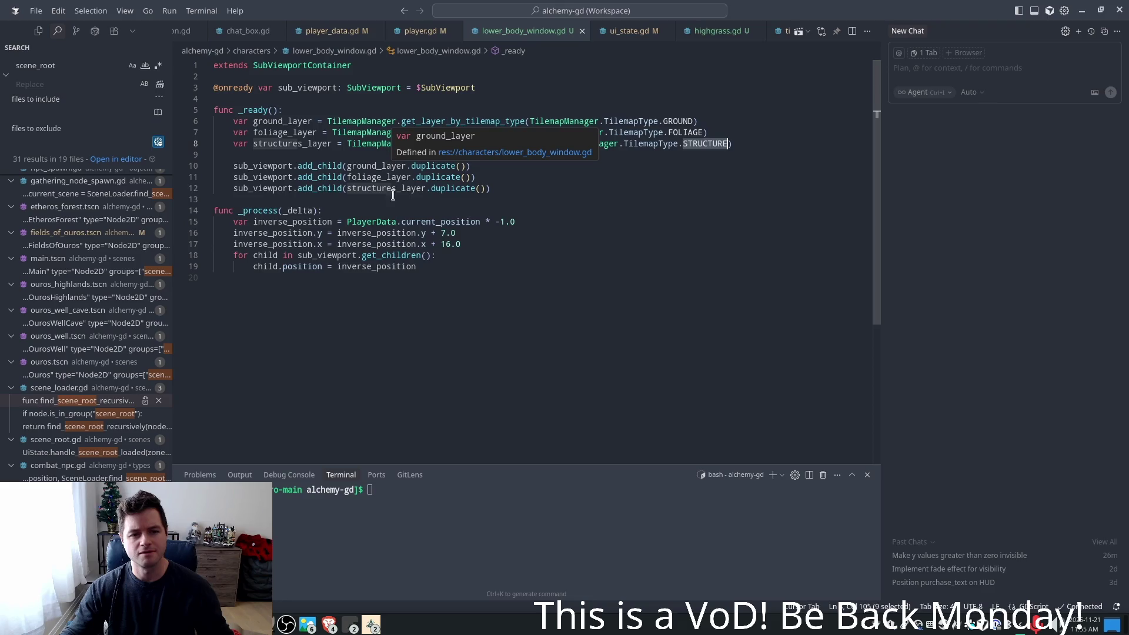
click(441, 259)
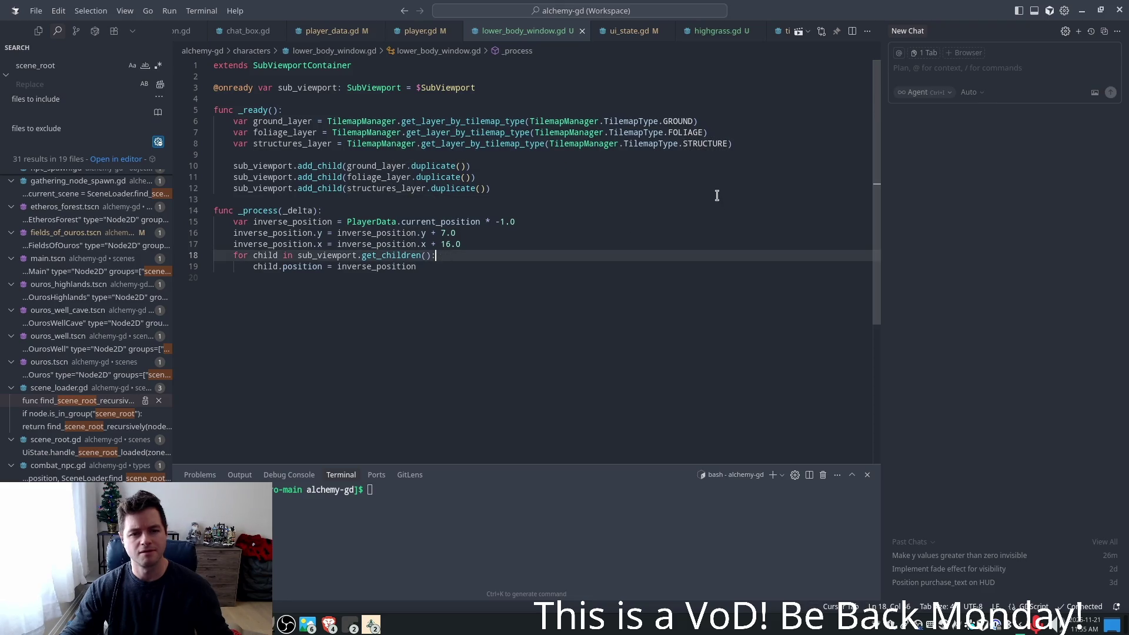
key(Return)
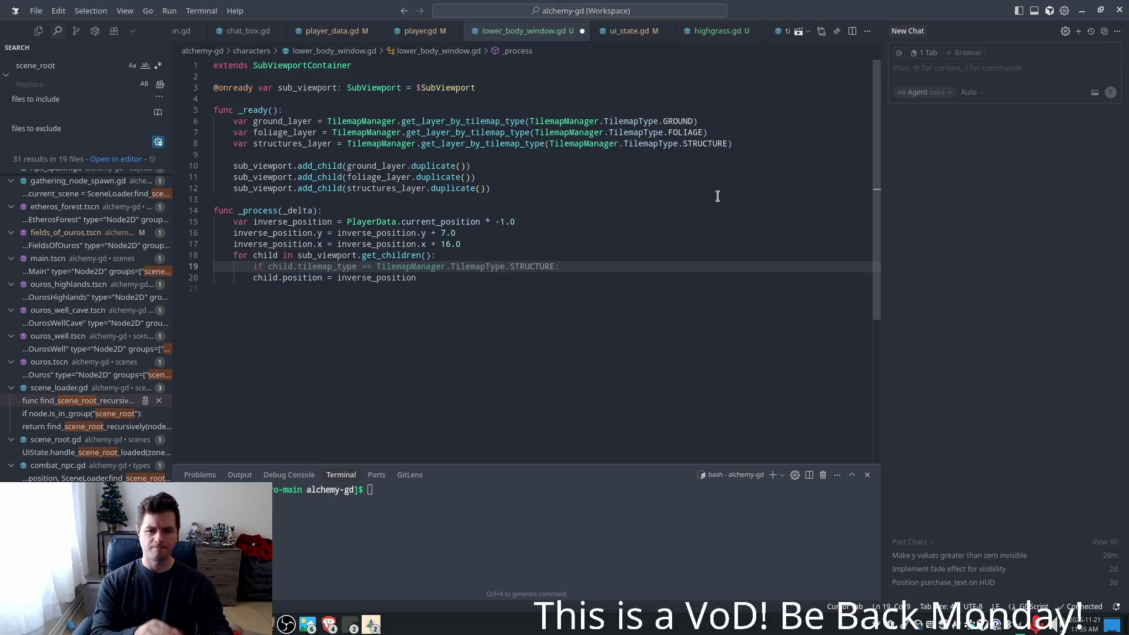
text(print)
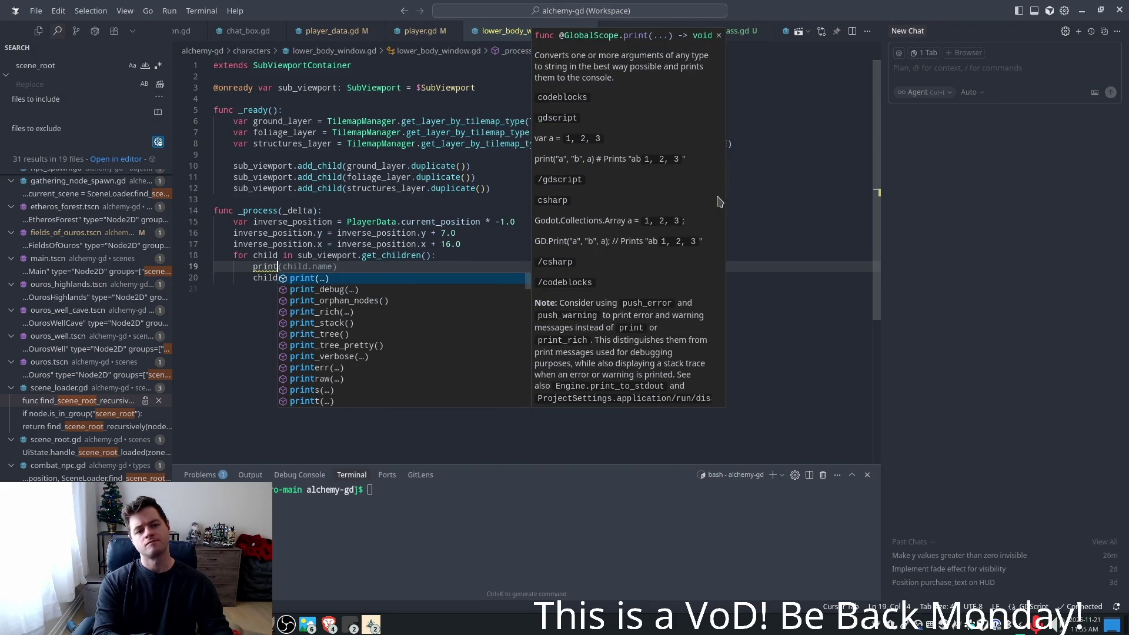
text((child.)
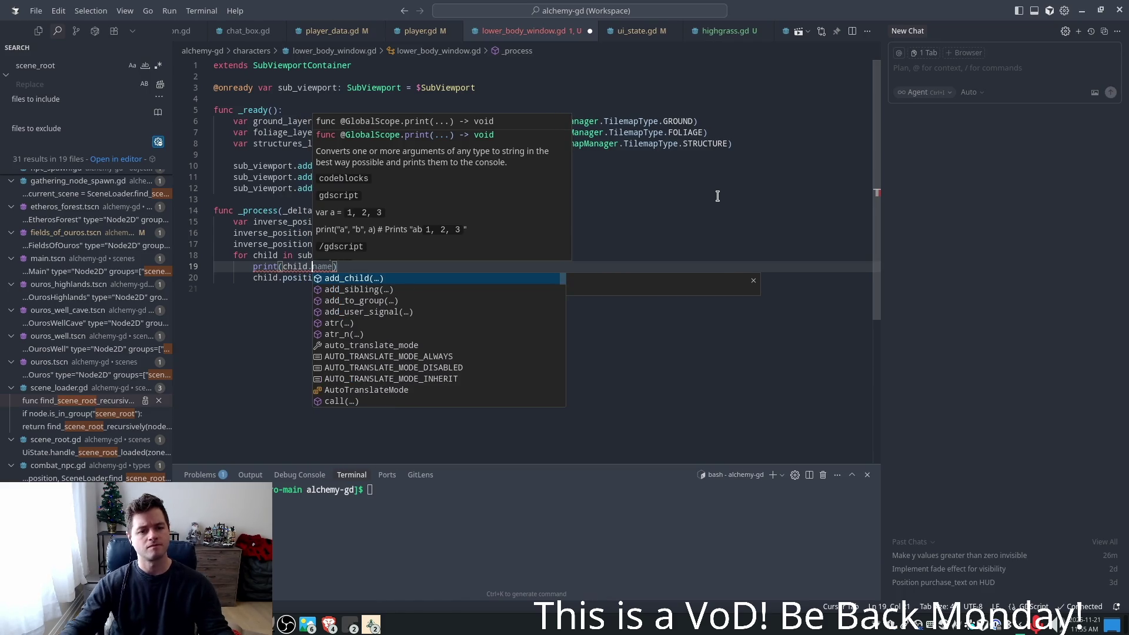
key(Escape)
key(Escape)
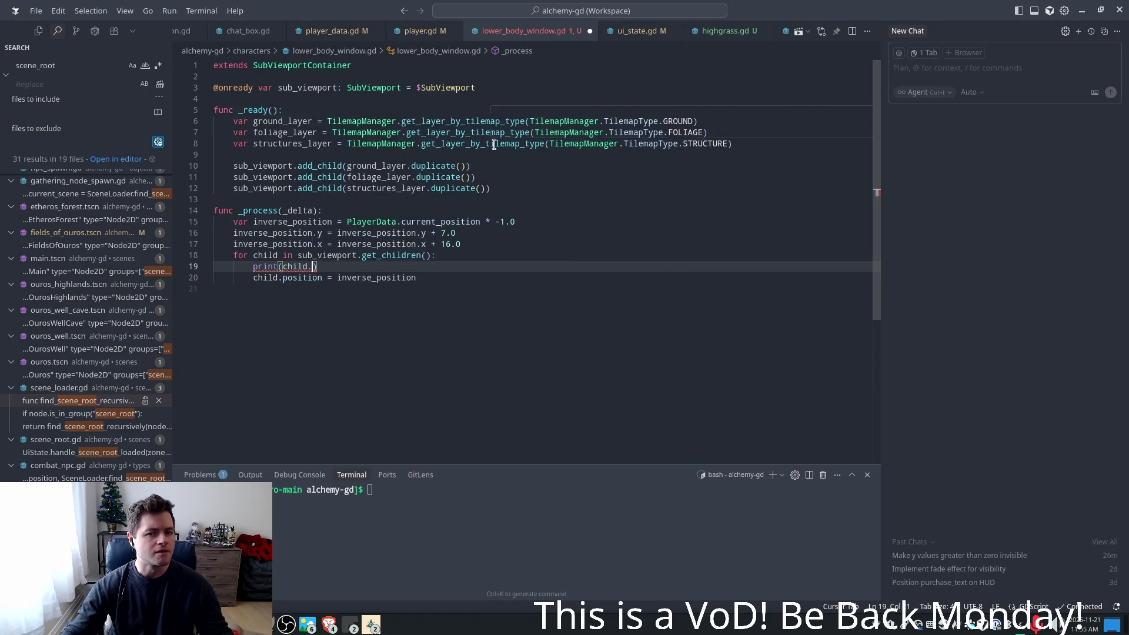
- Jump to the get_layer_by_tilemap_type definition in tilemap_manager.gd
double_click(673, 145)
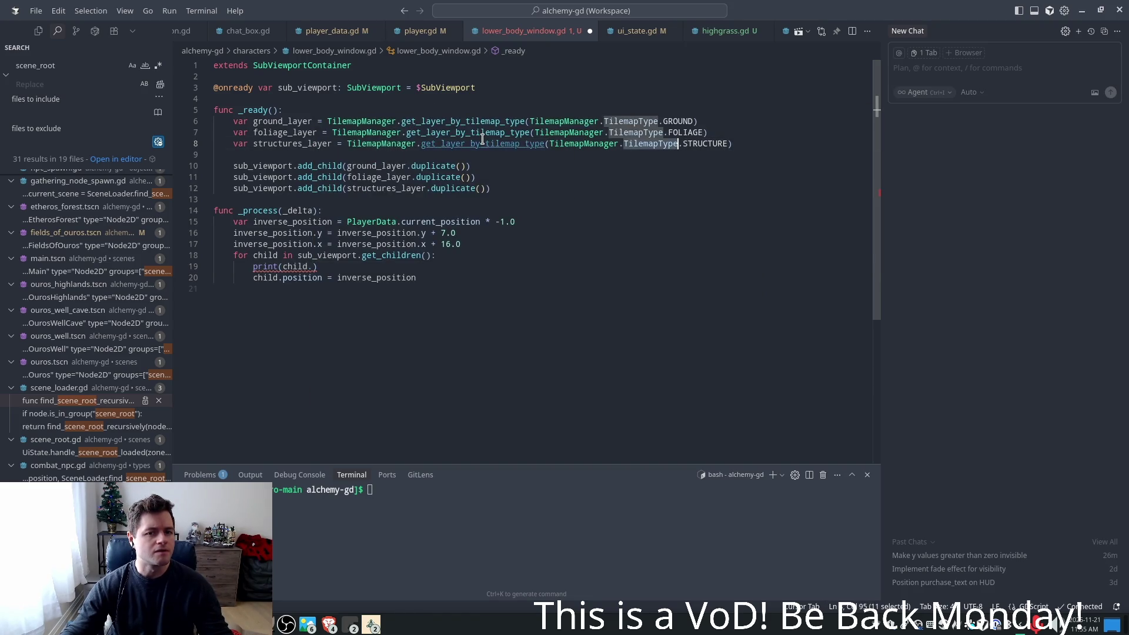
ctrl+click(482, 141)
scroll(421, 333, down, 1)
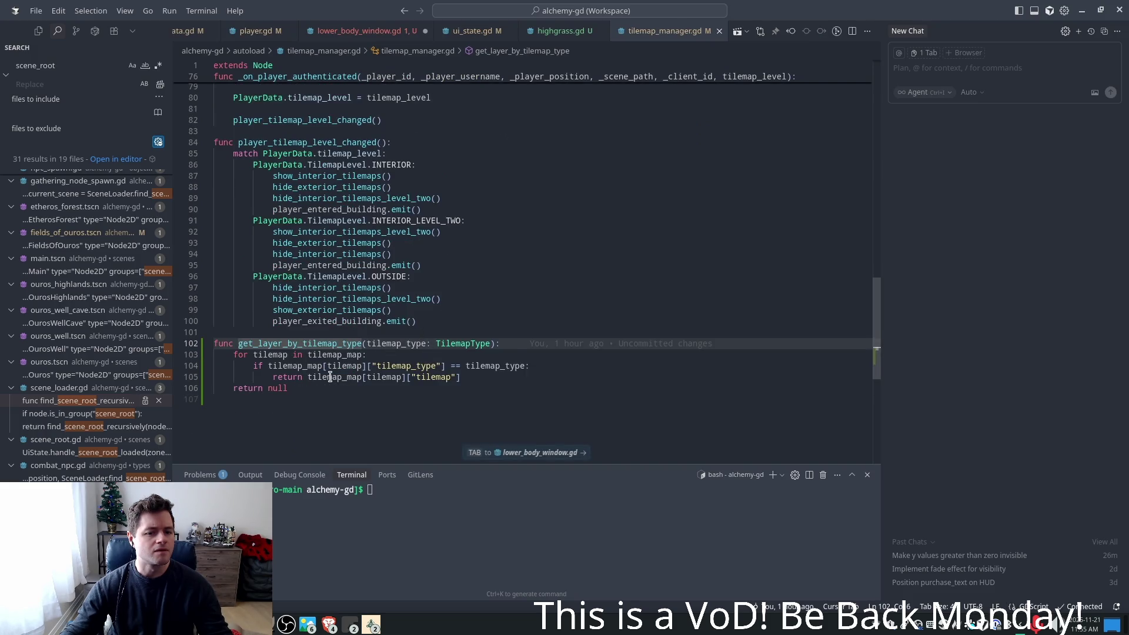
double_click(272, 365)
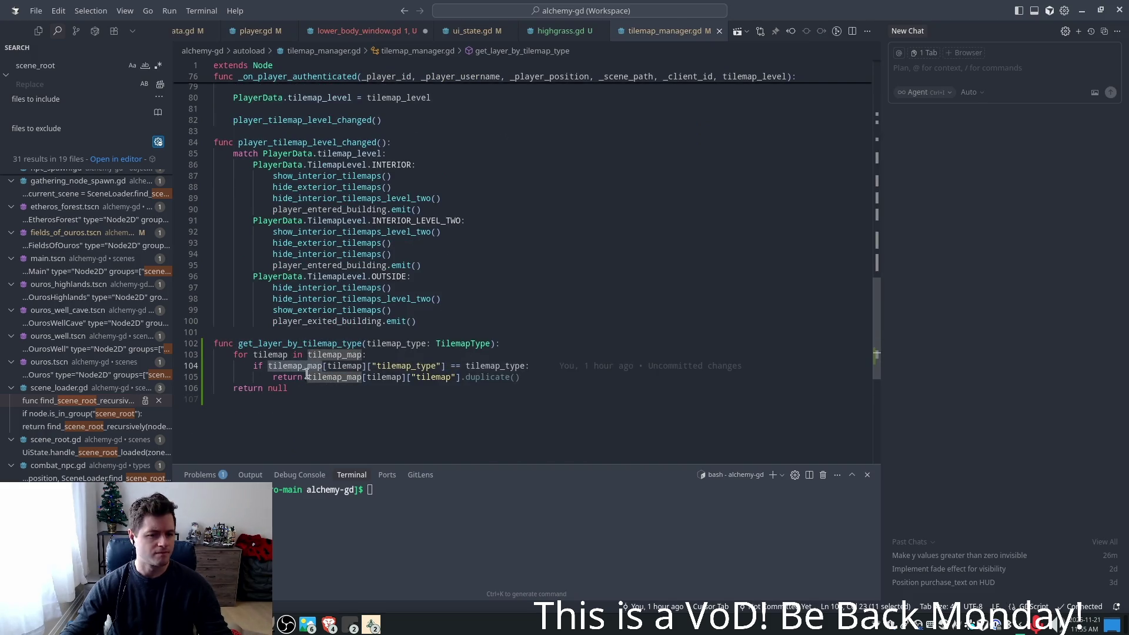
click(589, 327)
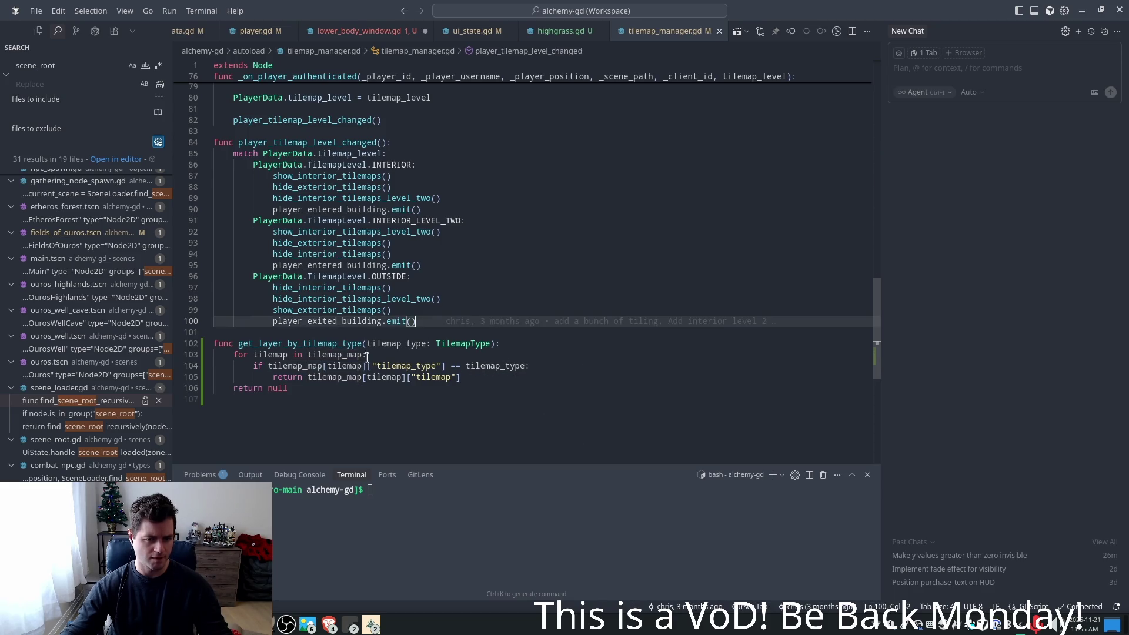
double_click(327, 377)
double_click(279, 355)
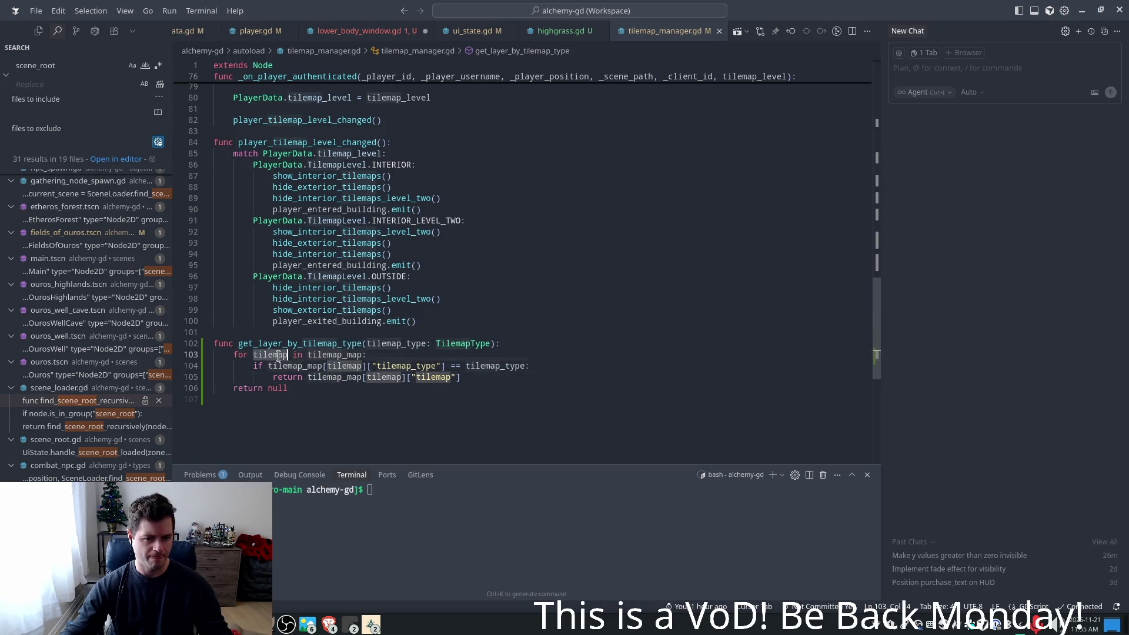
double_click(334, 355)
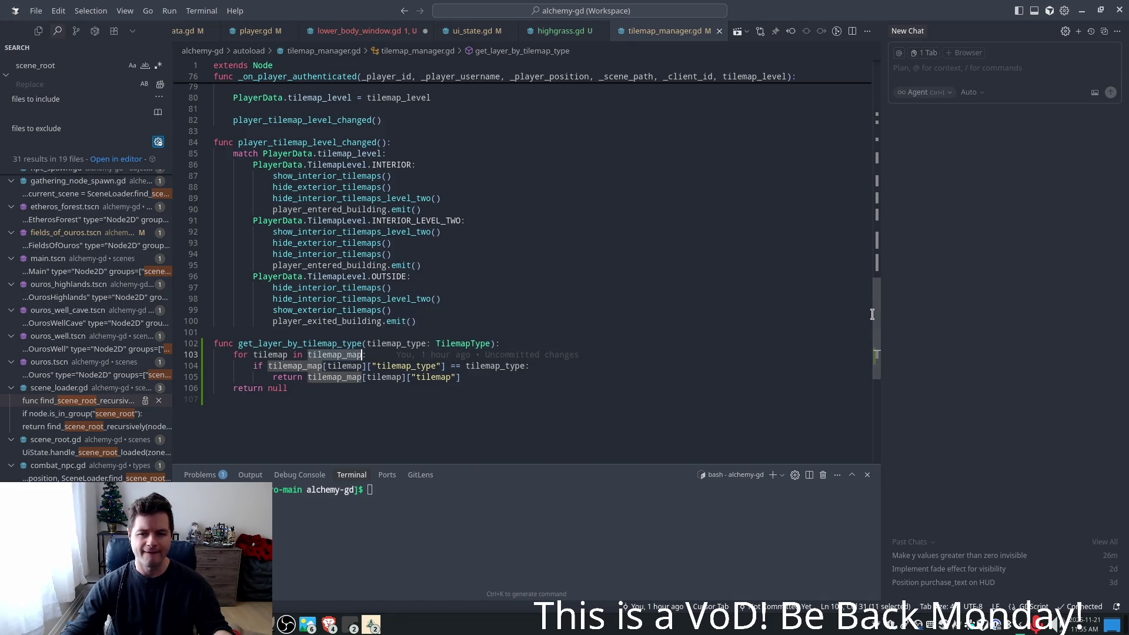
scroll(872, 314, up, 20)
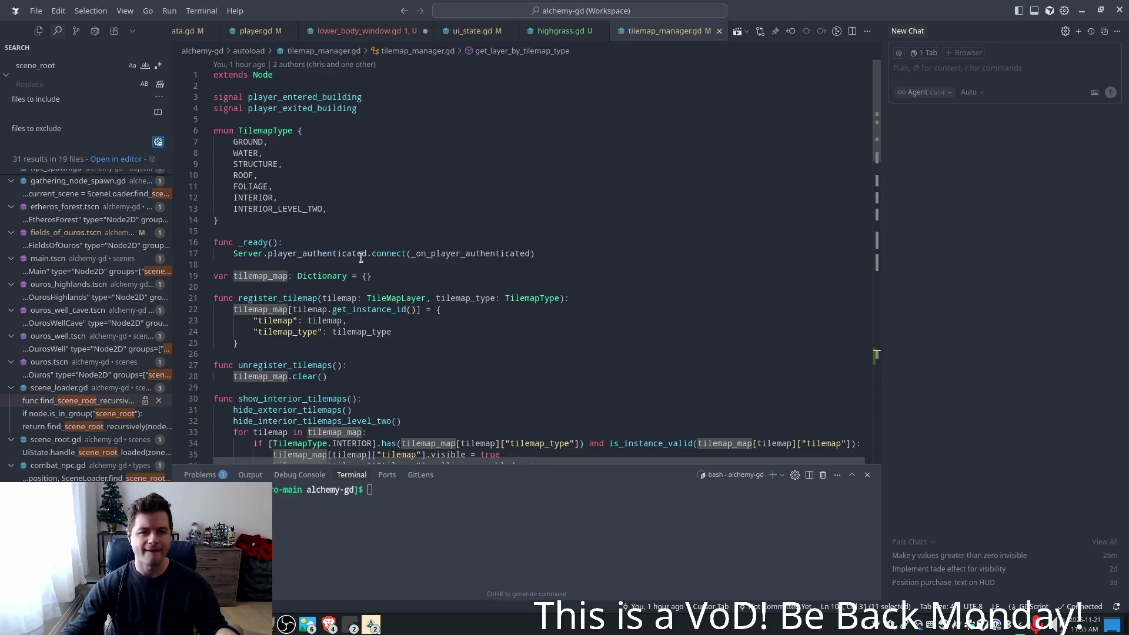
key(alt+Tab)
key(alt+Tab)
click(292, 164)
scroll(294, 218, down, 2)
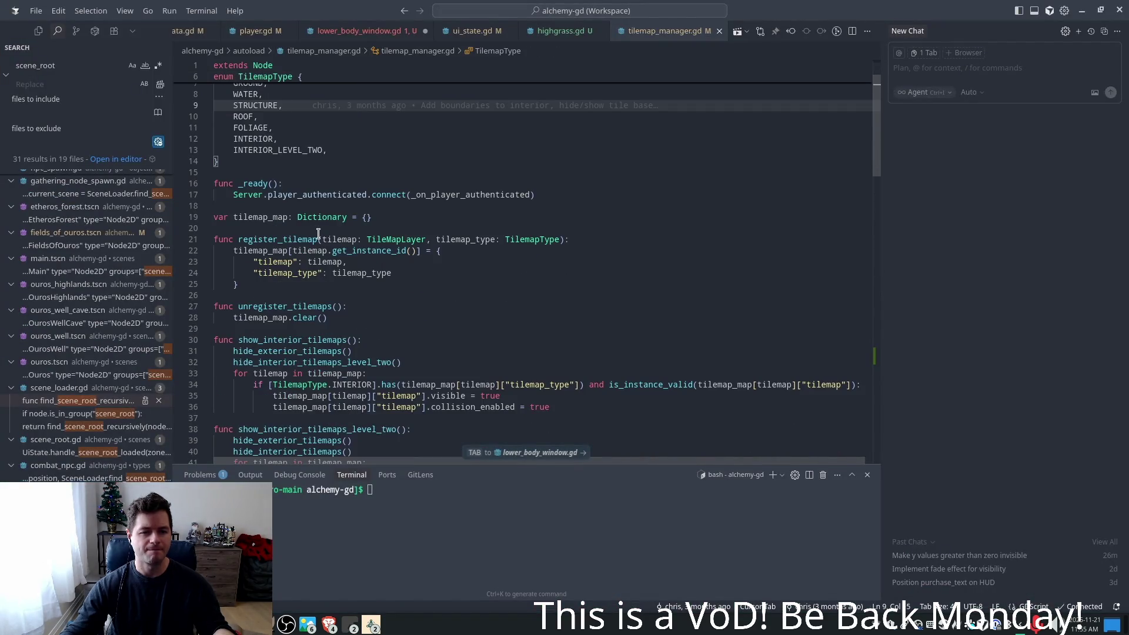
click(263, 262)
key(Down)
key(Down)
key(Down)
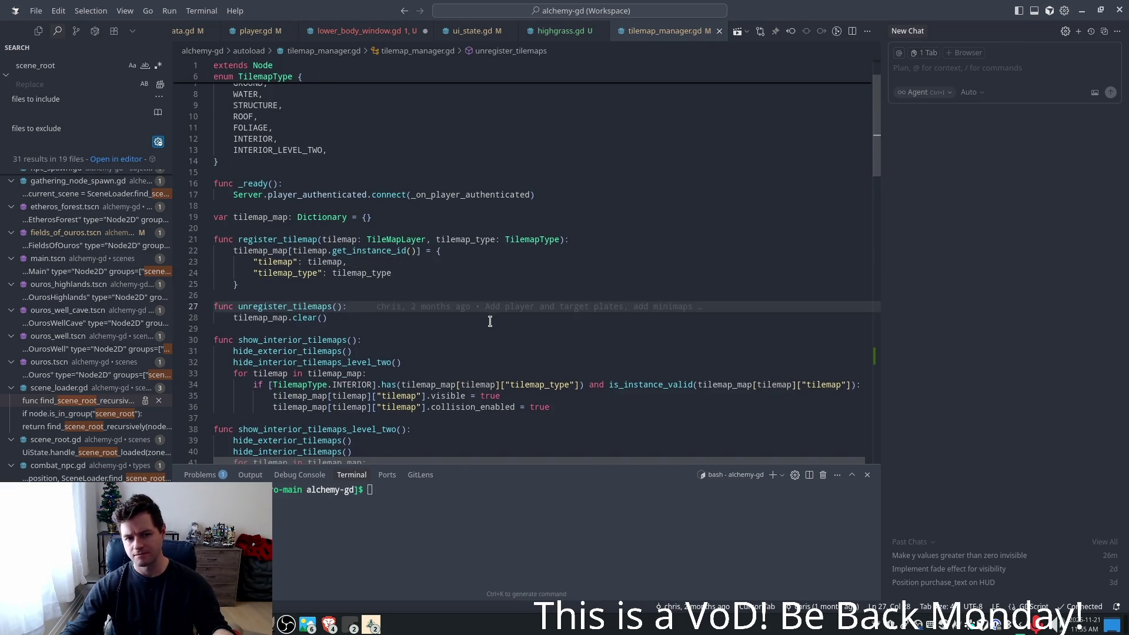
click(344, 269)
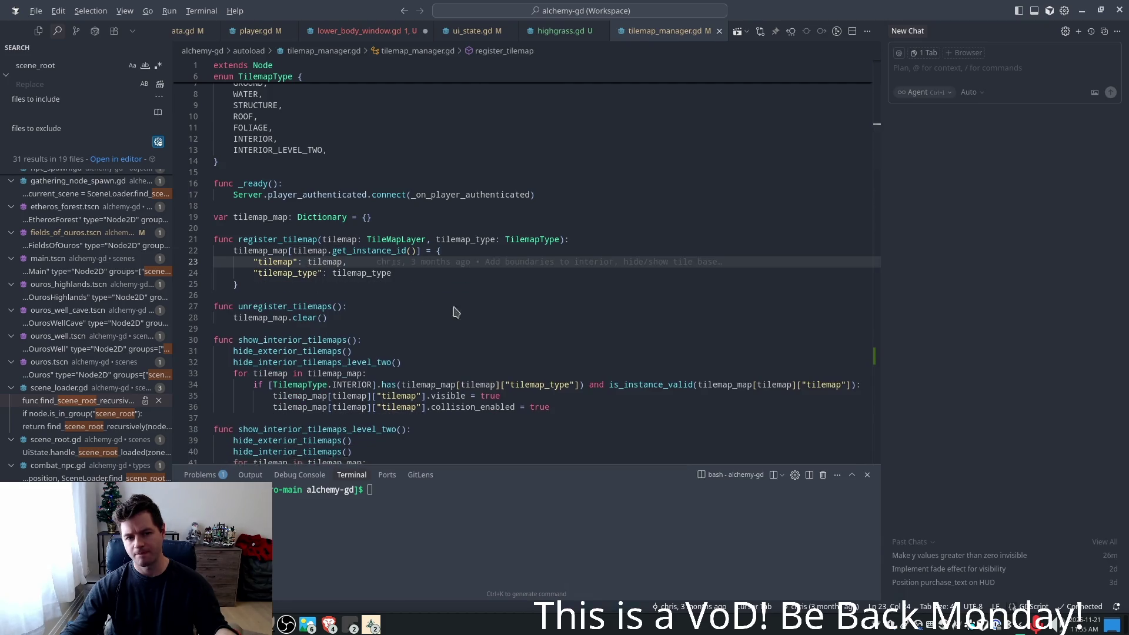
key(alt+Tab)
key(alt+Tab)
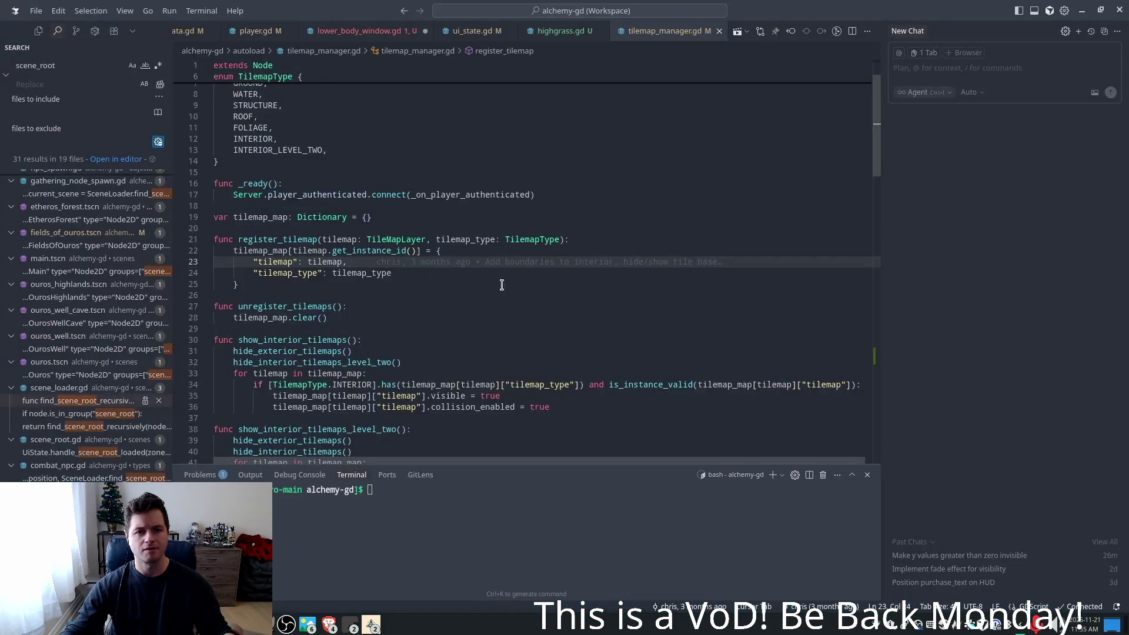
- Complete the line 19 print to child.tilemap_type in lower_body_window.gd and accept the loop variable rename
click(360, 31)
click(310, 266)
text(t(child.tile)
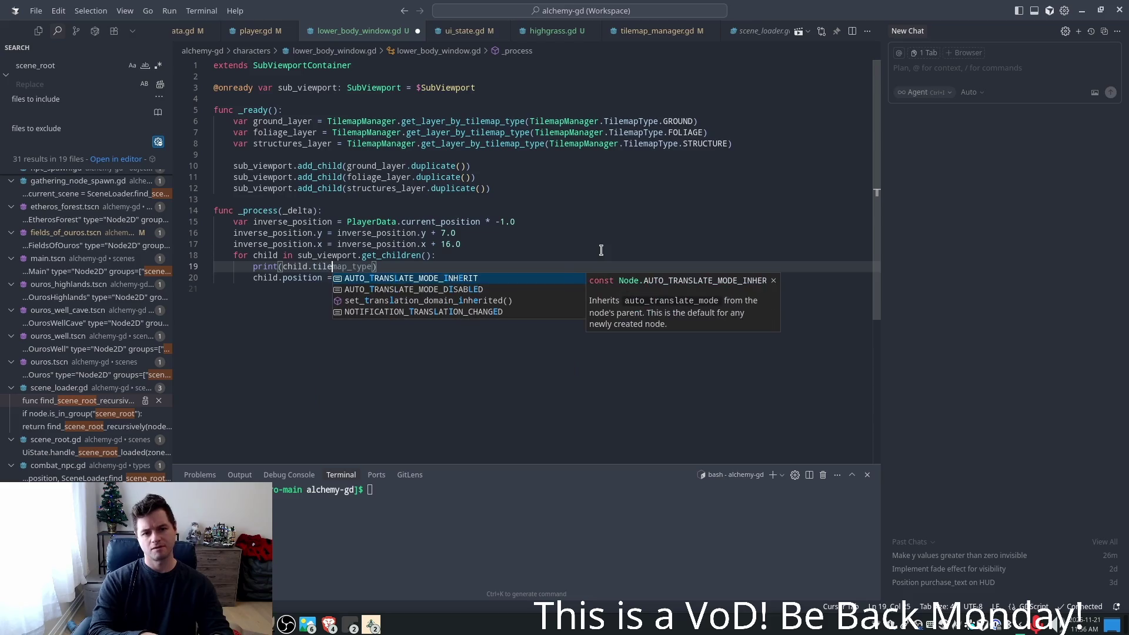
key(Tab)
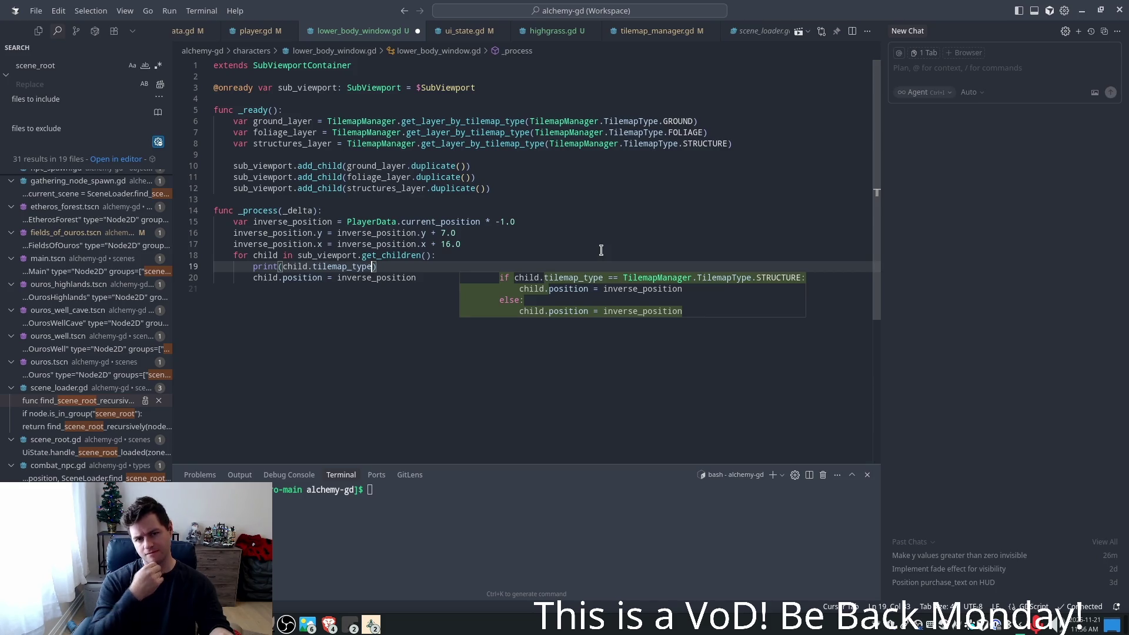
ctrl+click(483, 143)
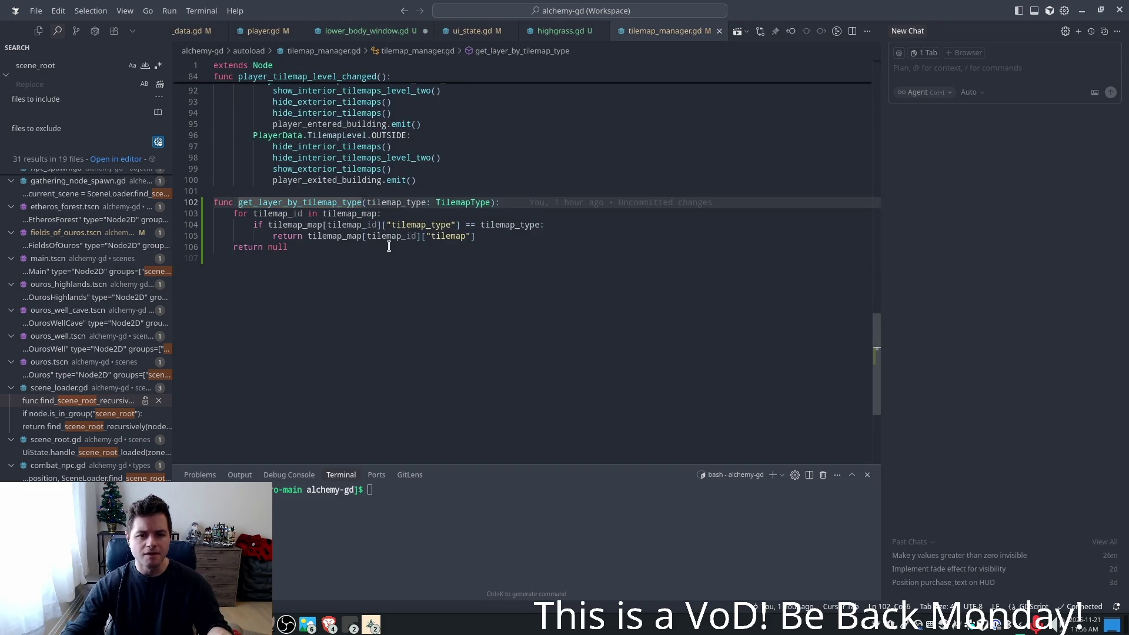
key(Tab)
key(Tab)
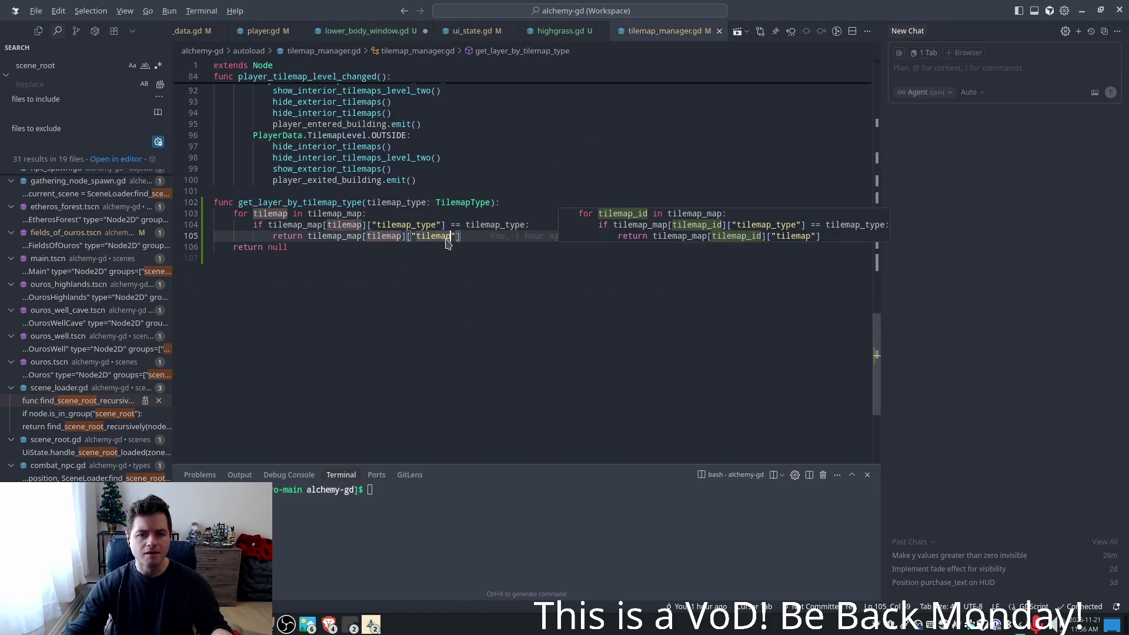
key(alt+Tab)
key(alt+Tab)
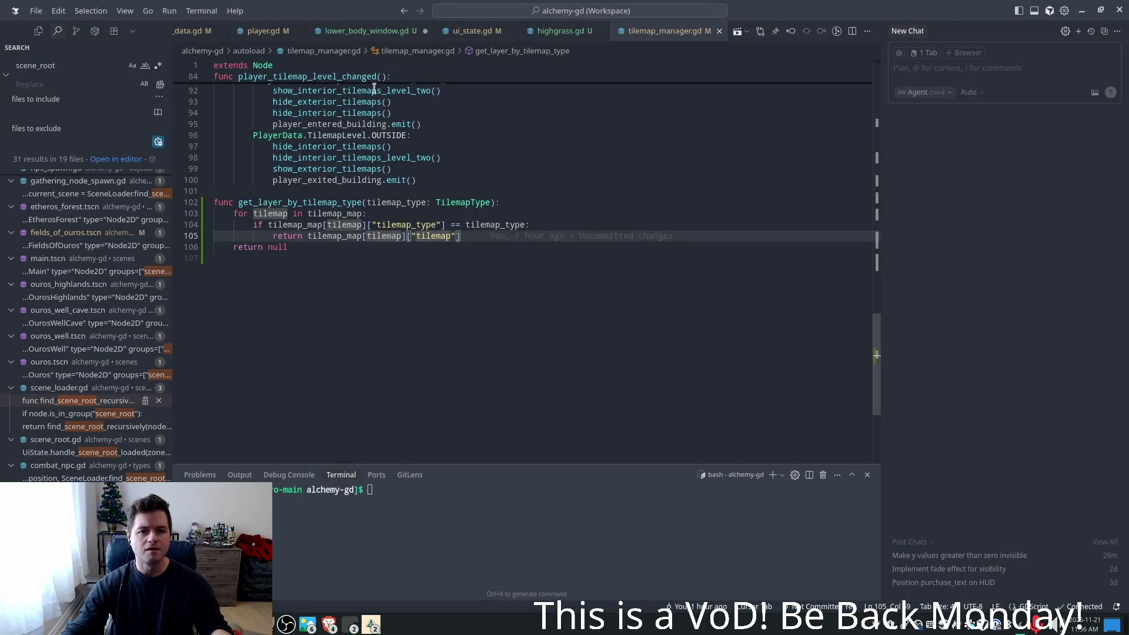
key(ctrl+alt+minus)
- Change the print to child.name and relaunch the game from Godot
double_click(355, 260)
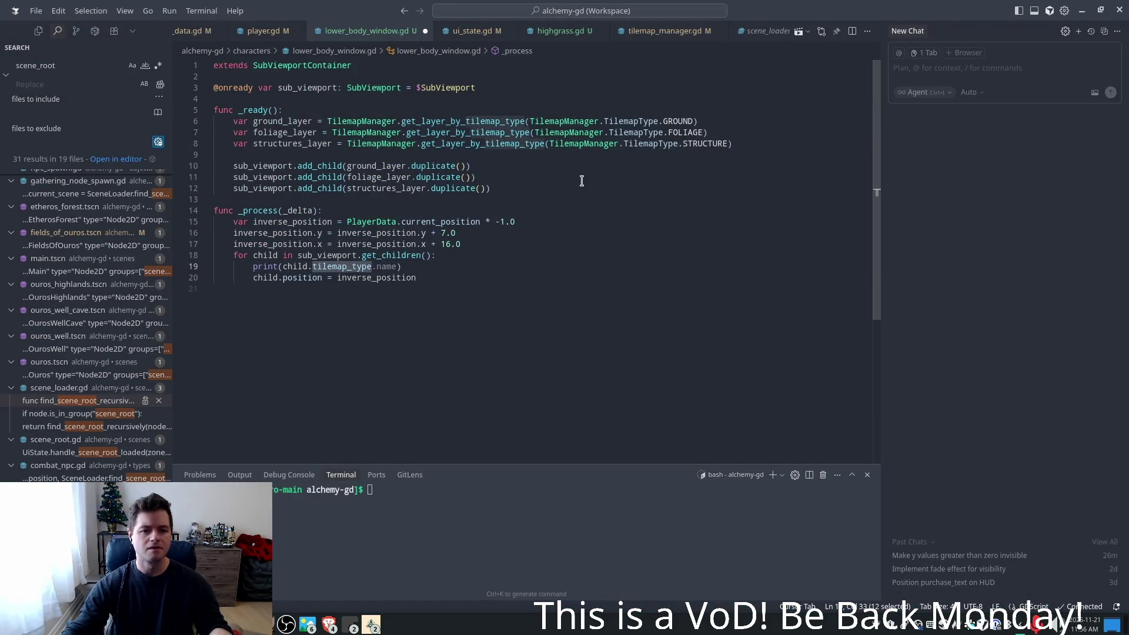
text(name)
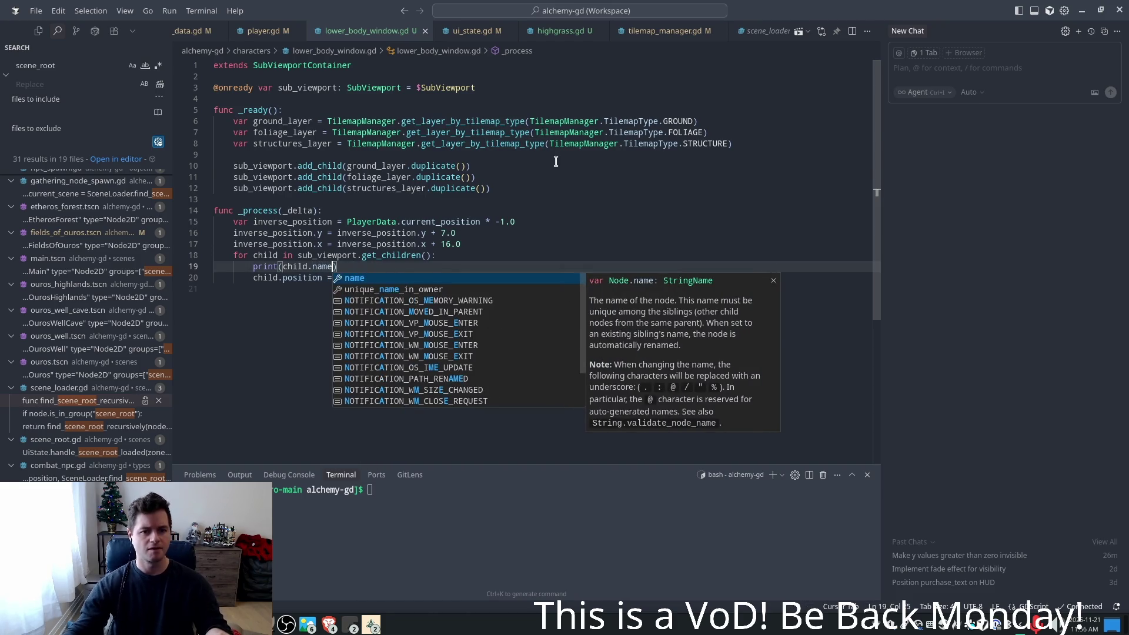
click(574, 171)
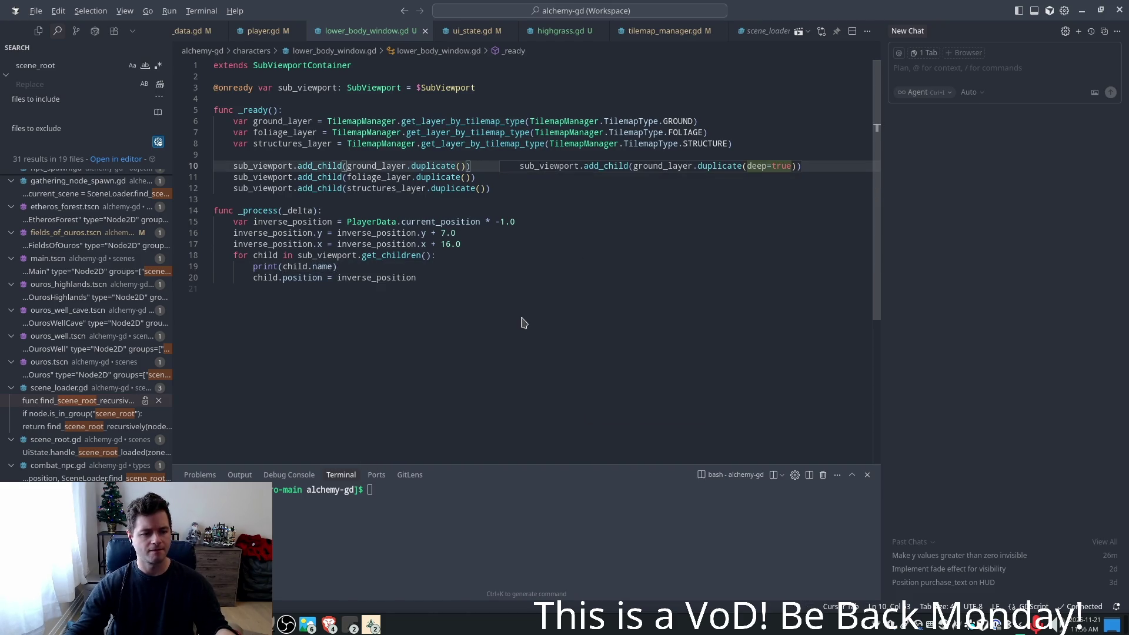
key(alt+Tab)
click(945, 34)
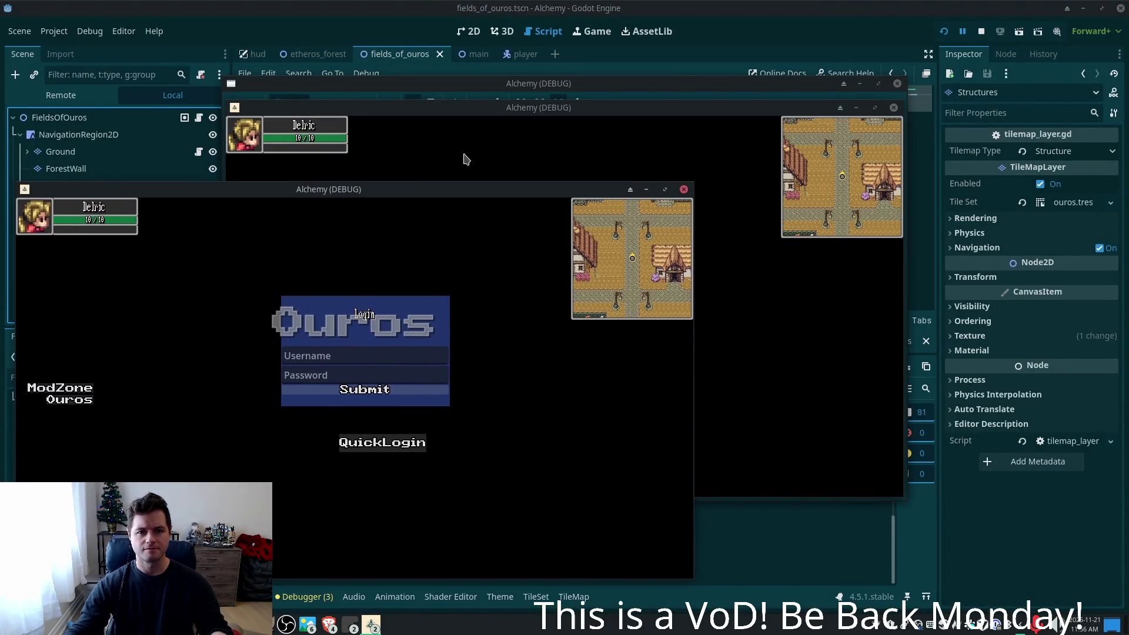
- Arrange both game windows, walk the character down out of the tall grass, then stop the game
mouse_move(636, 114)
mouse_down()
mouse_move(820, 158)
mouse_move(778, 187)
mouse_up()
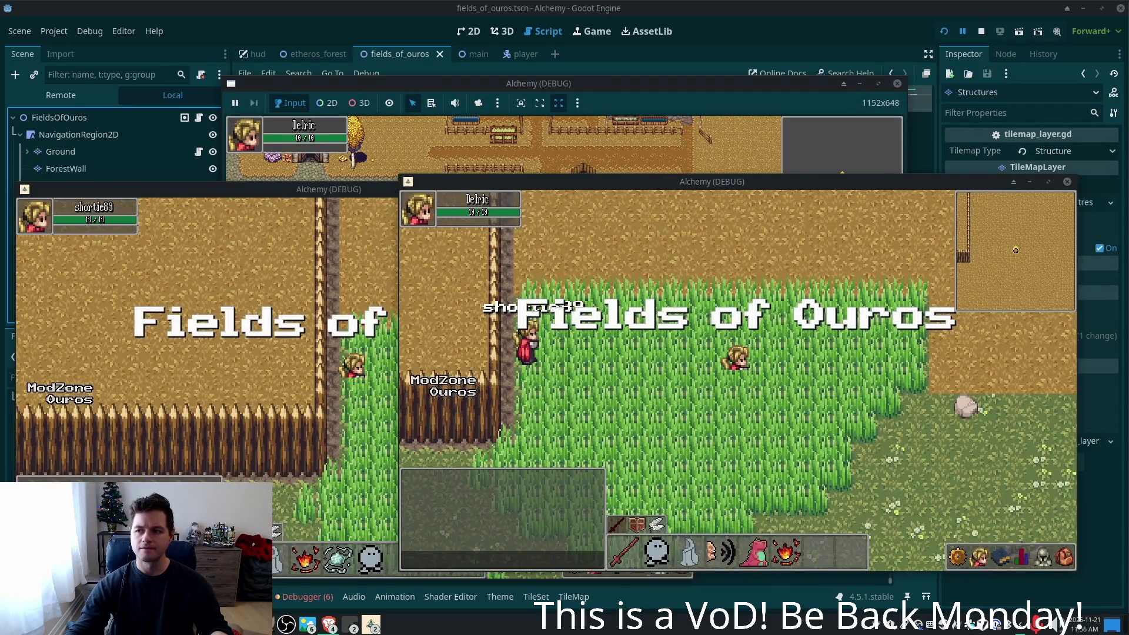
key(s)
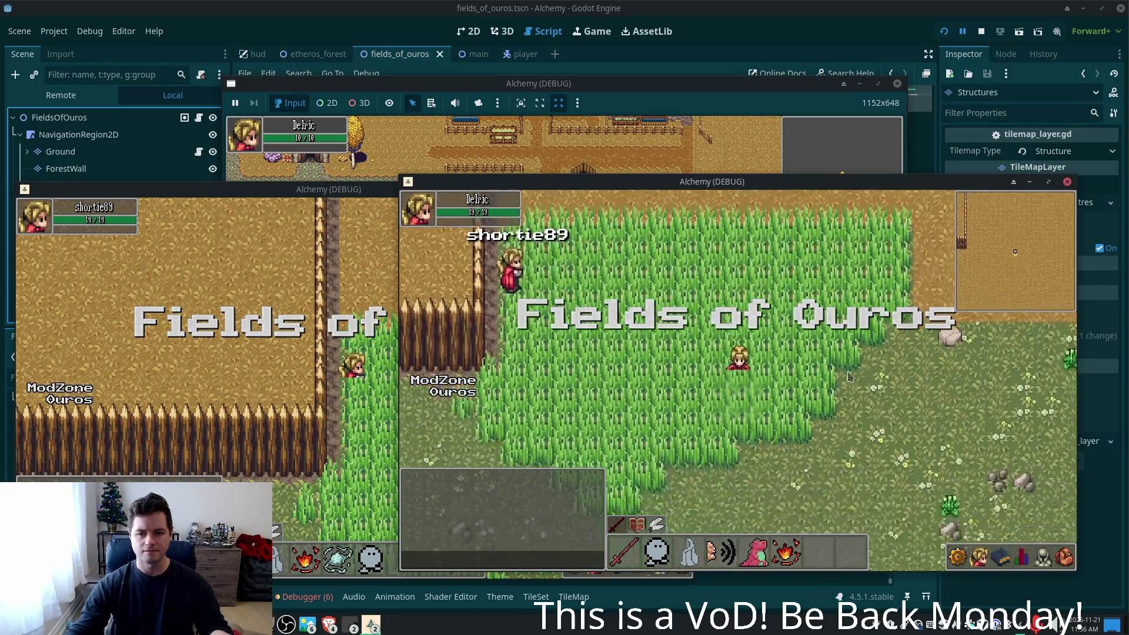
key(s)
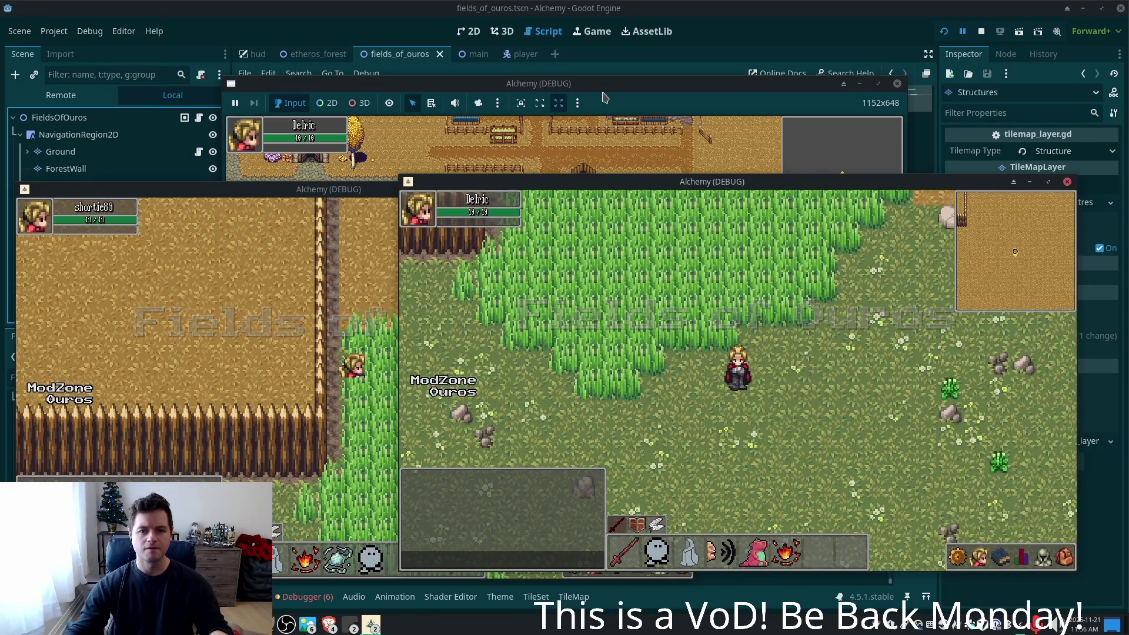
drag(630, 95, 647, 54)
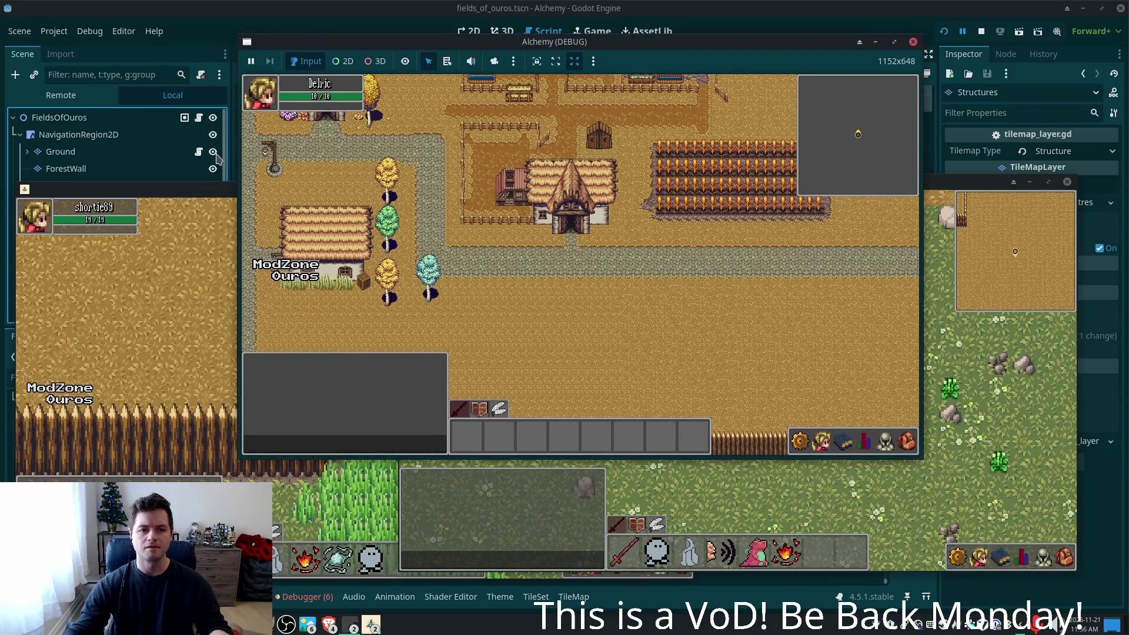
click(221, 193)
drag(225, 151, 445, 135)
drag(962, 185, 976, 138)
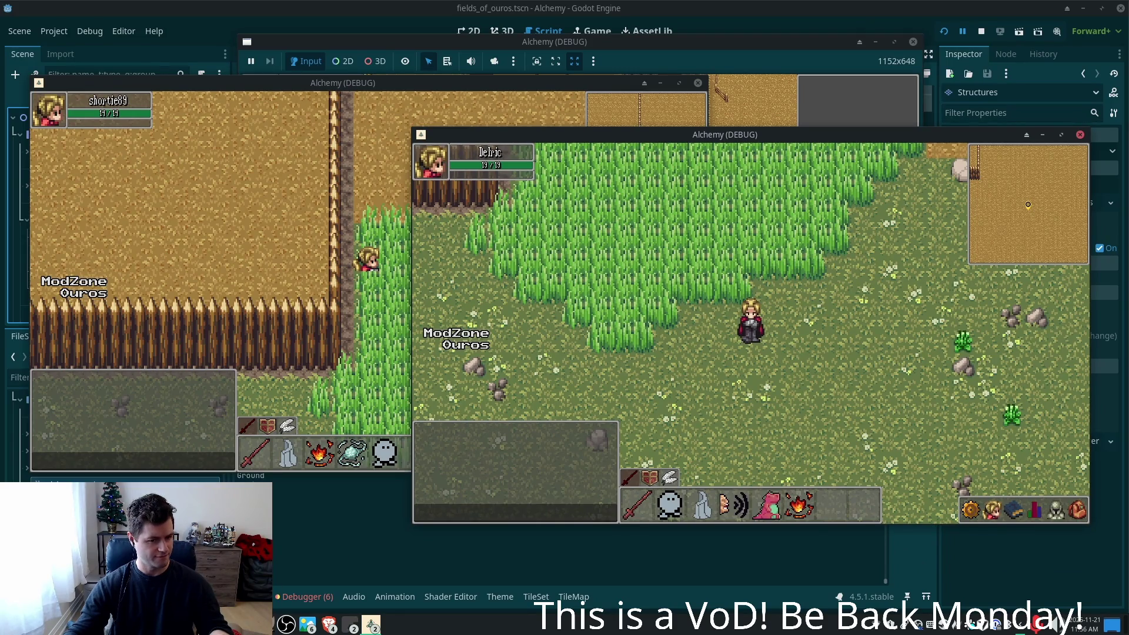
key(F8)
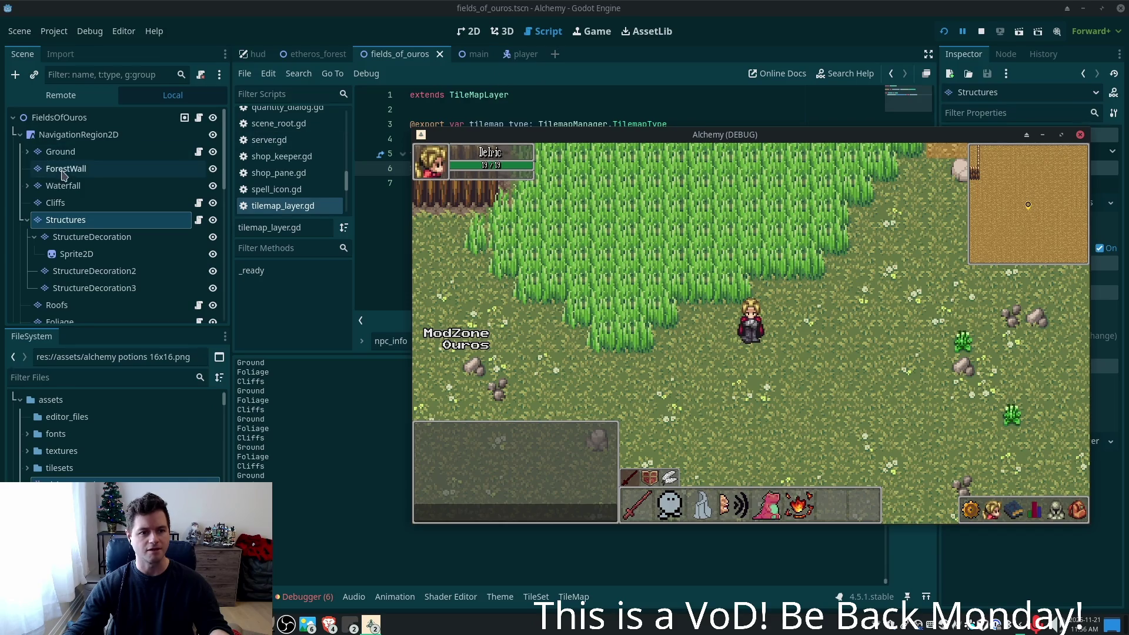
- Confirm Cliffs is a Structure tilemap and review register_tilemap in tilemap_manager.gd
click(58, 203)
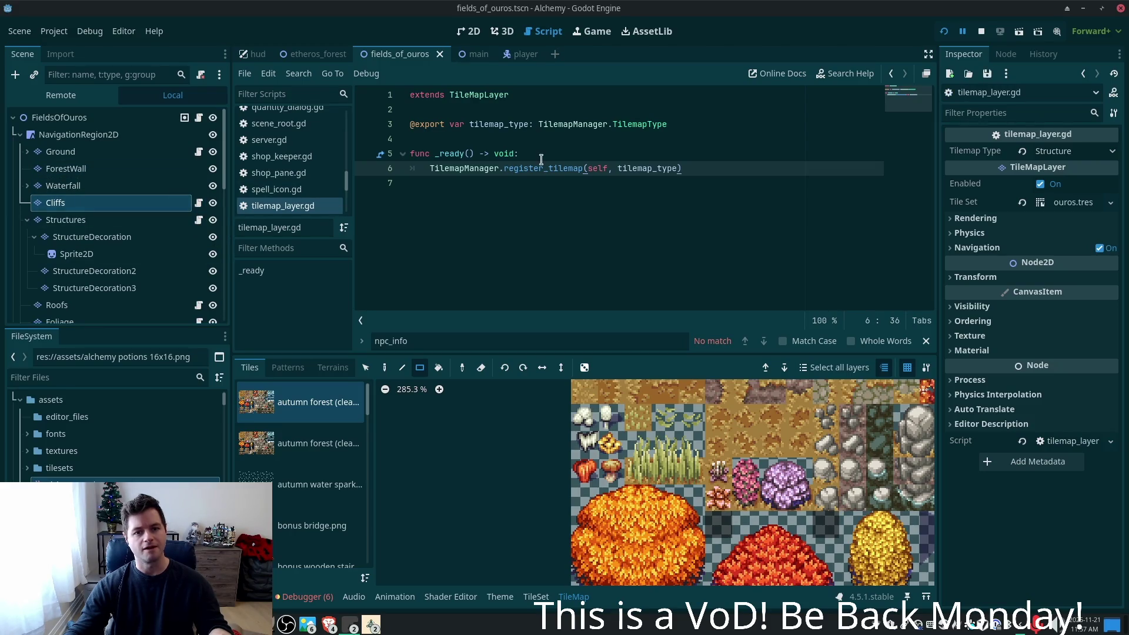
ctrl+click(562, 169)
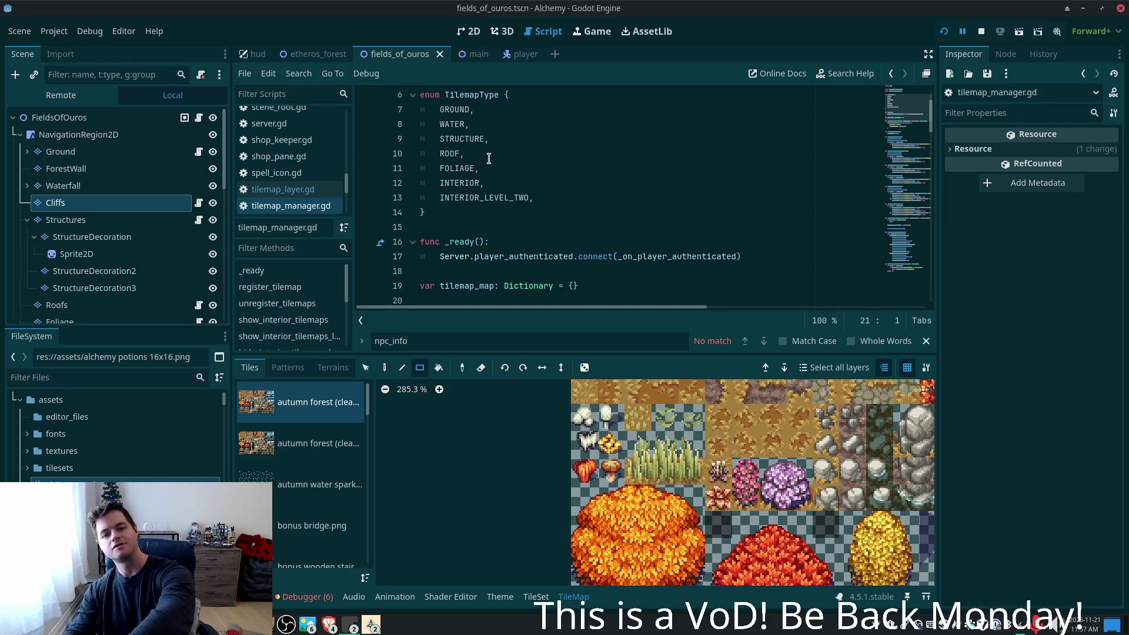
scroll(503, 166, down, 4)
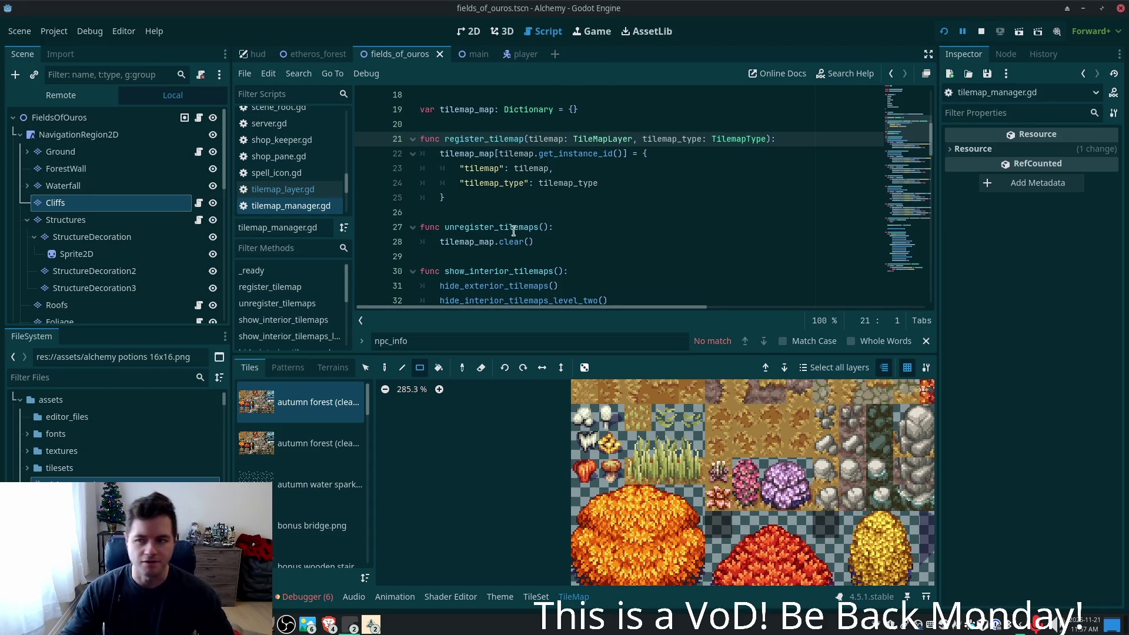
click(521, 196)
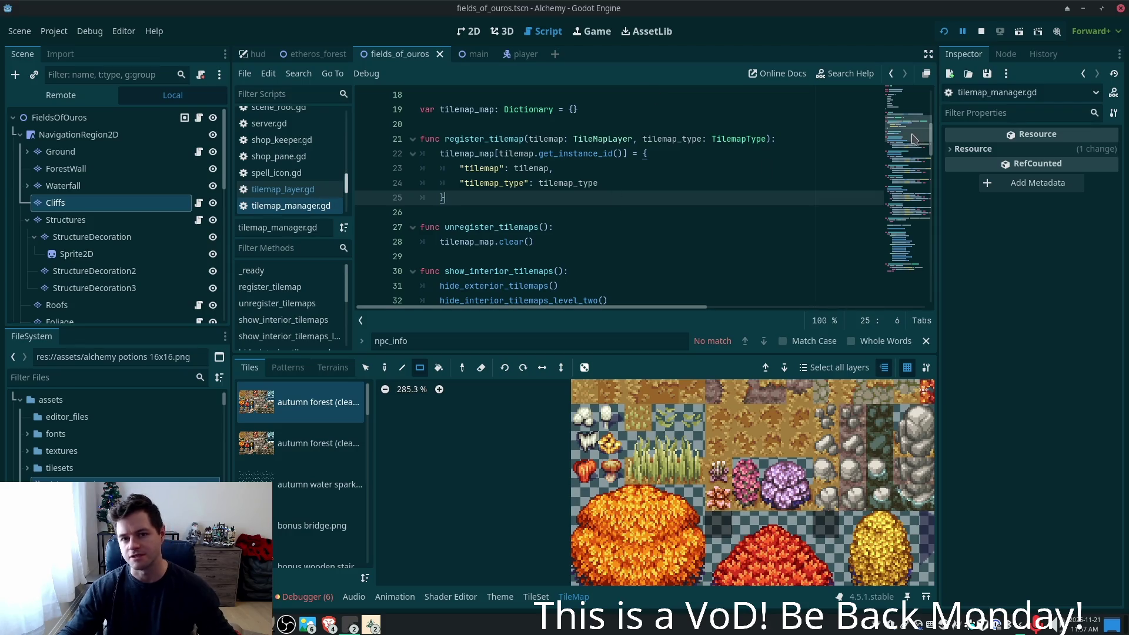
key(alt+Tab)
click(376, 144)
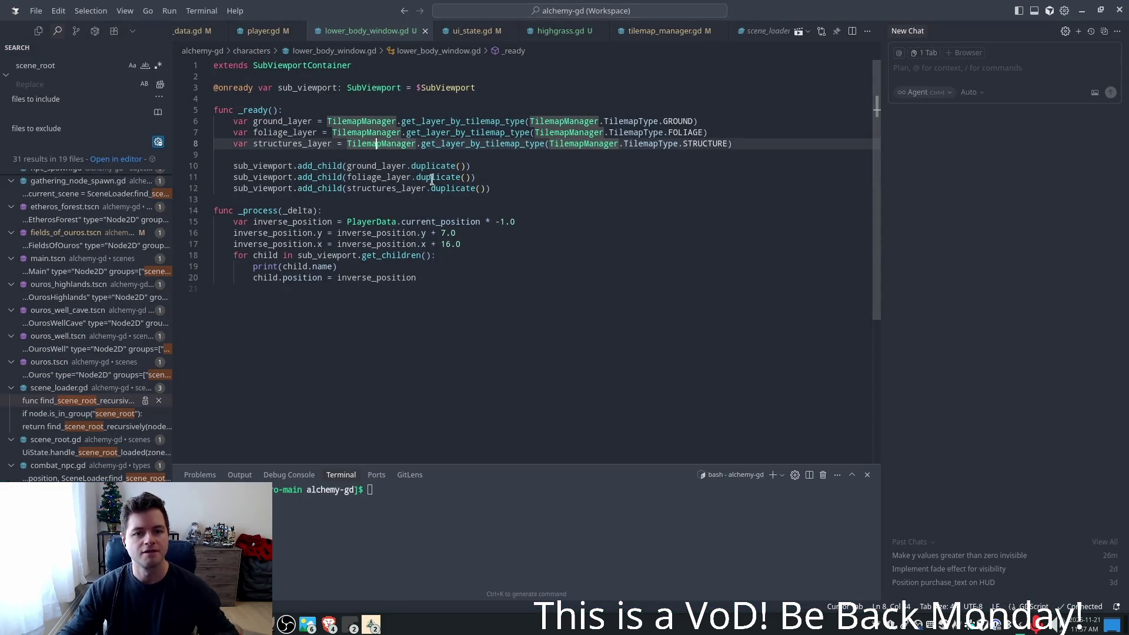
- Inspect get_layer_by_tilemap_type, which returns the first registered layer matching the requested type
ctrl+click(427, 144)
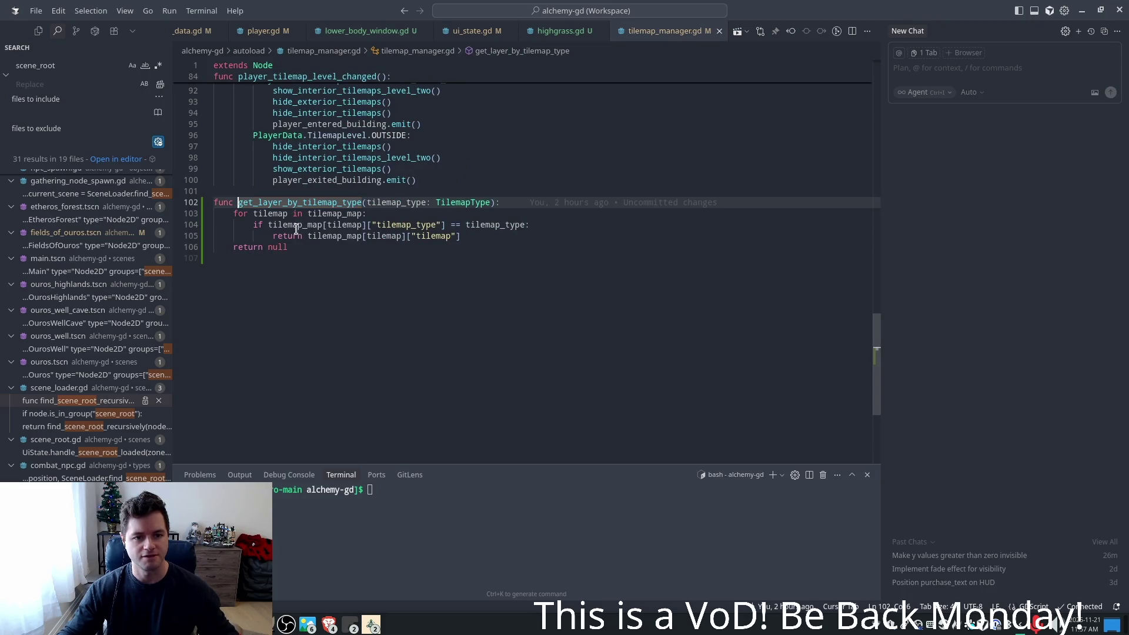
click(299, 235)
click(318, 235)
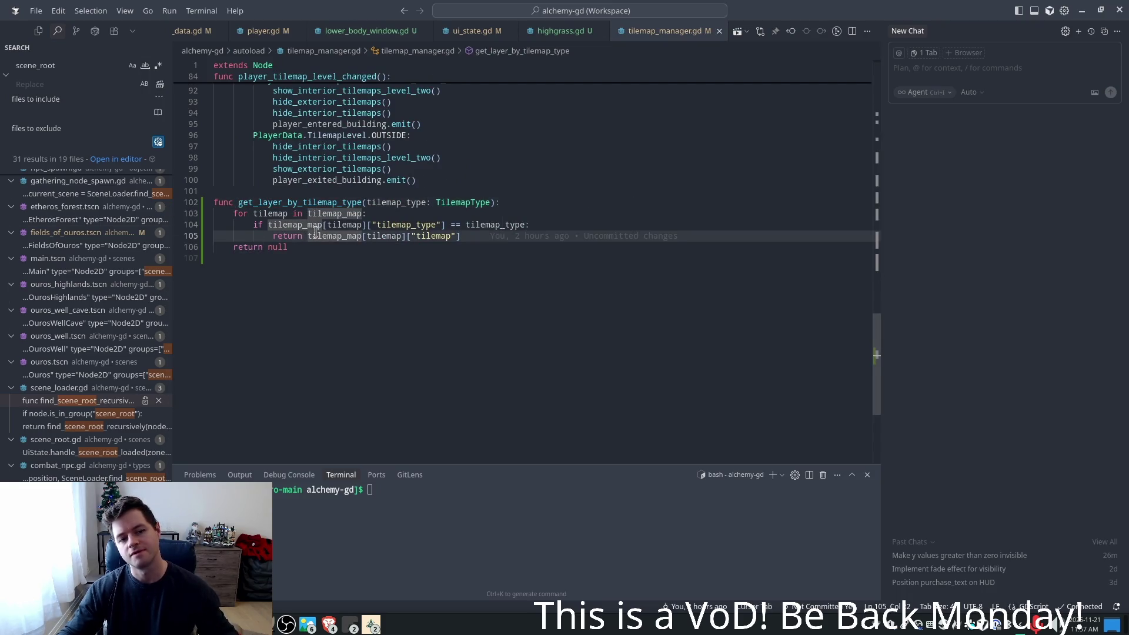
click(281, 235)
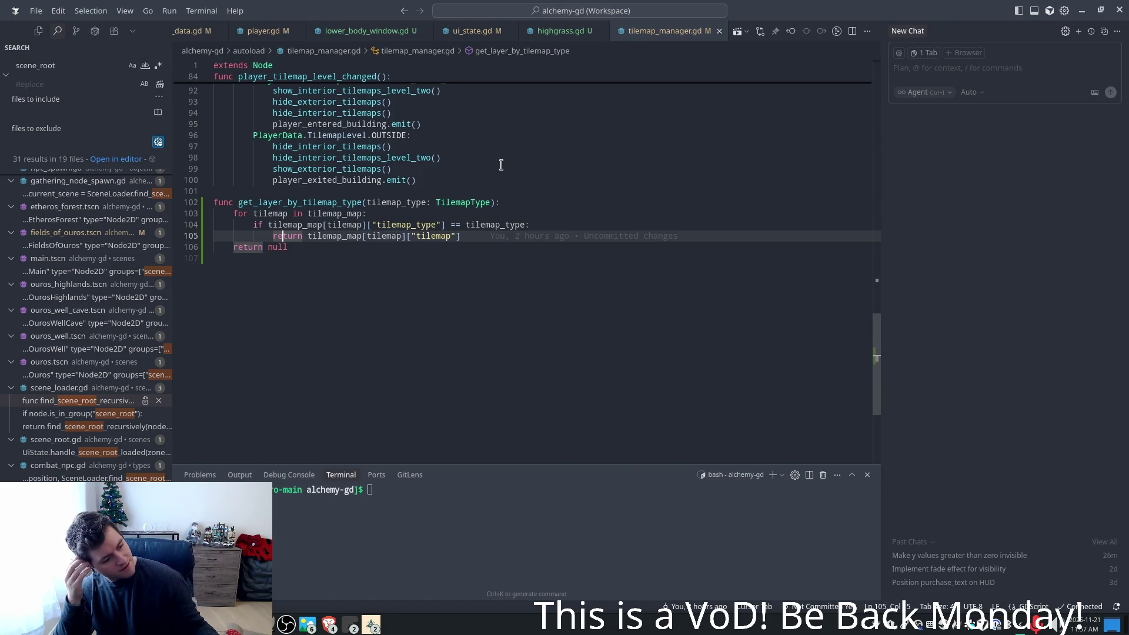
- Compare it with the structures_layer lookup in lower_body_window.gd, then go to tilemap_manager.gd's end
click(373, 33)
double_click(318, 142)
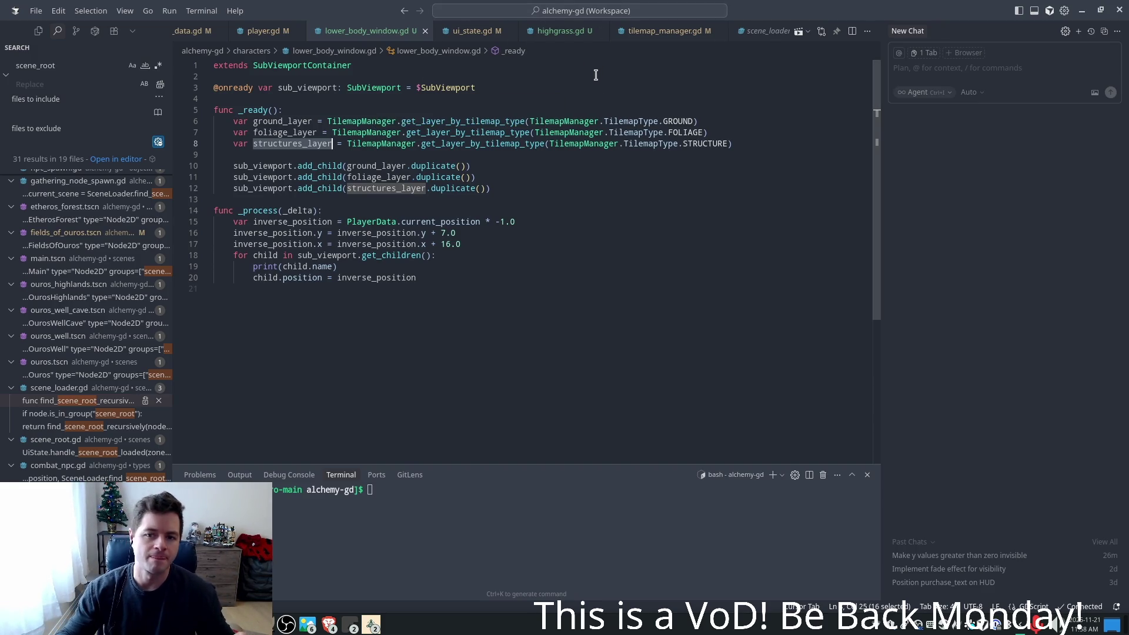
click(647, 35)
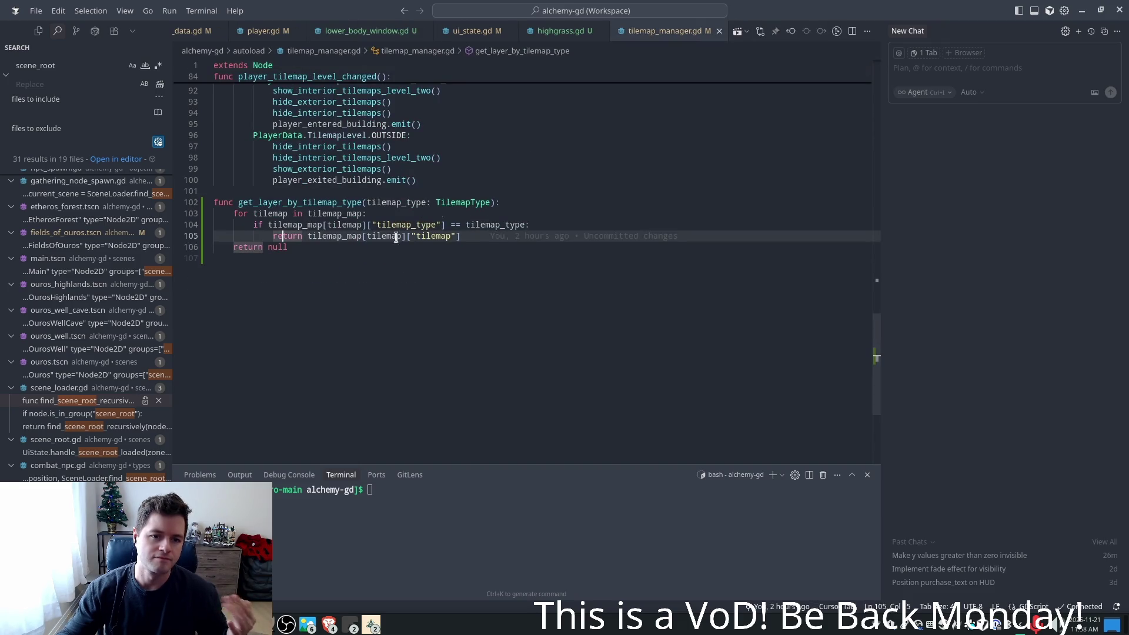
mouse_move(343, 242)
key(Up)
key(Up)
key(Up)
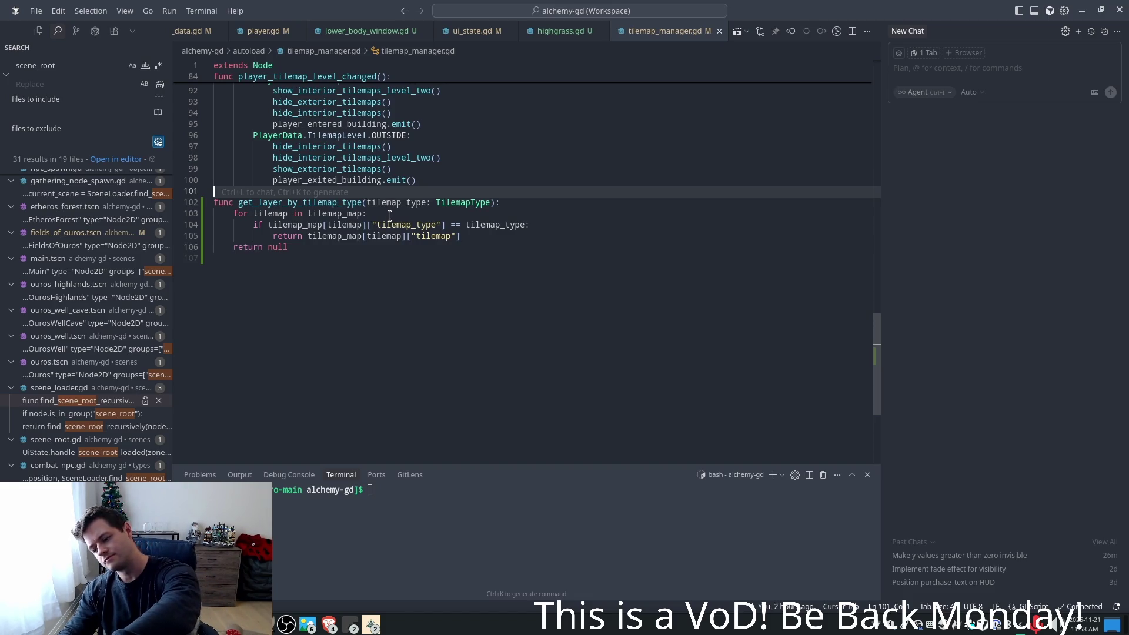
click(361, 271)
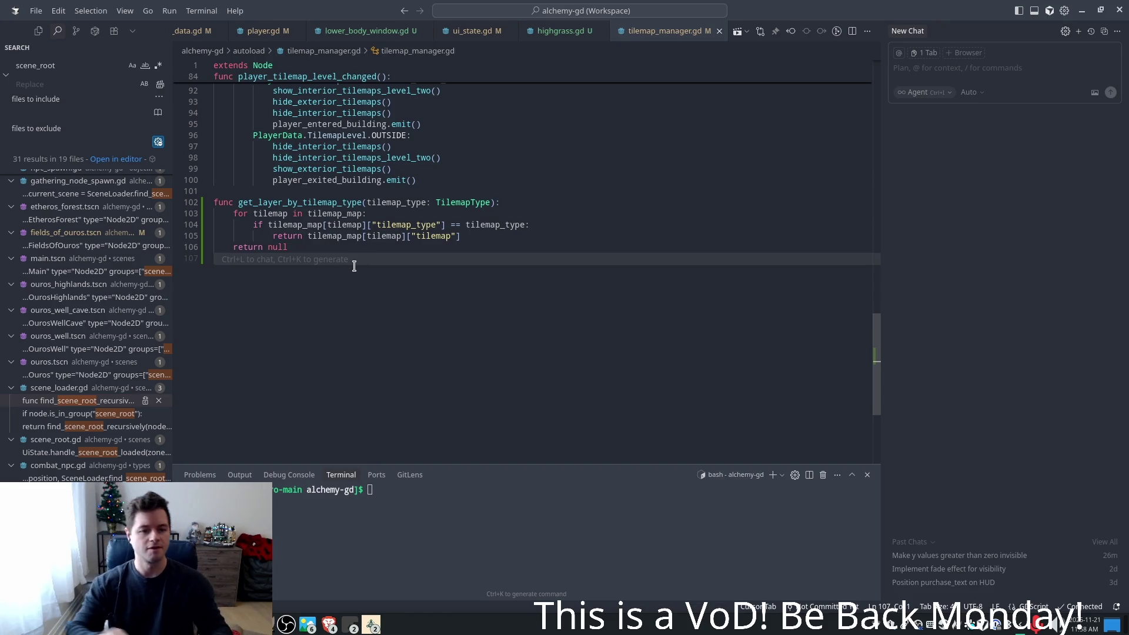
- Add a get_layers_by_tilemap_types function from the suggested signature and body
key(Return)
text(func ge)
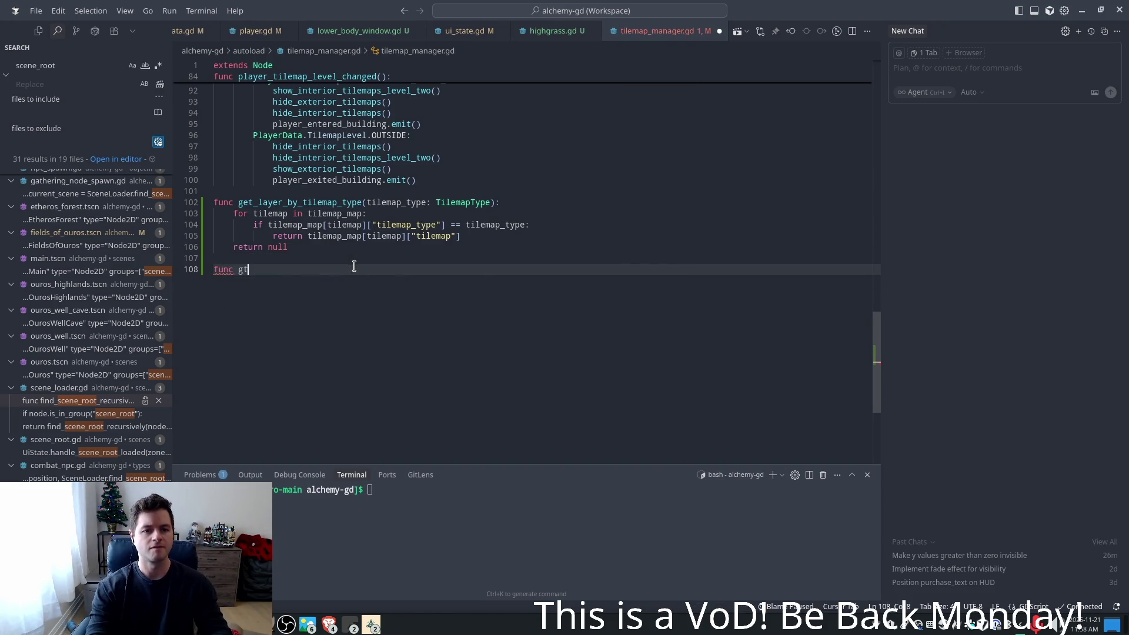
text(t_l)
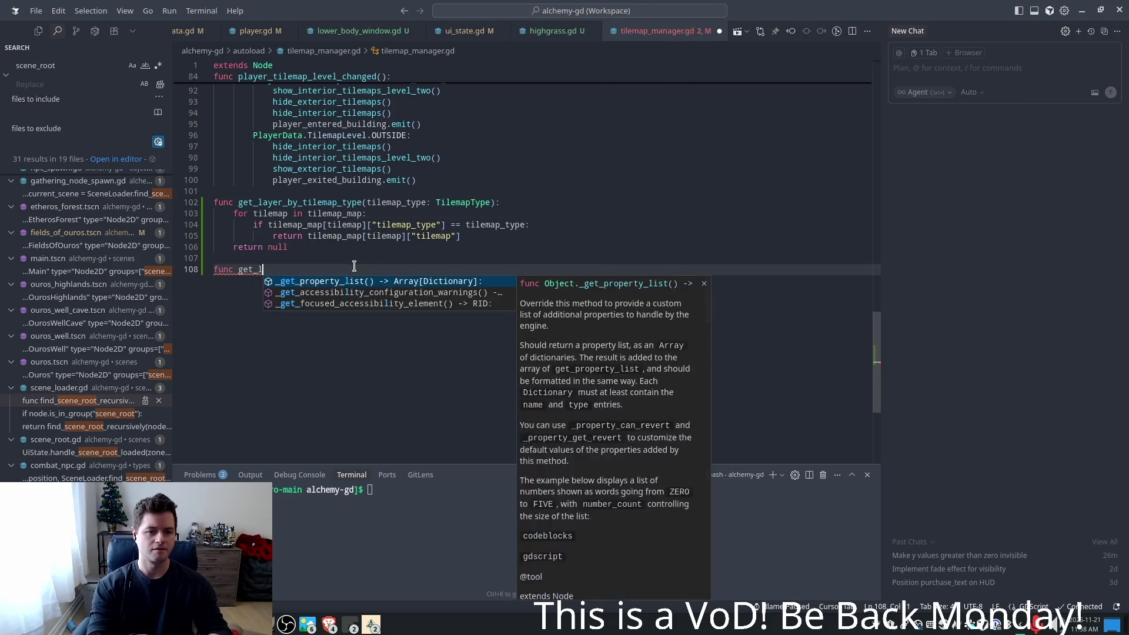
text(ayers_by_)
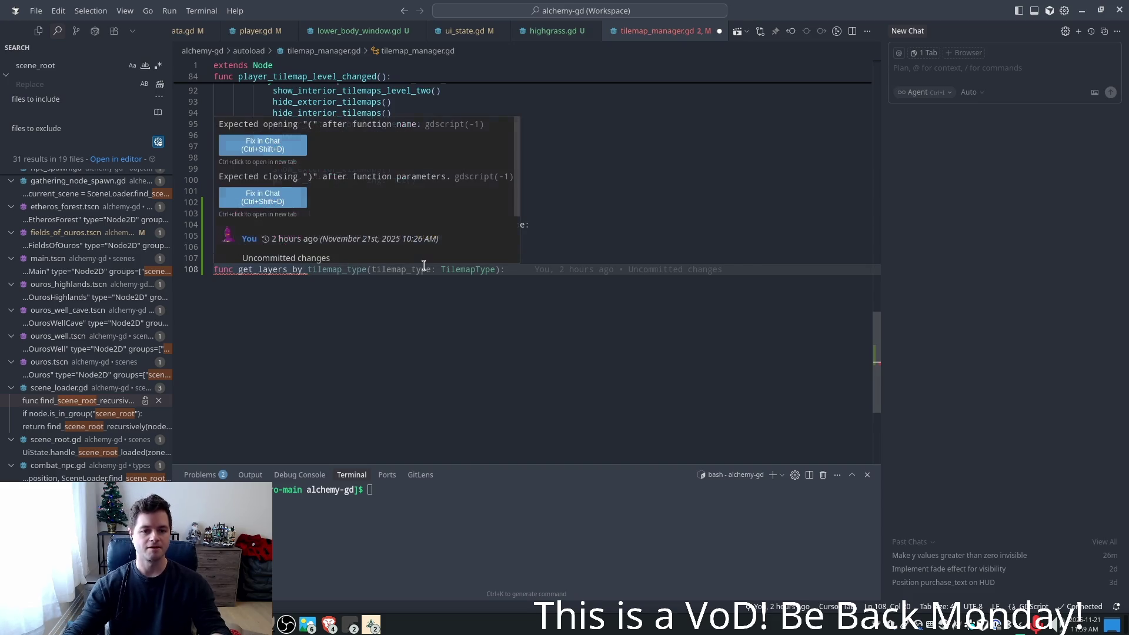
text(type)
key(BackSpace)
key(BackSpace)
key(BackSpace)
text(ile)
key(Tab)
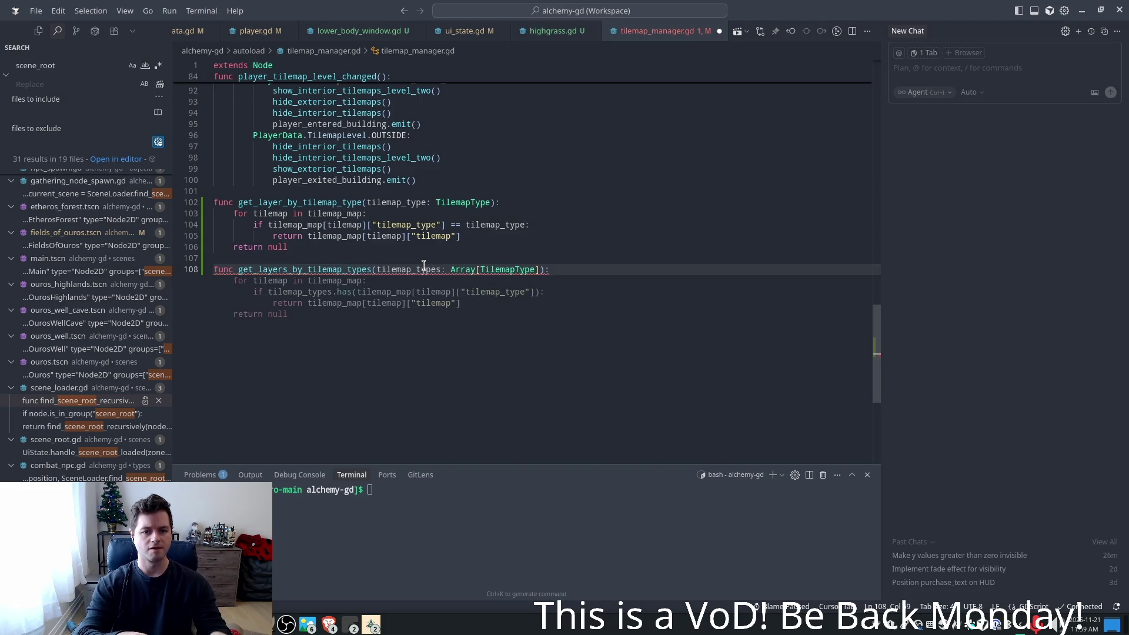
key(Tab)
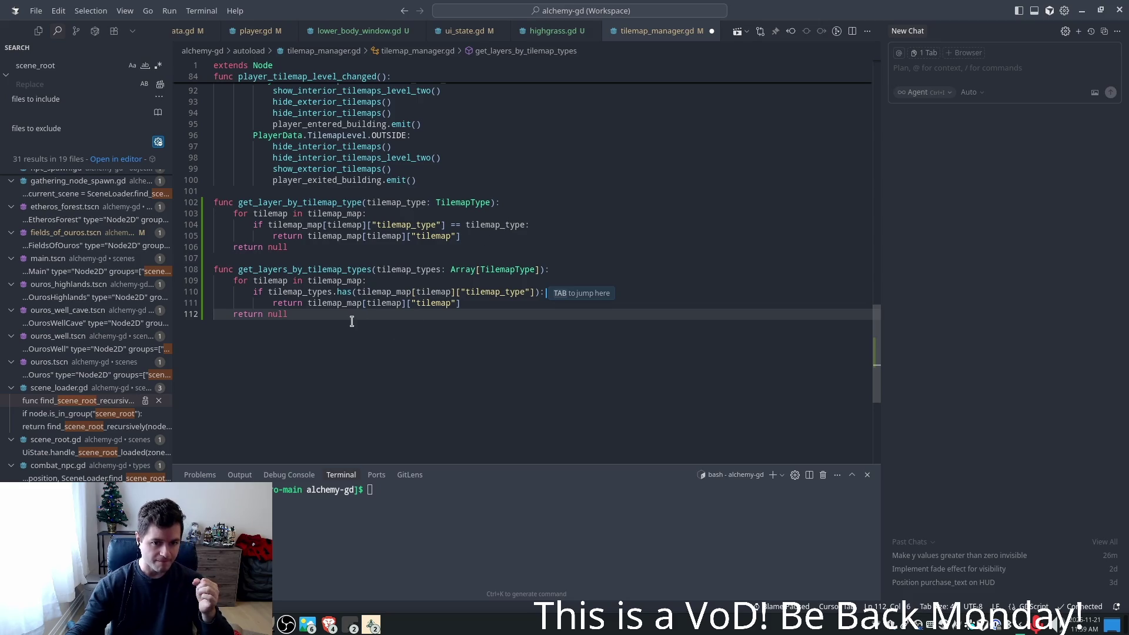
- Make its loop collect matching layers into a layers array, undoing the nested-loop version
click(361, 304)
double_click(361, 305)
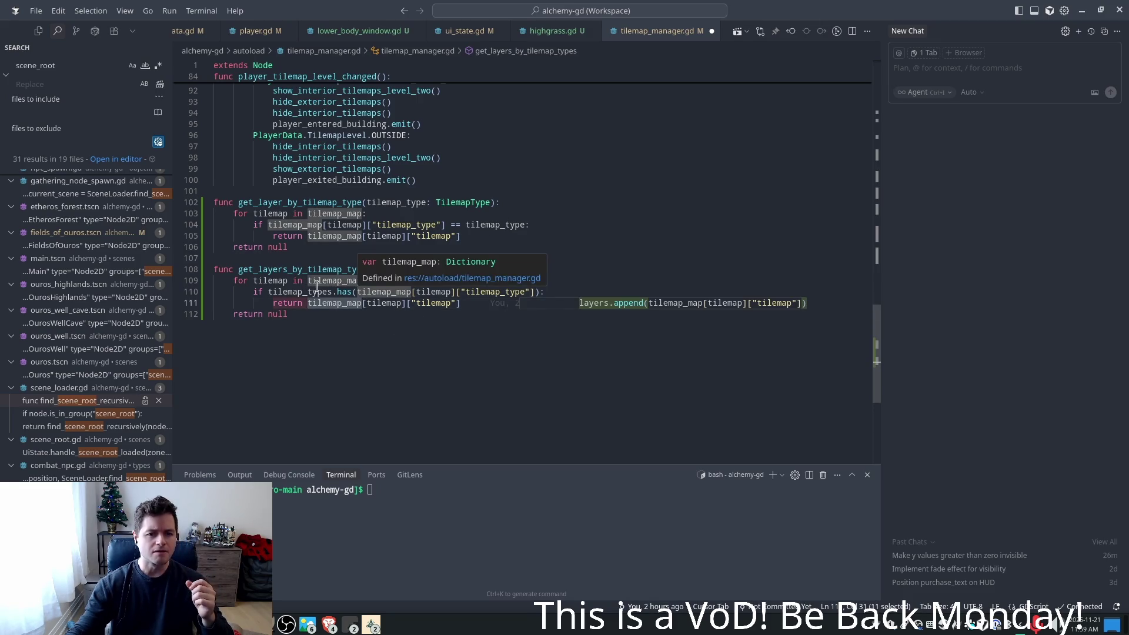
key(Tab)
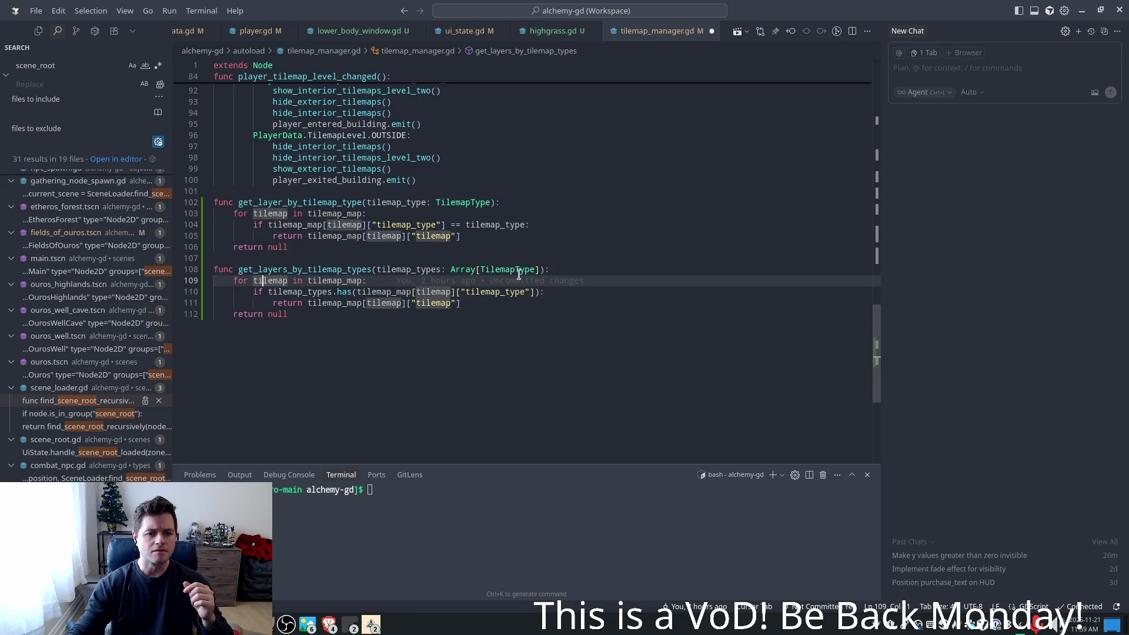
key(Tab)
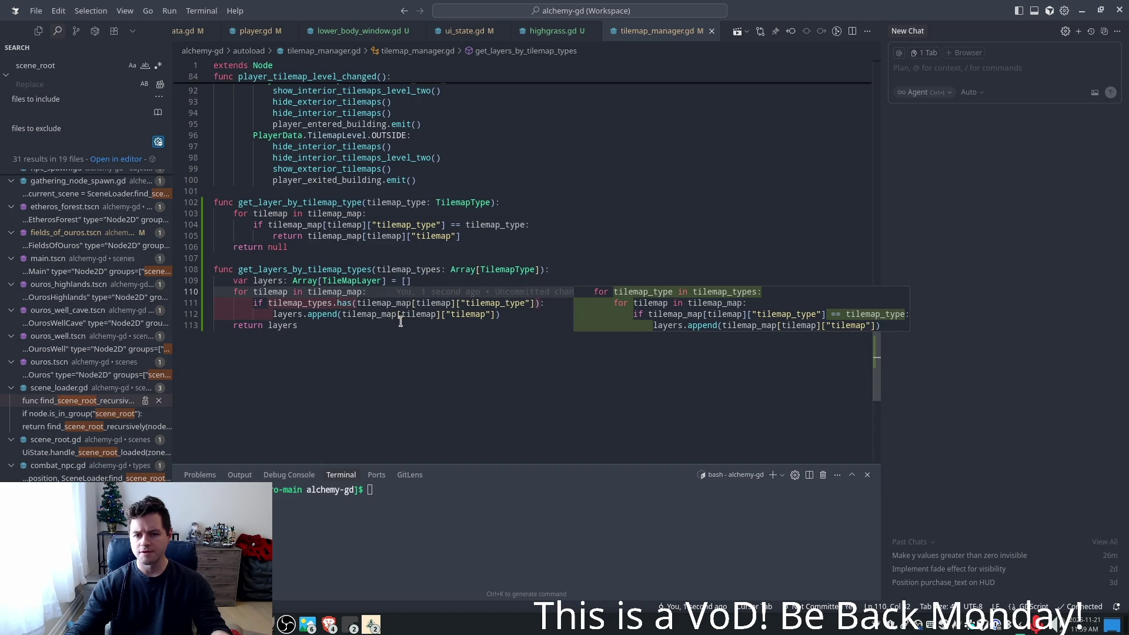
key(Tab)
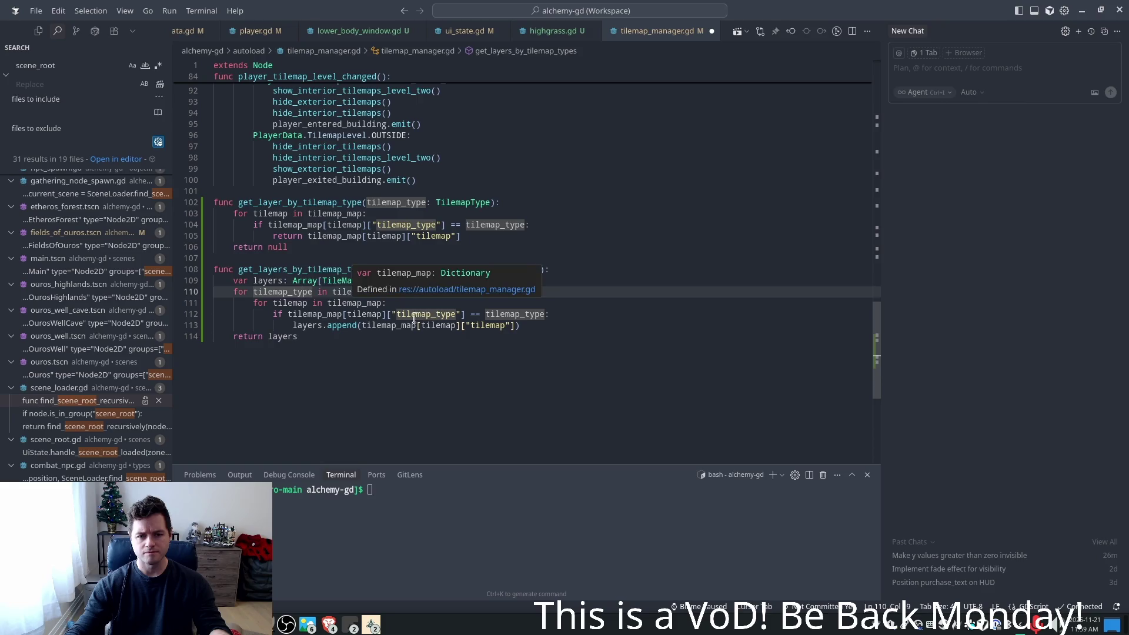
double_click(275, 304)
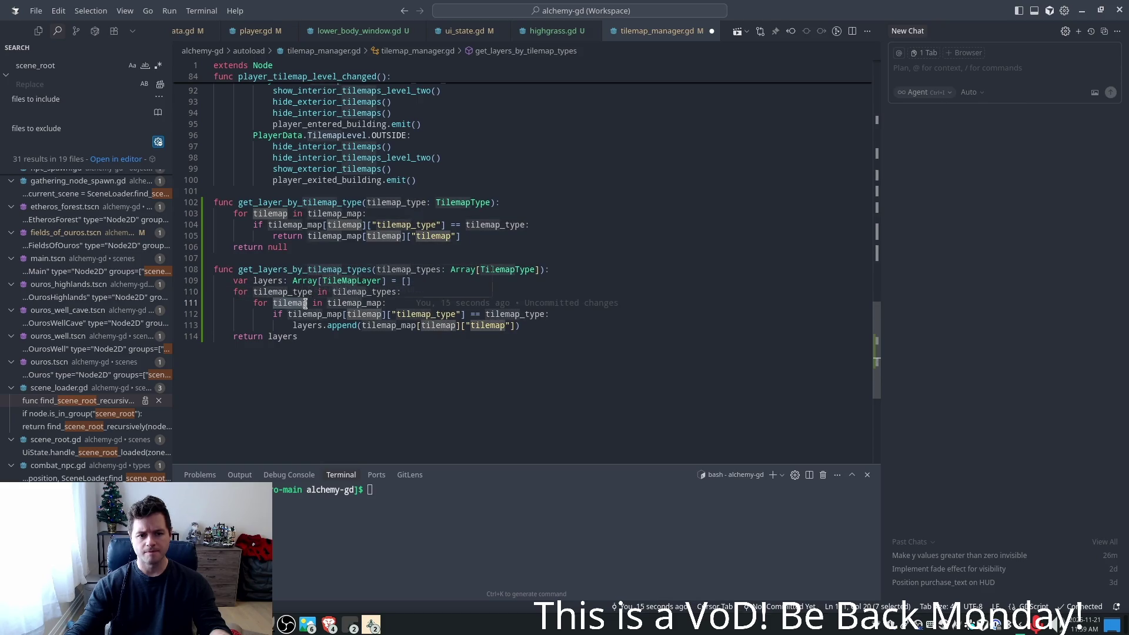
double_click(282, 292)
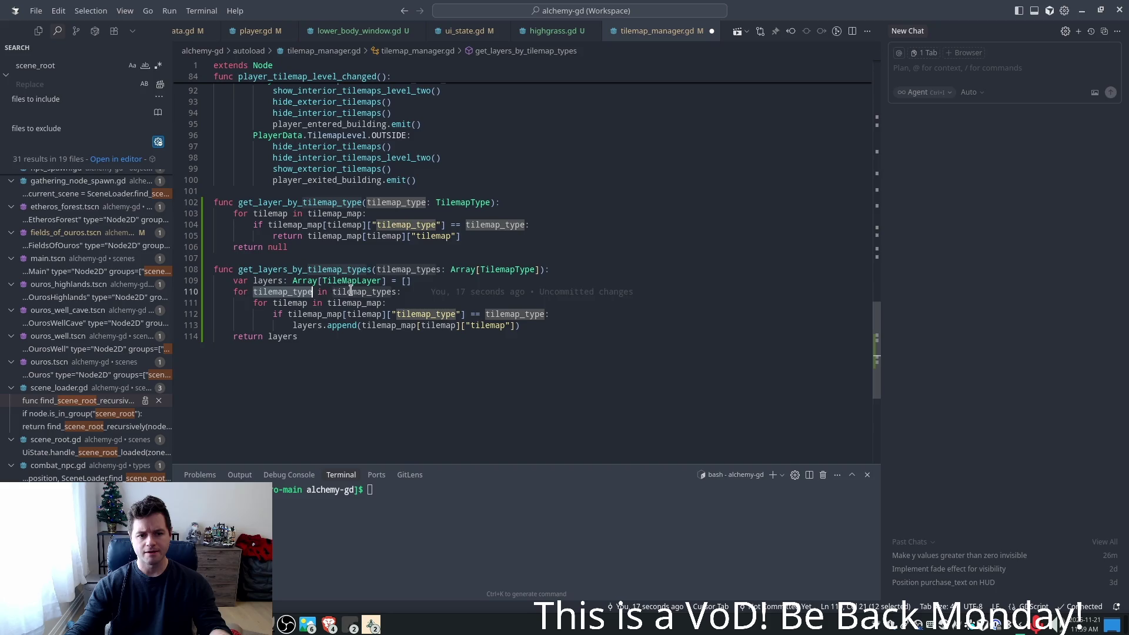
double_click(351, 291)
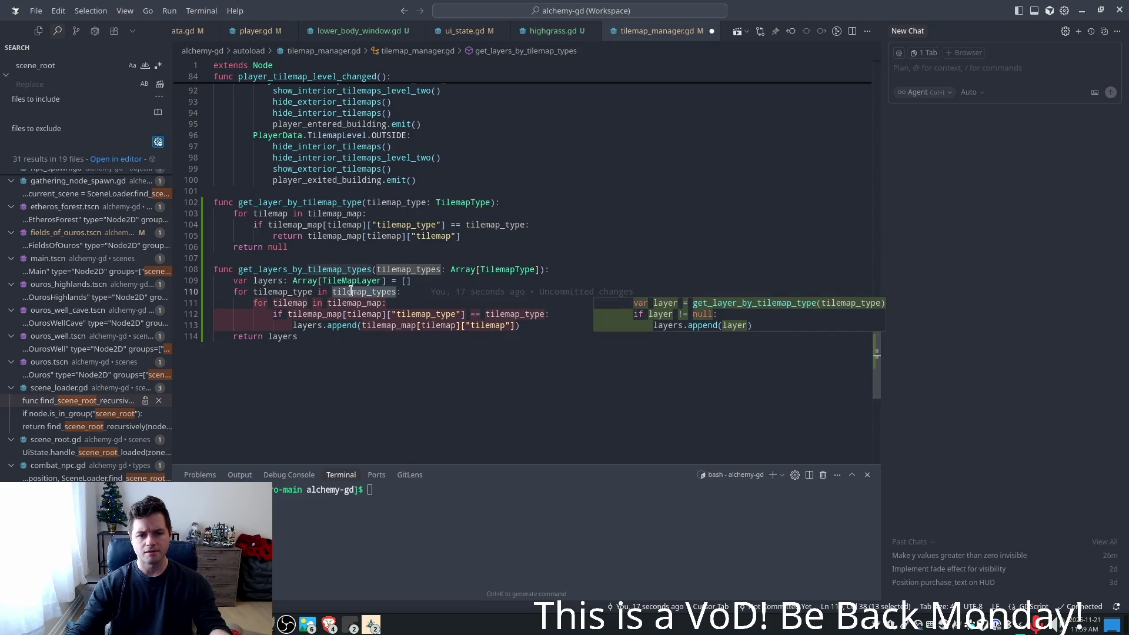
key(ctrl+z)
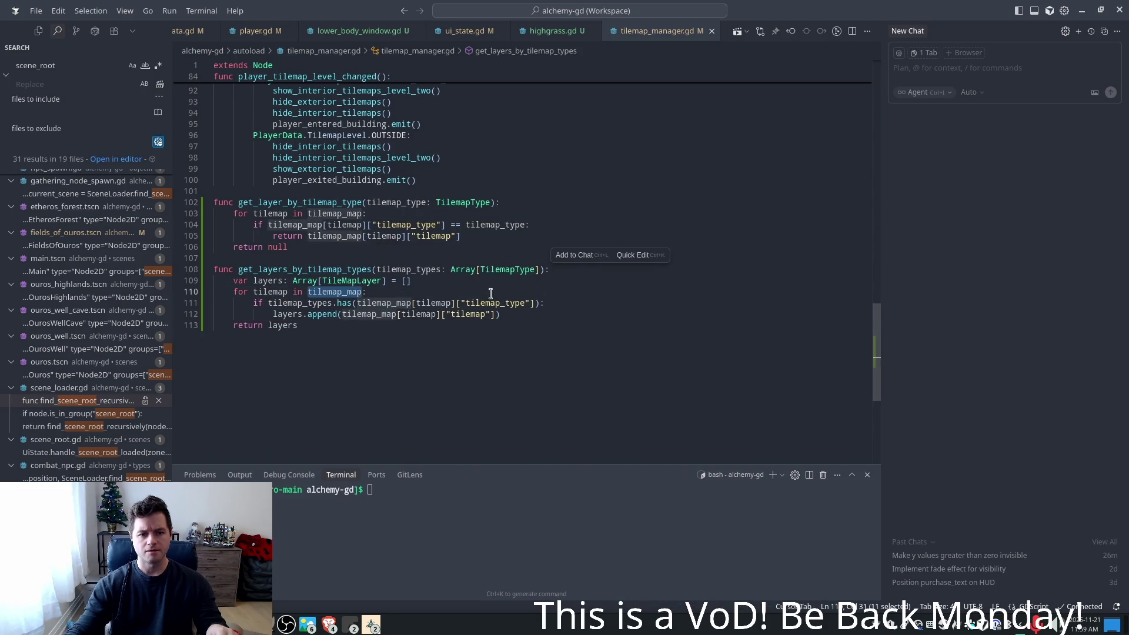
click(582, 292)
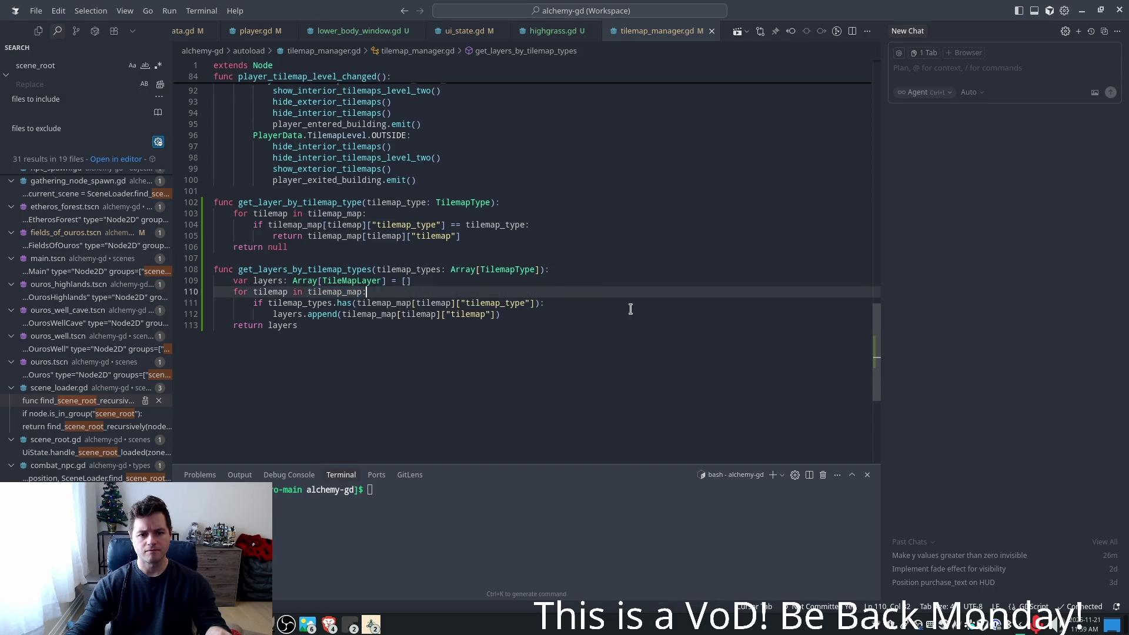
click(454, 270)
click(545, 325)
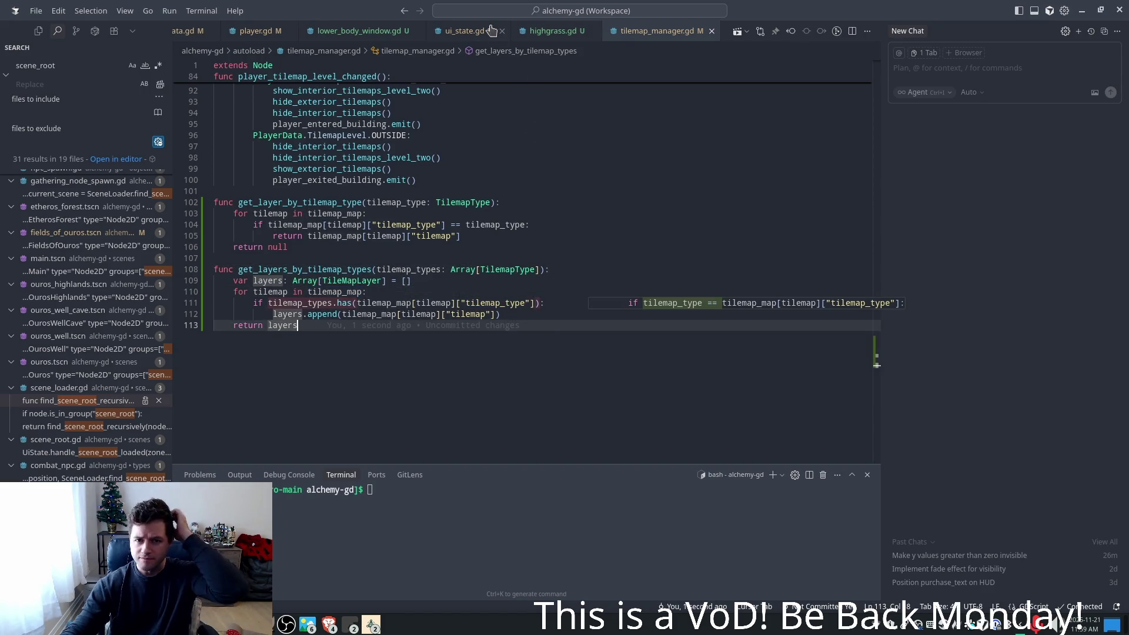
- In lower_body_window.gd, select the three separate layer lookups on lines 6–8
click(358, 34)
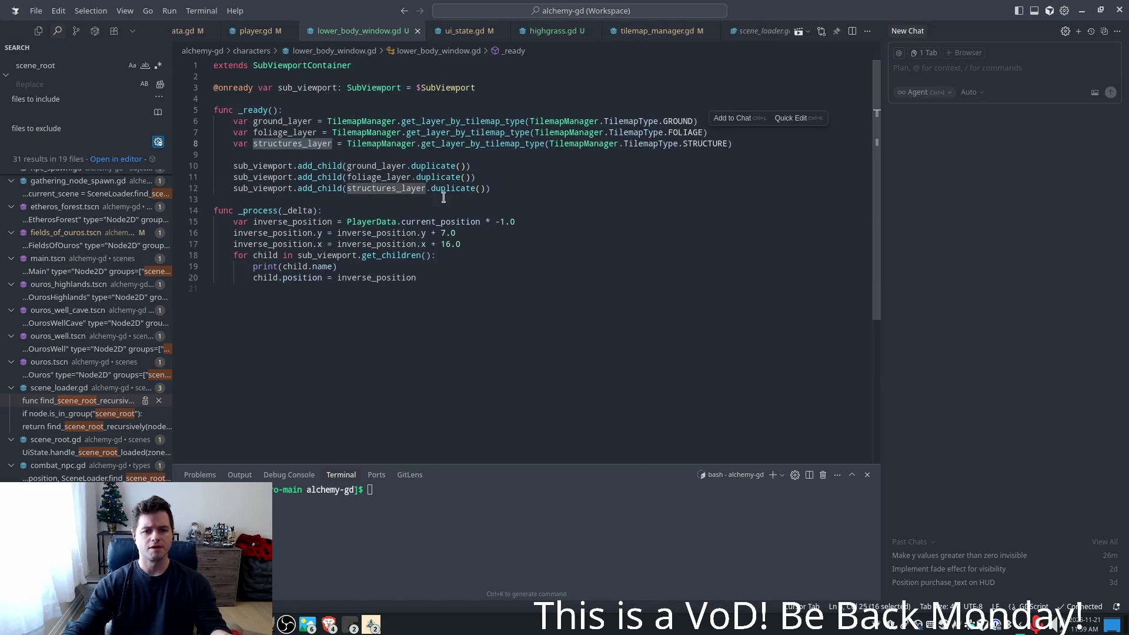
click(427, 177)
drag(742, 141, 253, 121)
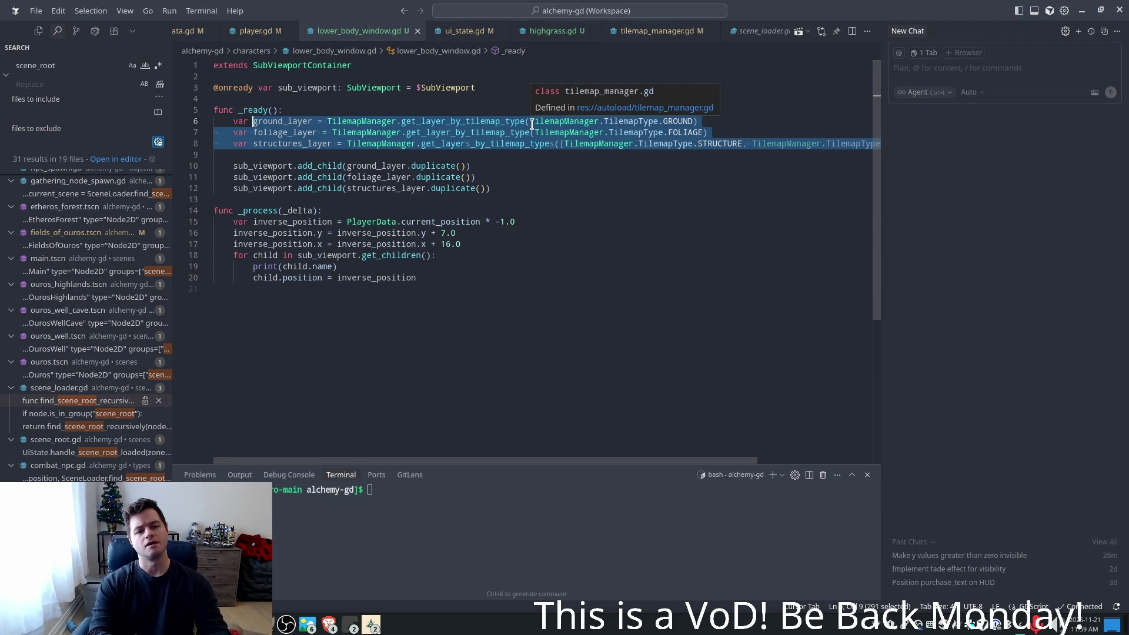
- Replace the lookups with one tilemaps call listing GROUND, FOLIAGE and STRUCTURE on separate lines
text(til)
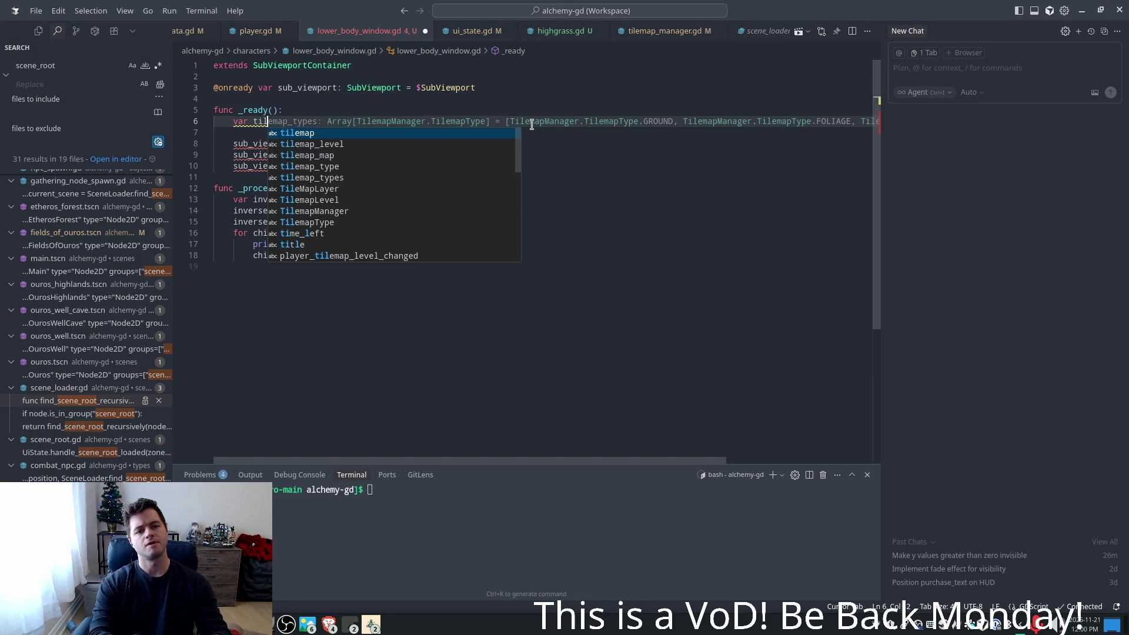
text(emaps =)
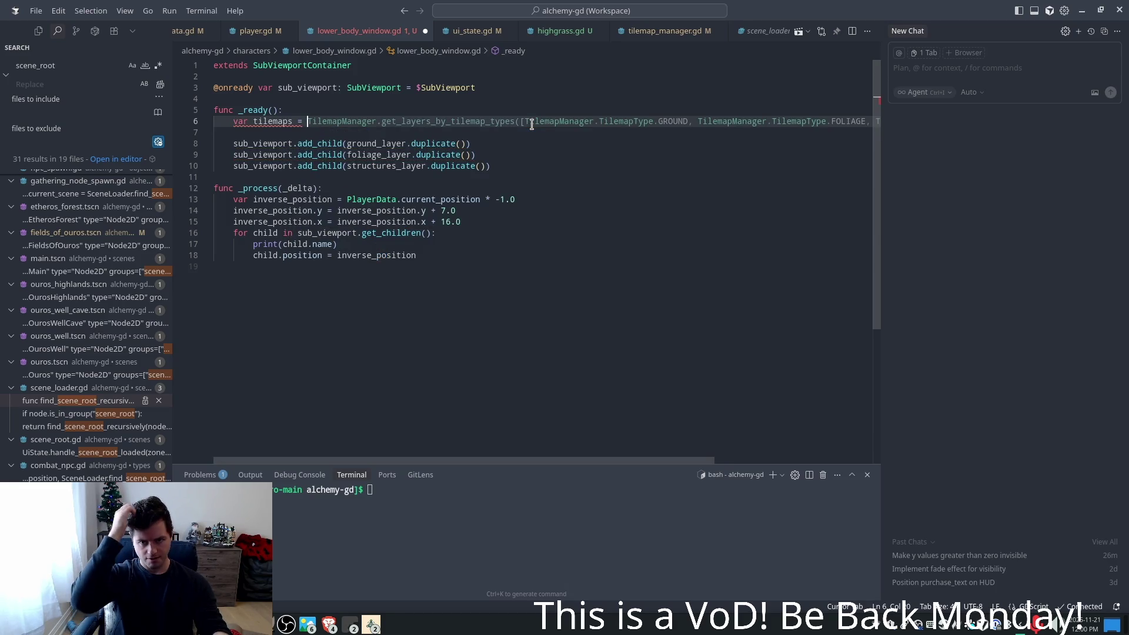
key(Tab)
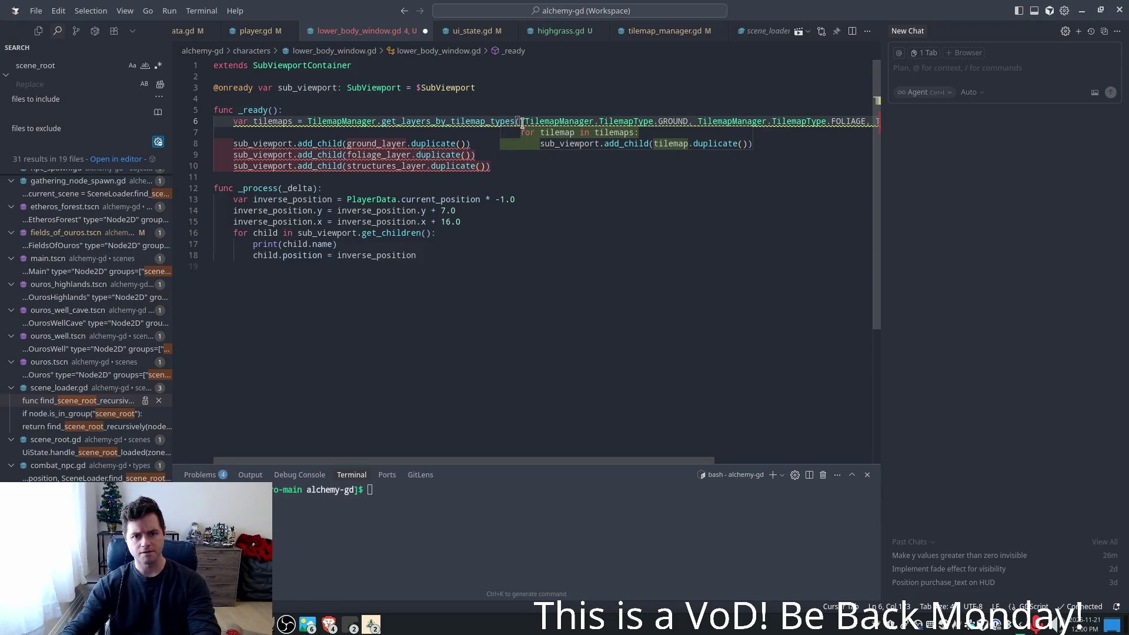
key(Tab)
drag(424, 133, 429, 132)
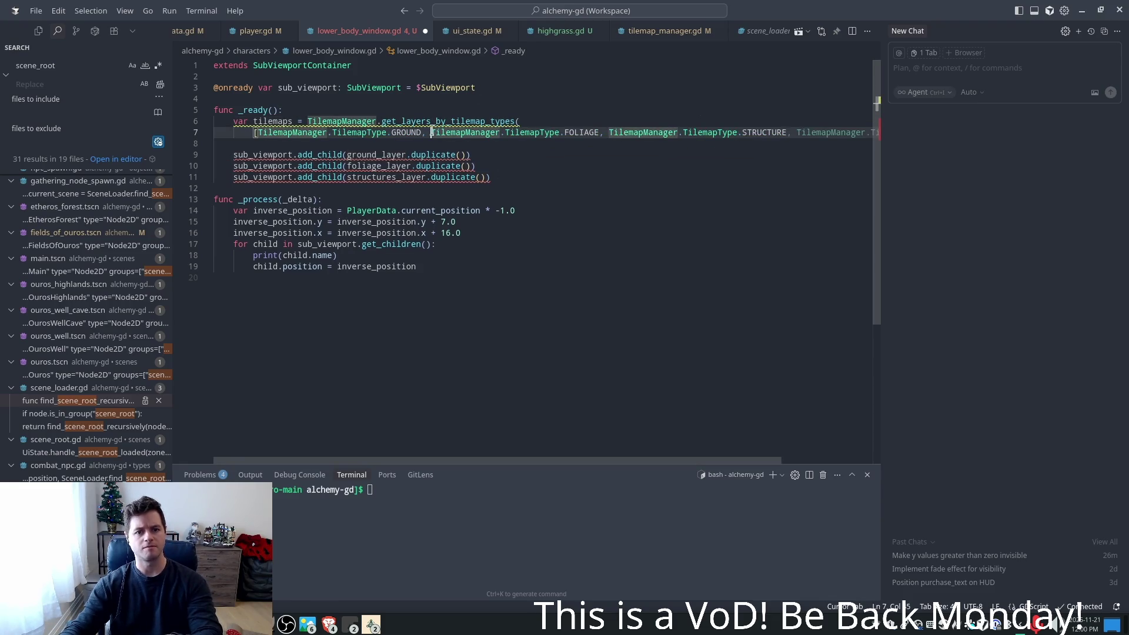
key(Return)
click(429, 144)
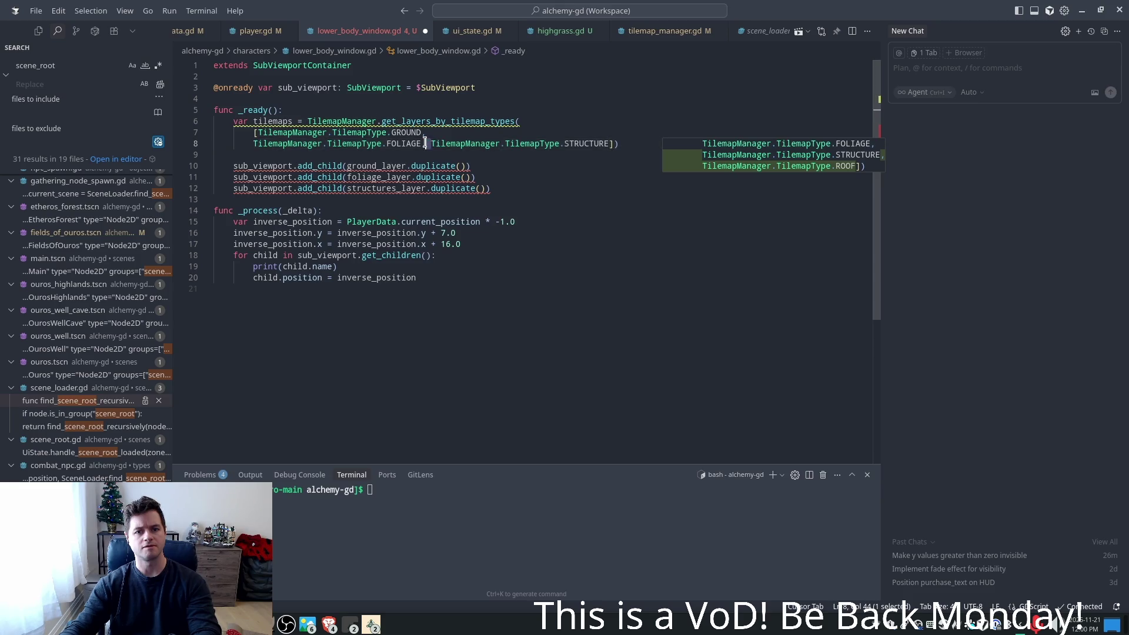
key(Return)
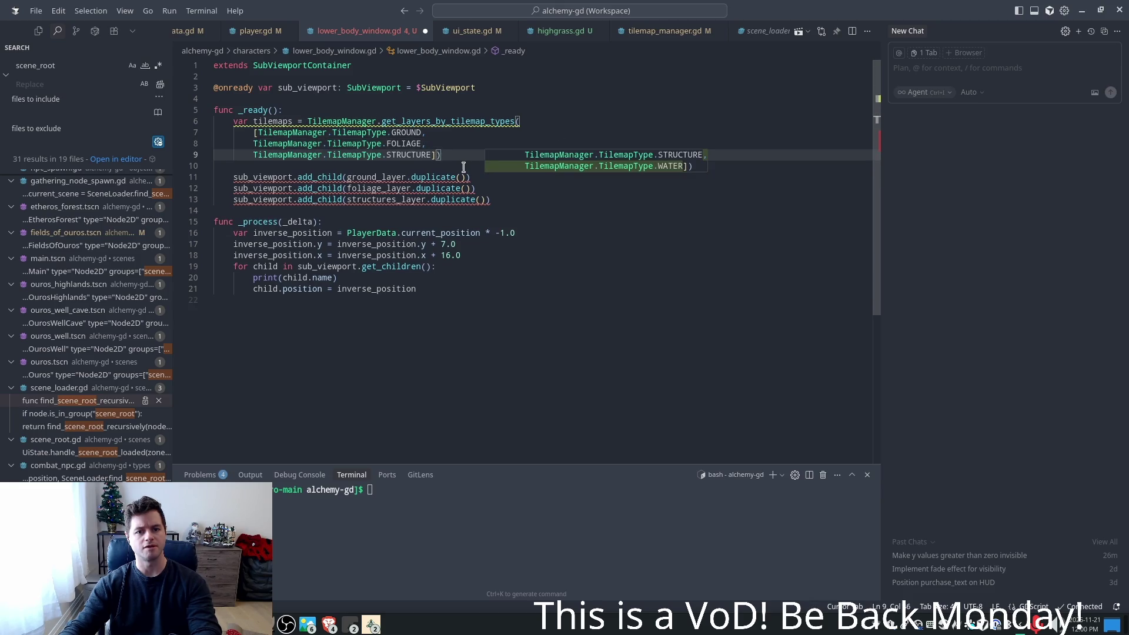
key(Return)
click(330, 155)
- Swap the three add_child lines for a loop adding each tilemap duplicate, and save
drag(491, 211, 236, 190)
key(Tab)
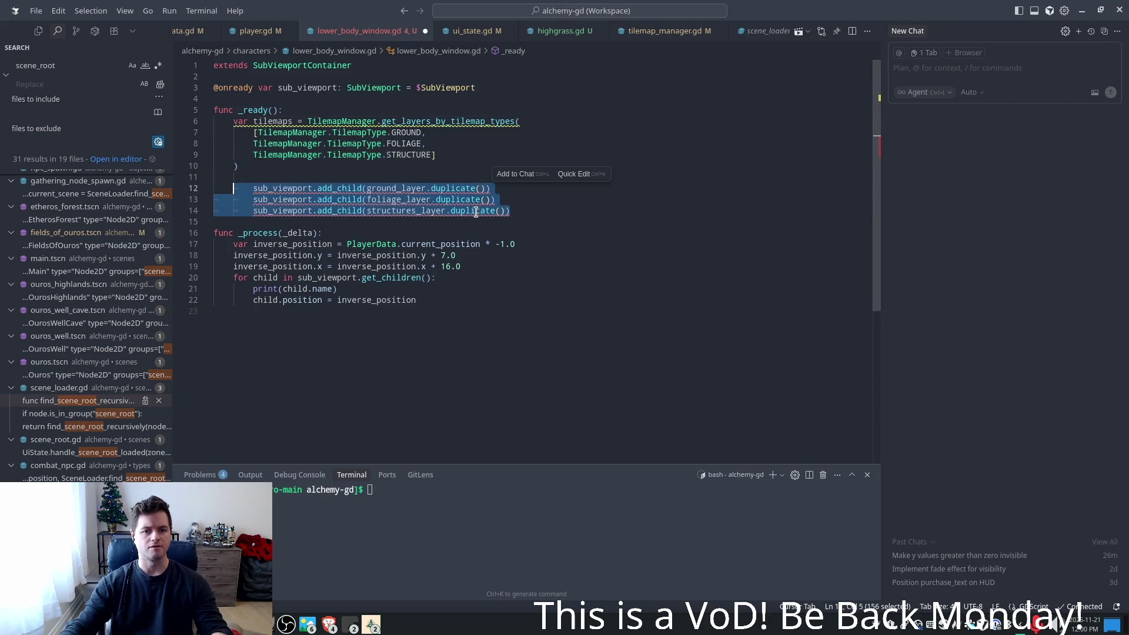
key(shift+Tab)
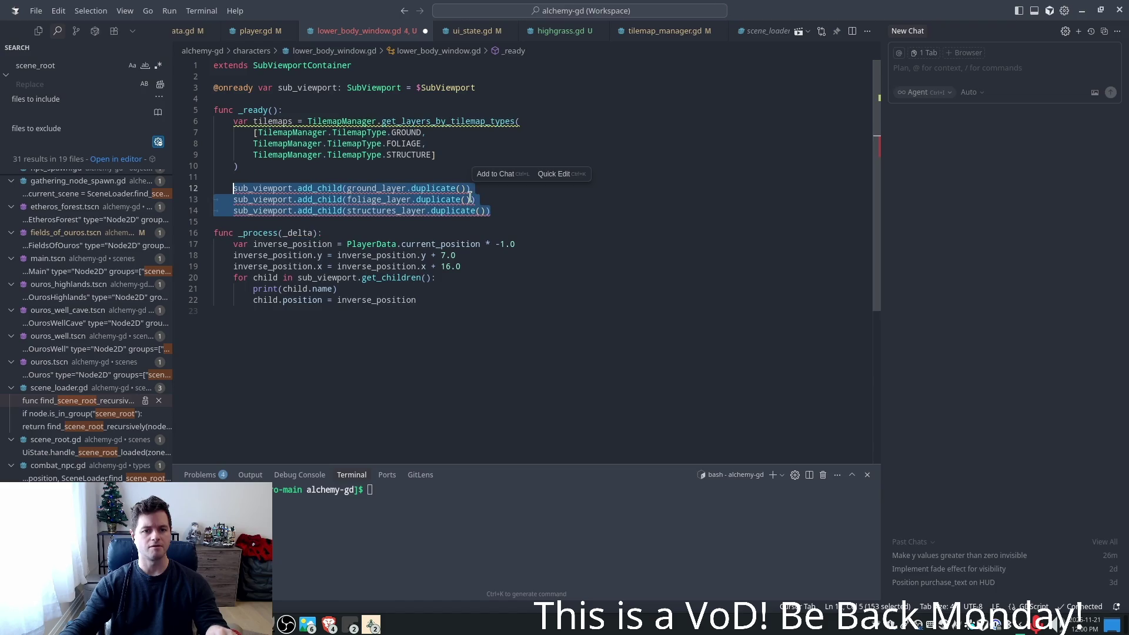
drag(510, 209, 219, 177)
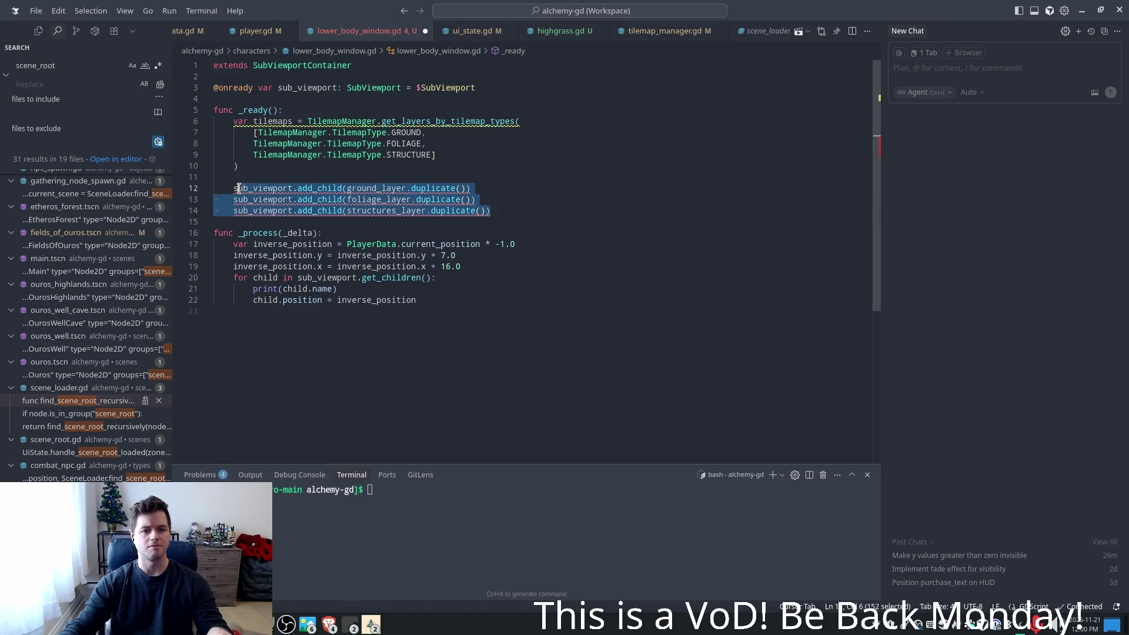
key(Return)
key(Tab)
key(Tab)
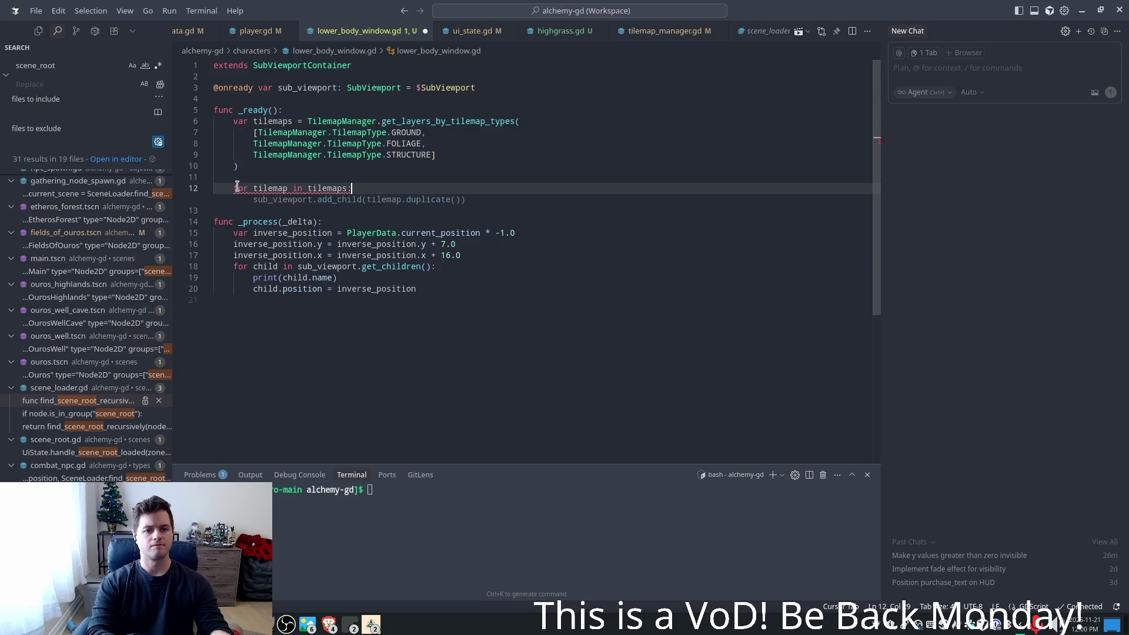
key(ctrl+s)
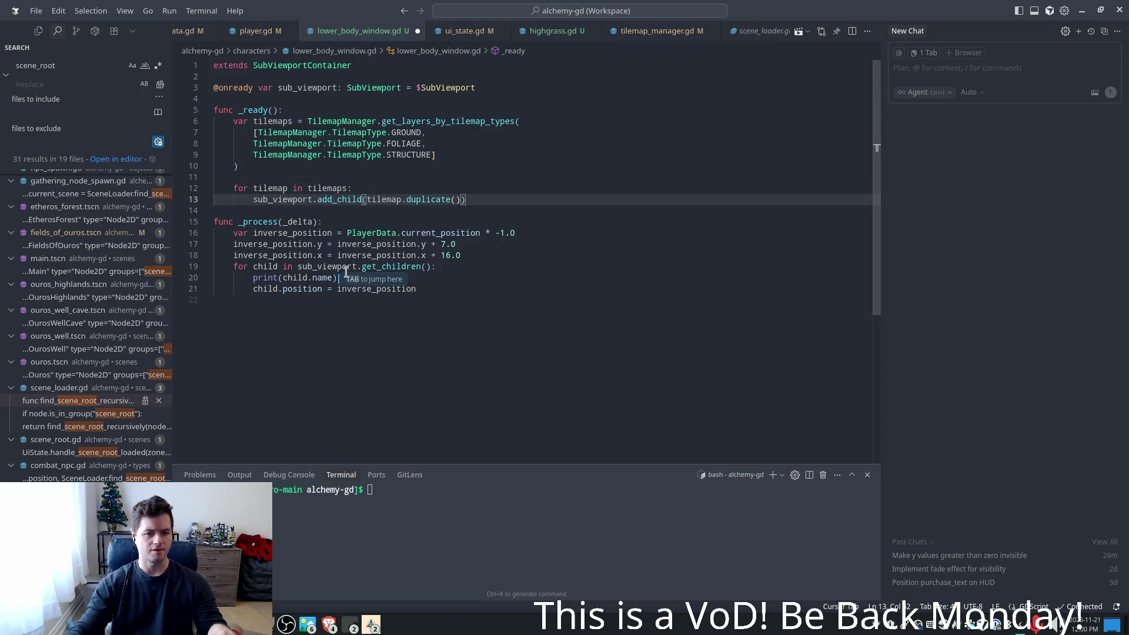
key(Tab)
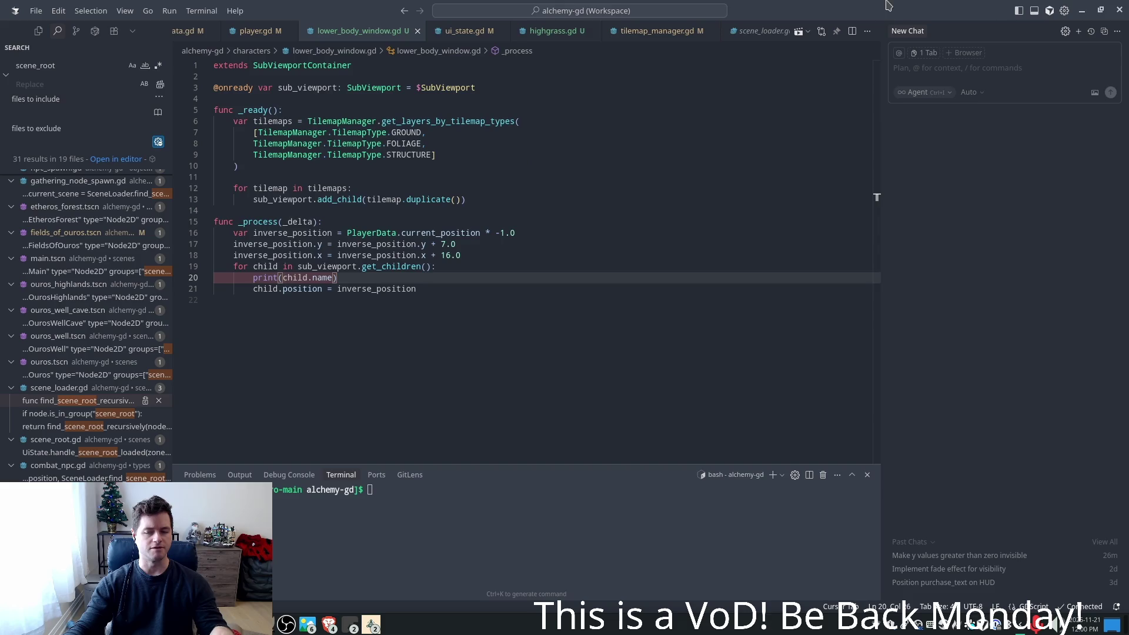
key(alt+Tab)
- Relaunch and stop the game, checking the 'adding tilemap' lines for types 0, 2 and 4
click(945, 31)
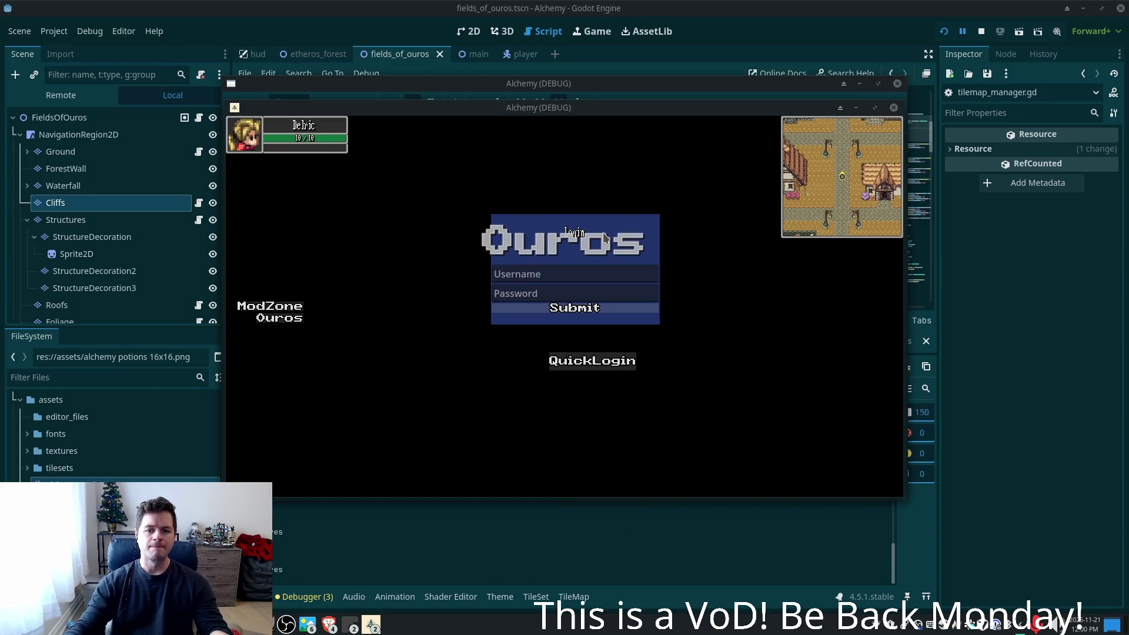
click(605, 235)
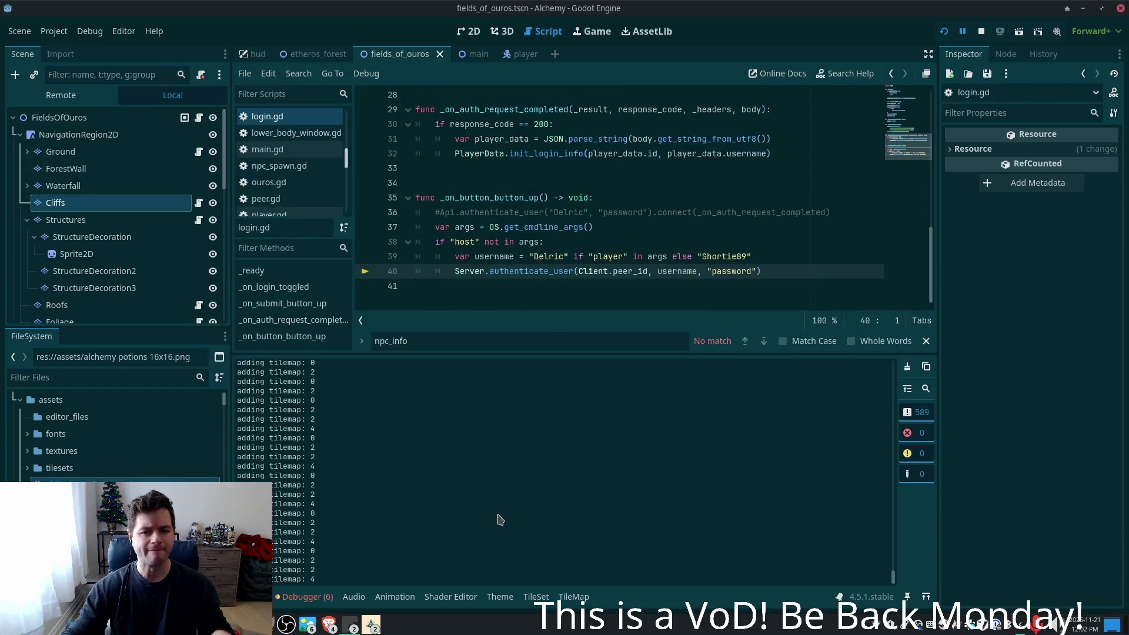
click(474, 109)
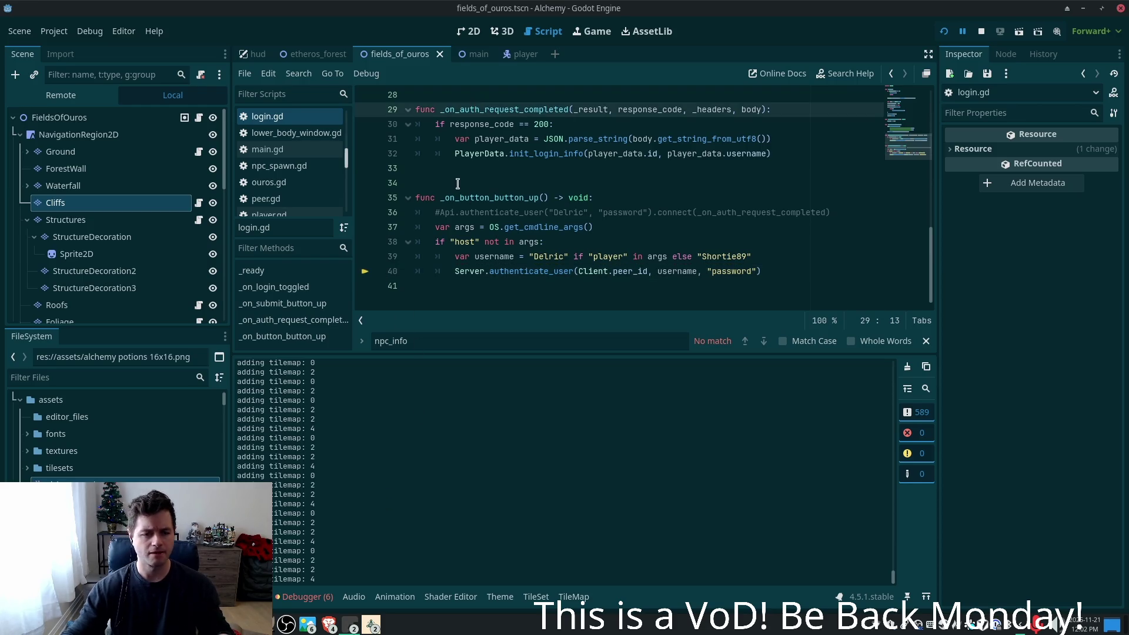
key(alt+Tab)
click(553, 30)
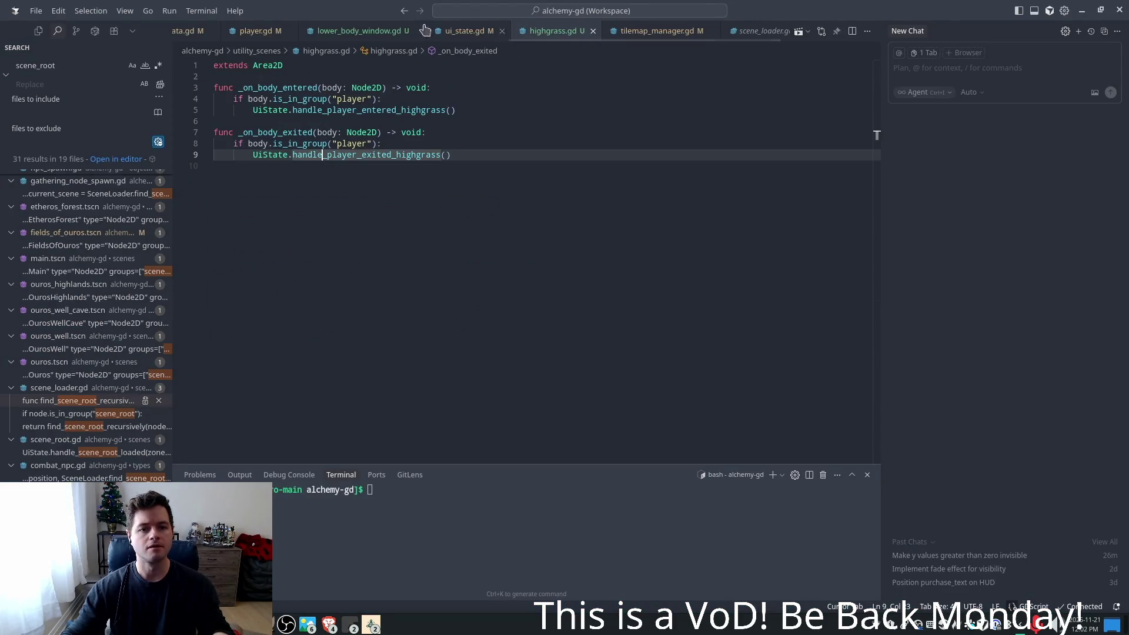
- Add 'if multiplayer.is_server(): return' at the top of lower_body_window.gd's _ready and save
click(365, 31)
click(487, 121)
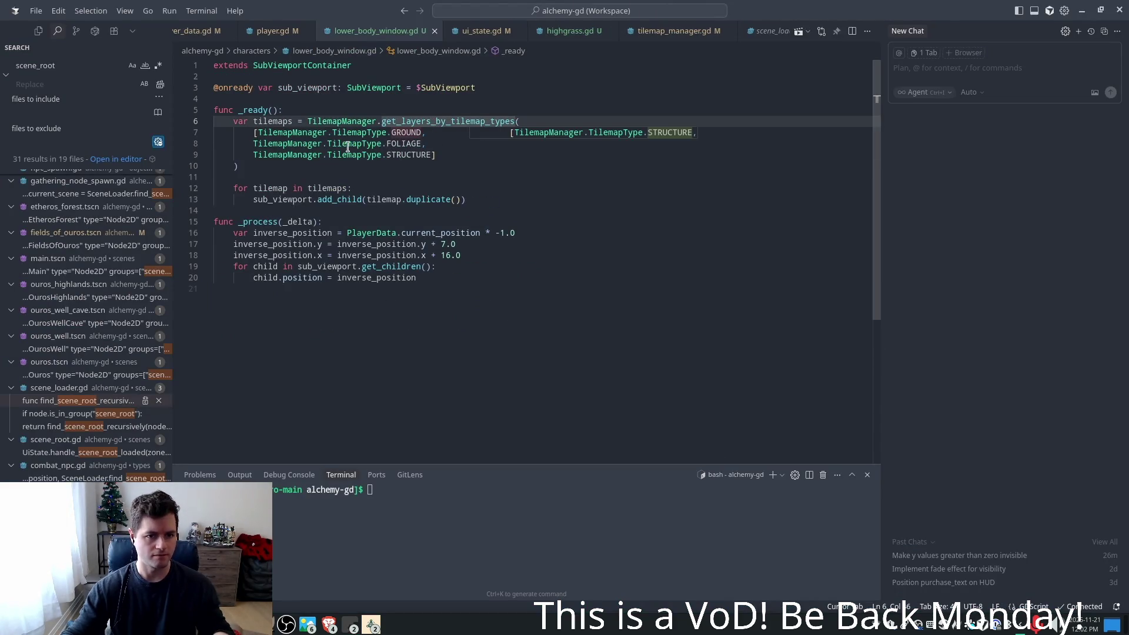
click(347, 123)
click(334, 98)
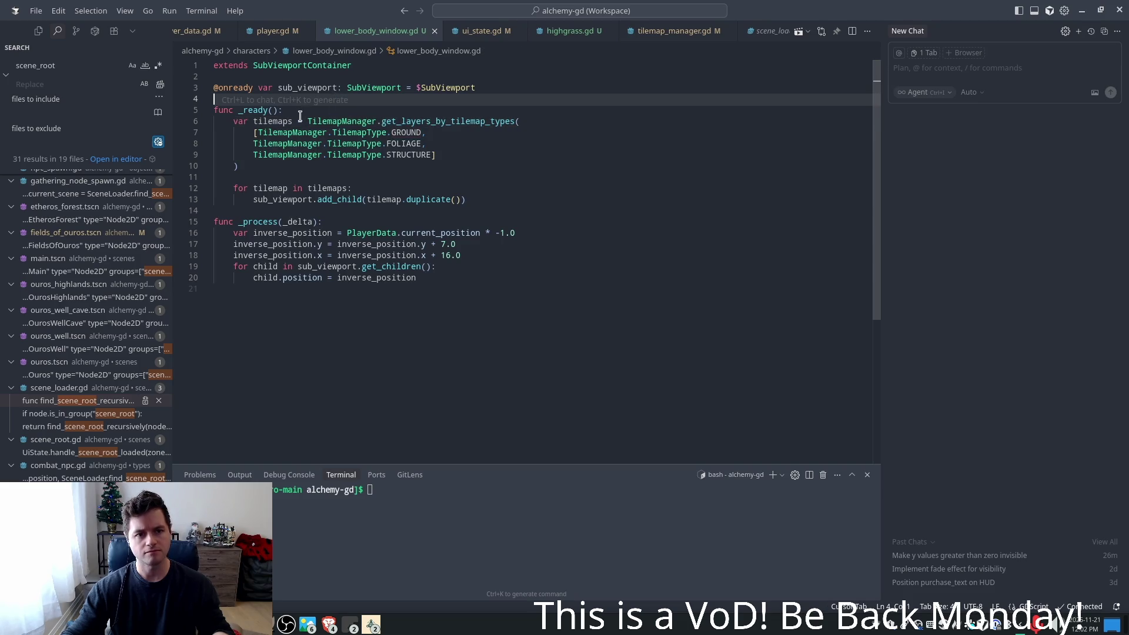
click(340, 104)
key(Return)
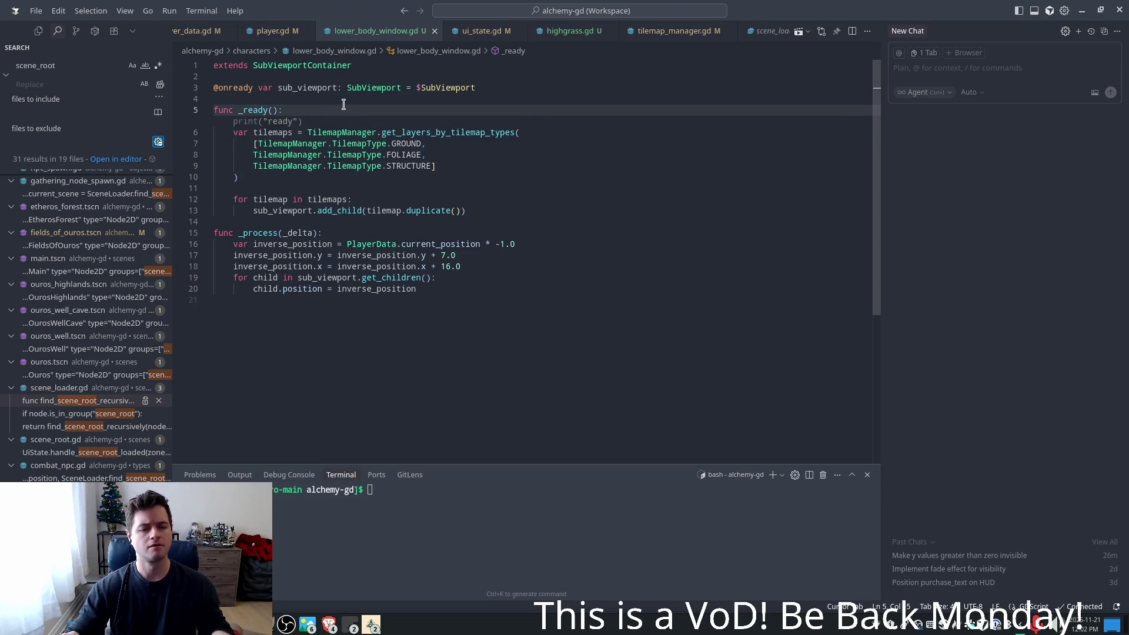
text(i)
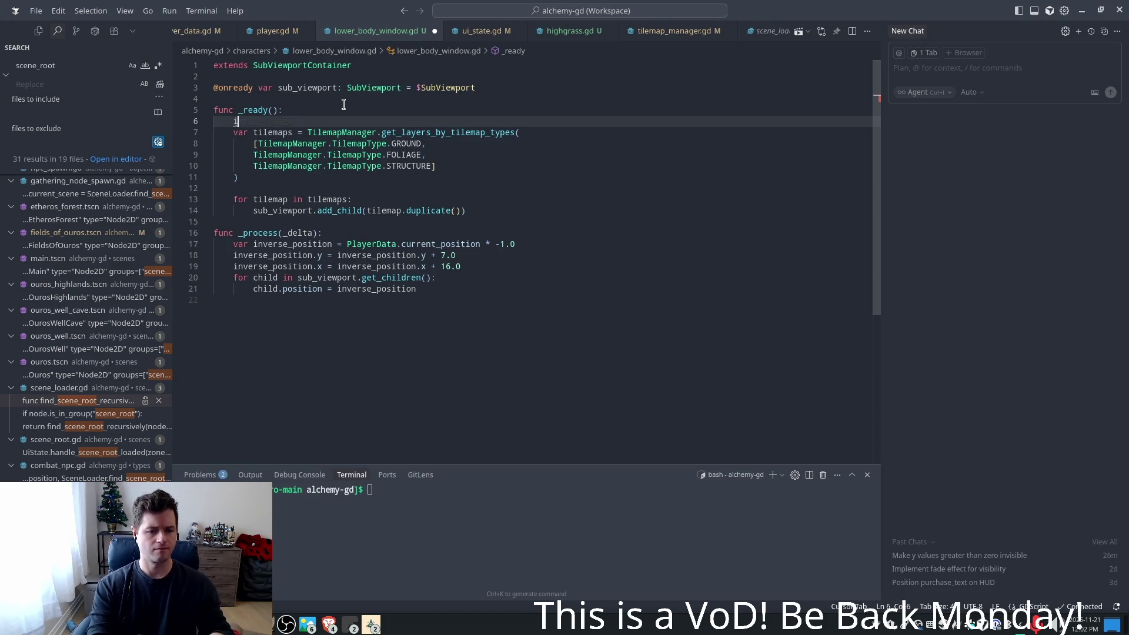
text(f multiplayer)
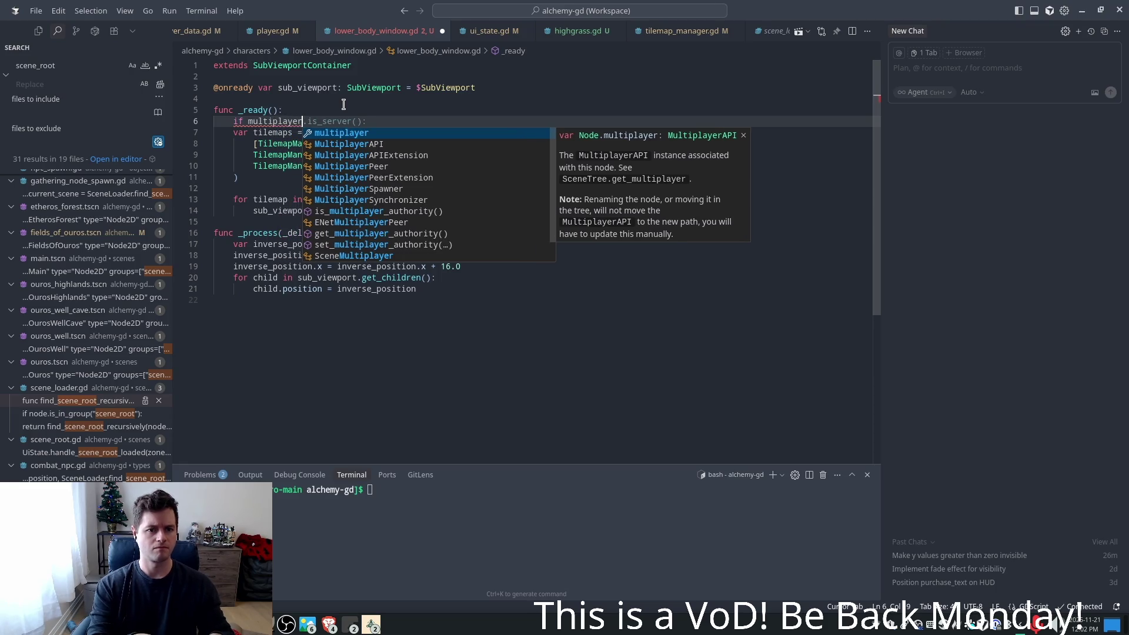
key(Tab)
key(ctrl+s)
click(462, 166)
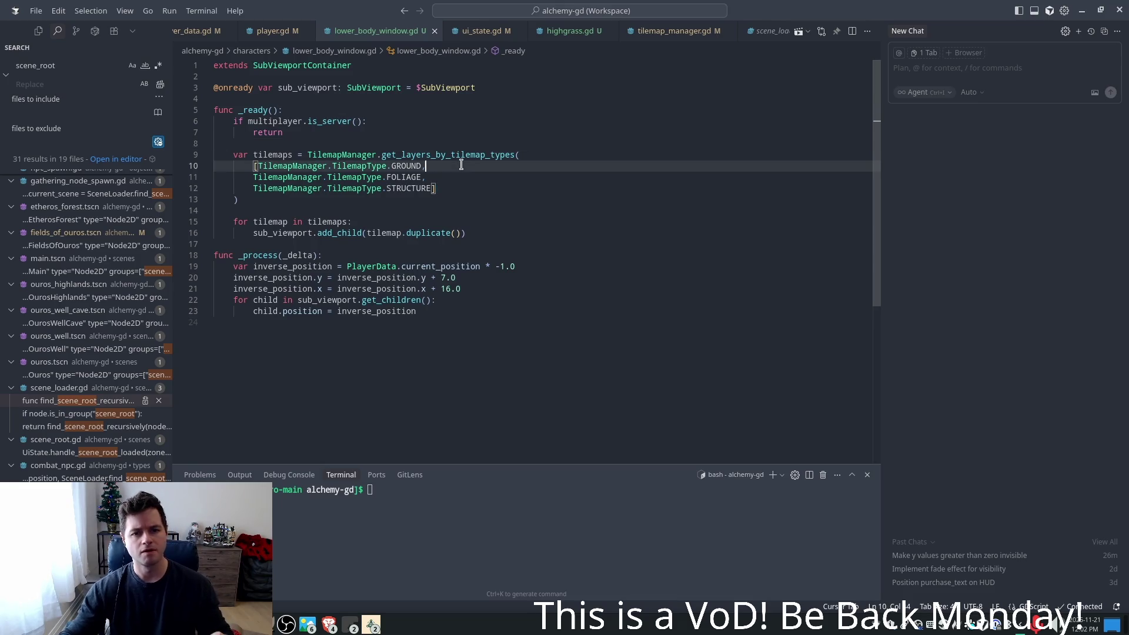
key(alt+Tab)
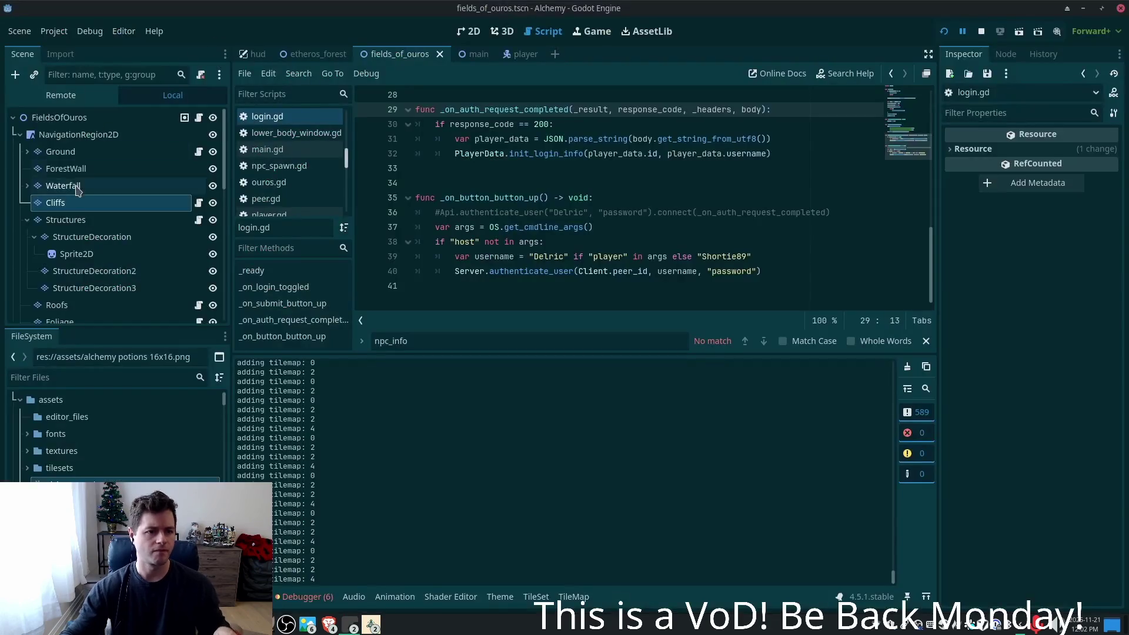
- Inspect the Roofs, Foliage, Interior, InteriorLevel2 and Boundary layer types, then relaunch the game
scroll(76, 247, down, 1)
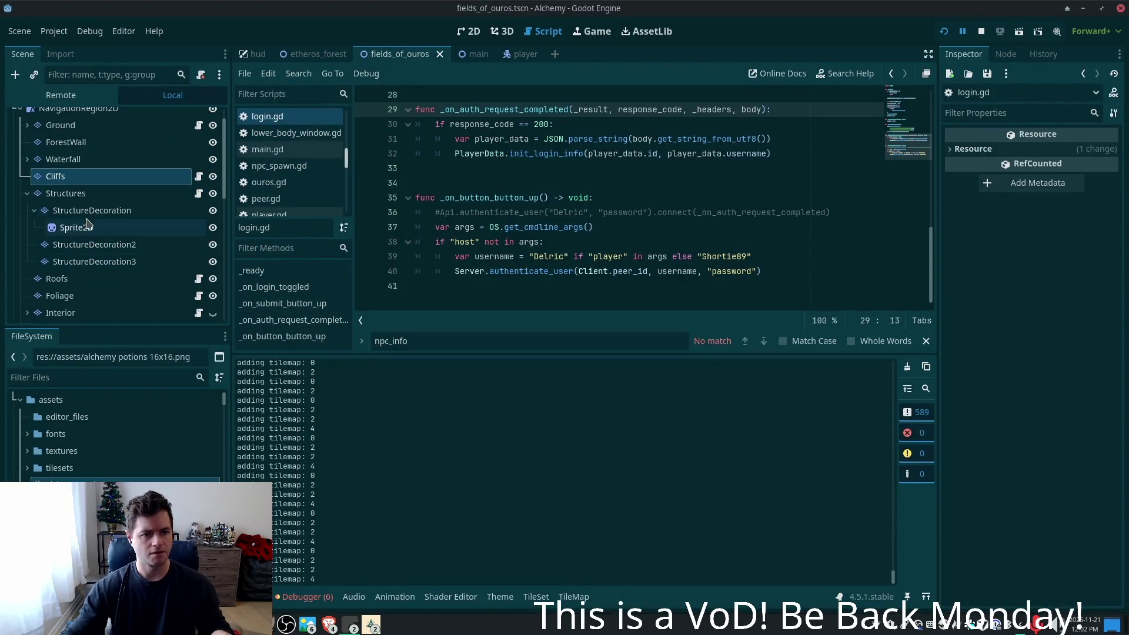
scroll(77, 248, down, 1)
click(72, 253)
scroll(73, 258, down, 1)
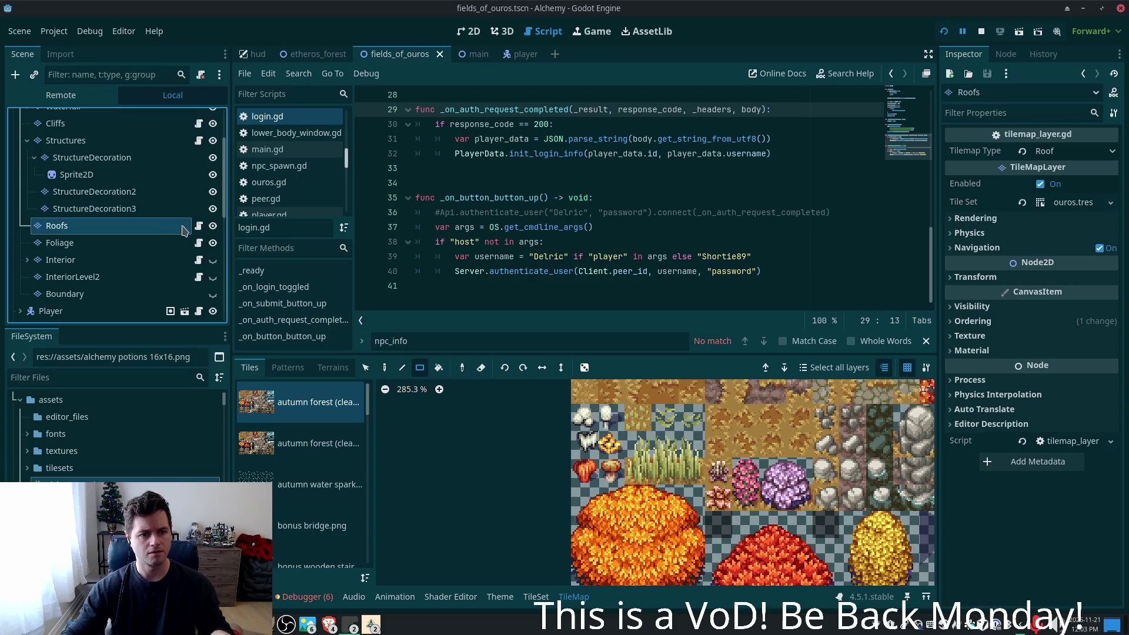
click(90, 250)
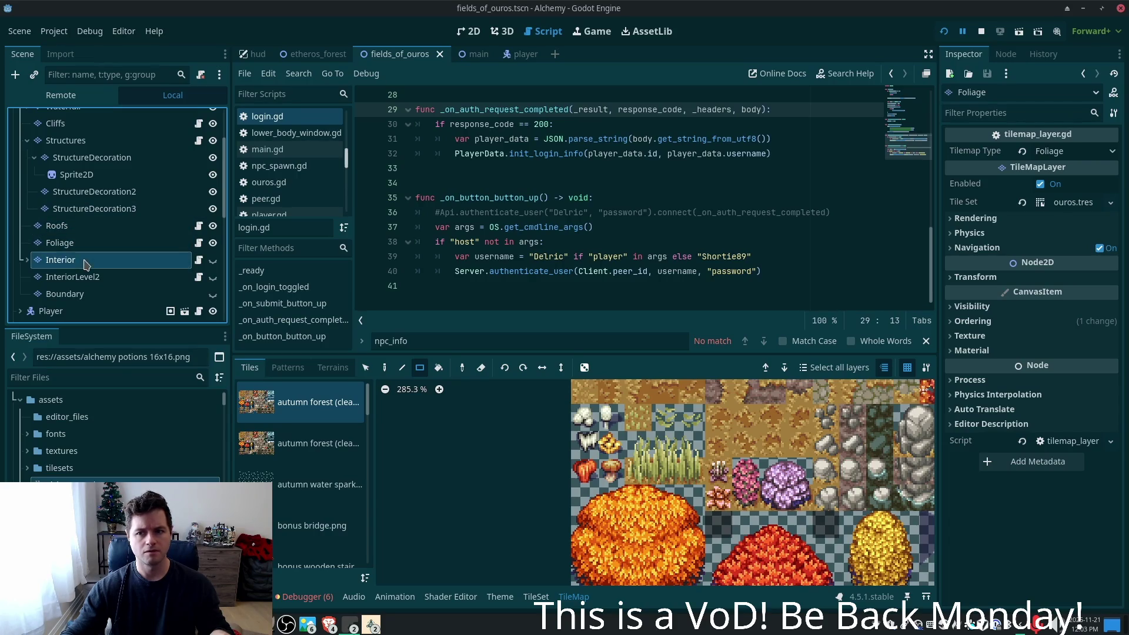
click(89, 260)
click(84, 278)
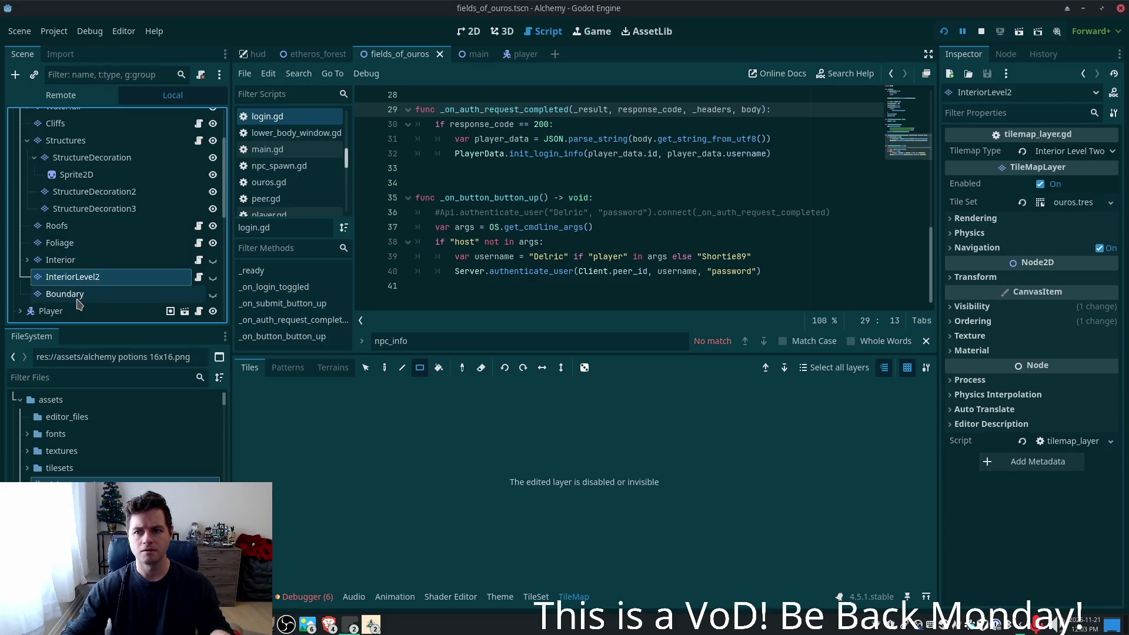
click(82, 297)
scroll(134, 227, up, 1)
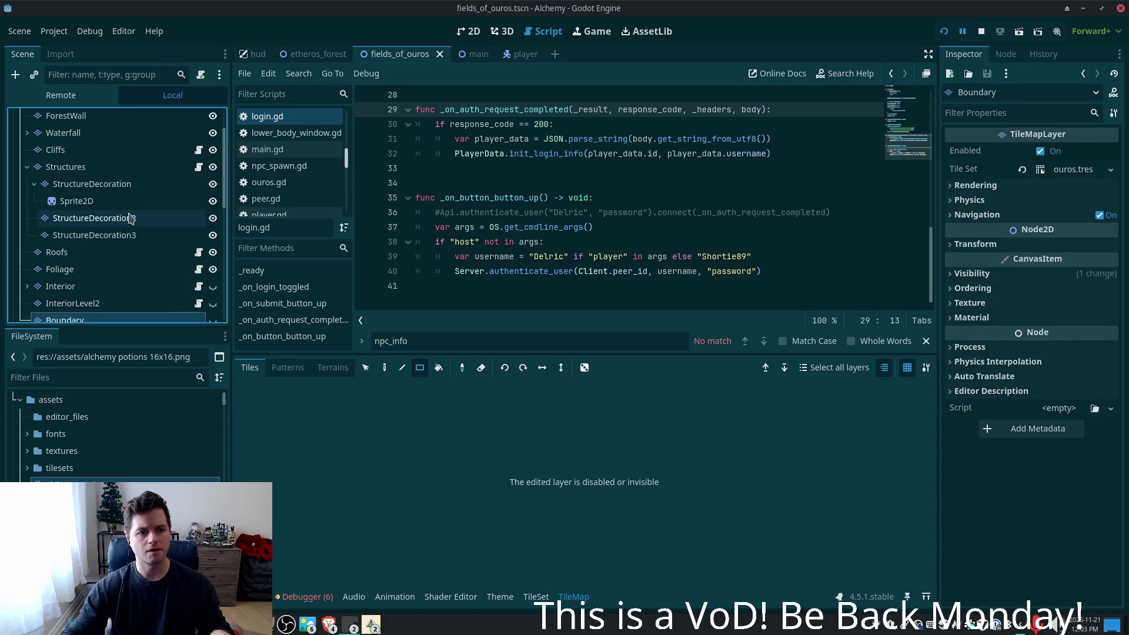
click(944, 31)
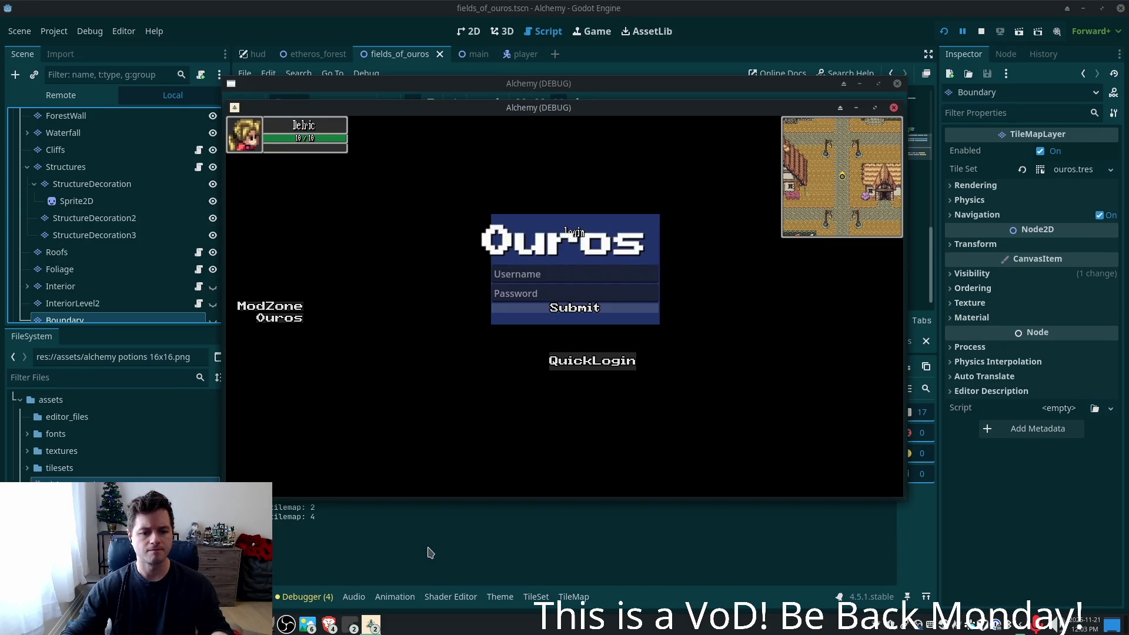
- Scroll through the relaunched game's log in the Output panel
click(428, 549)
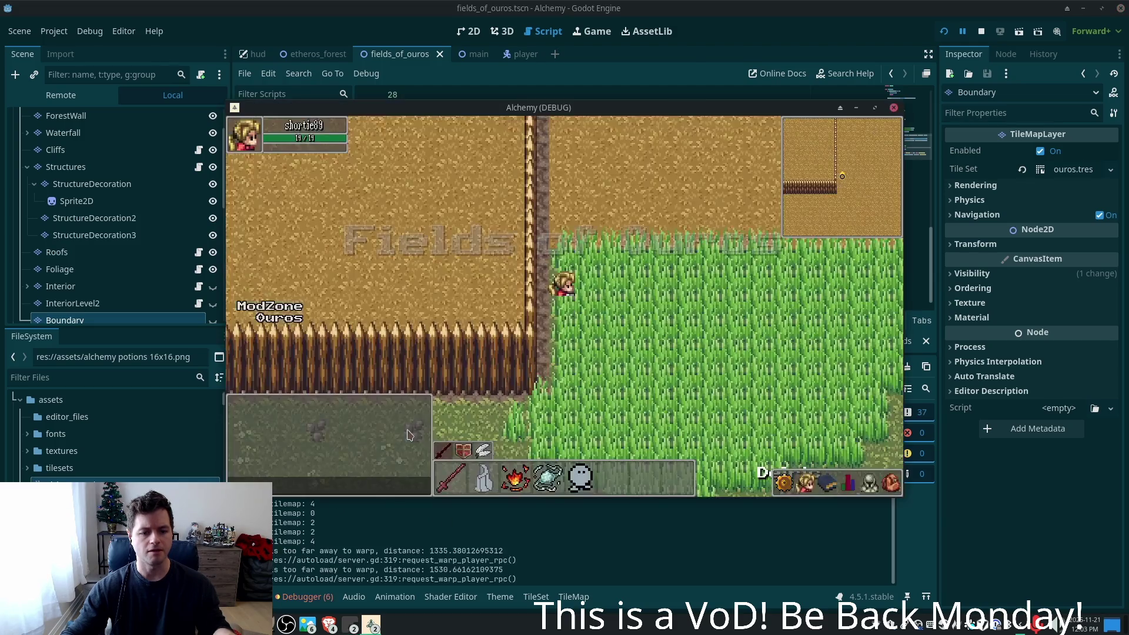
scroll(434, 481, up, 1)
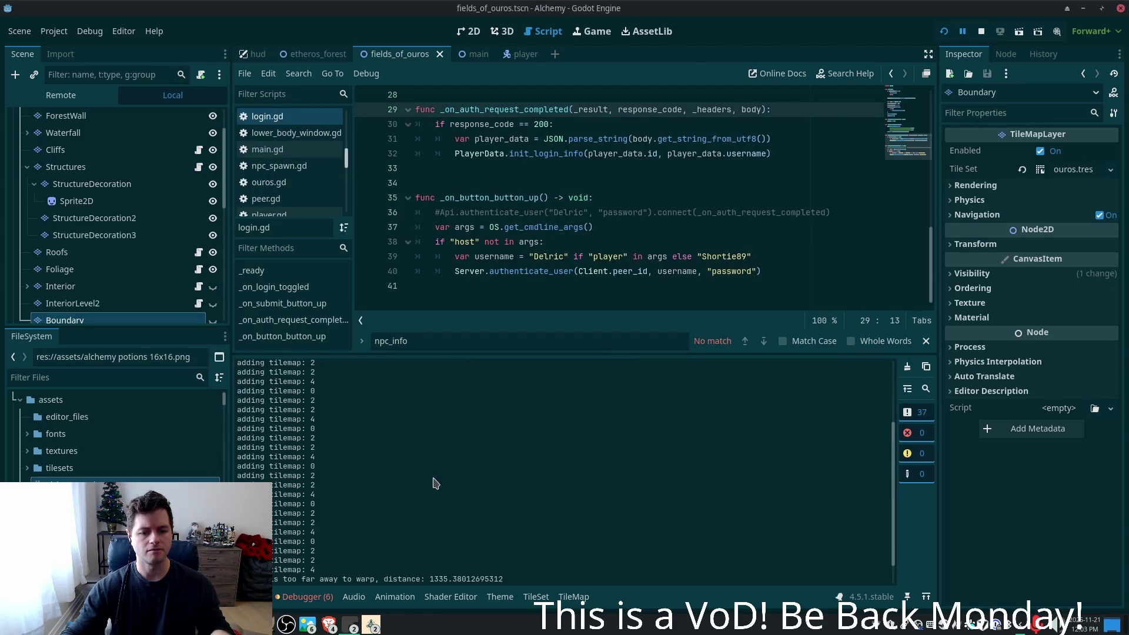
scroll(435, 483, down, 1)
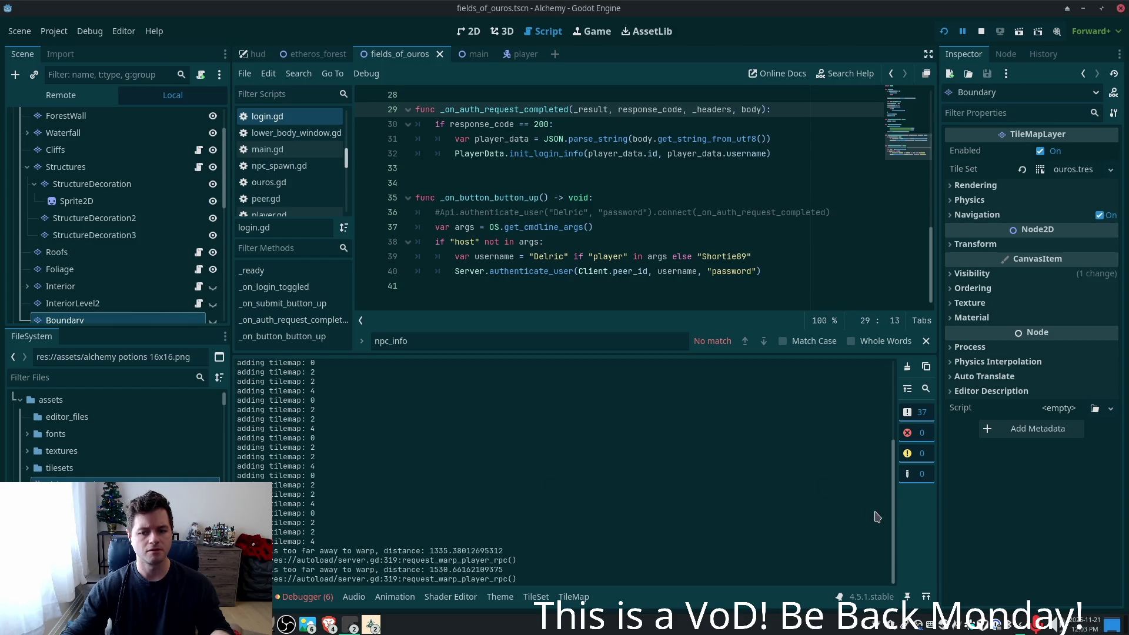
scroll(896, 500, up, 5)
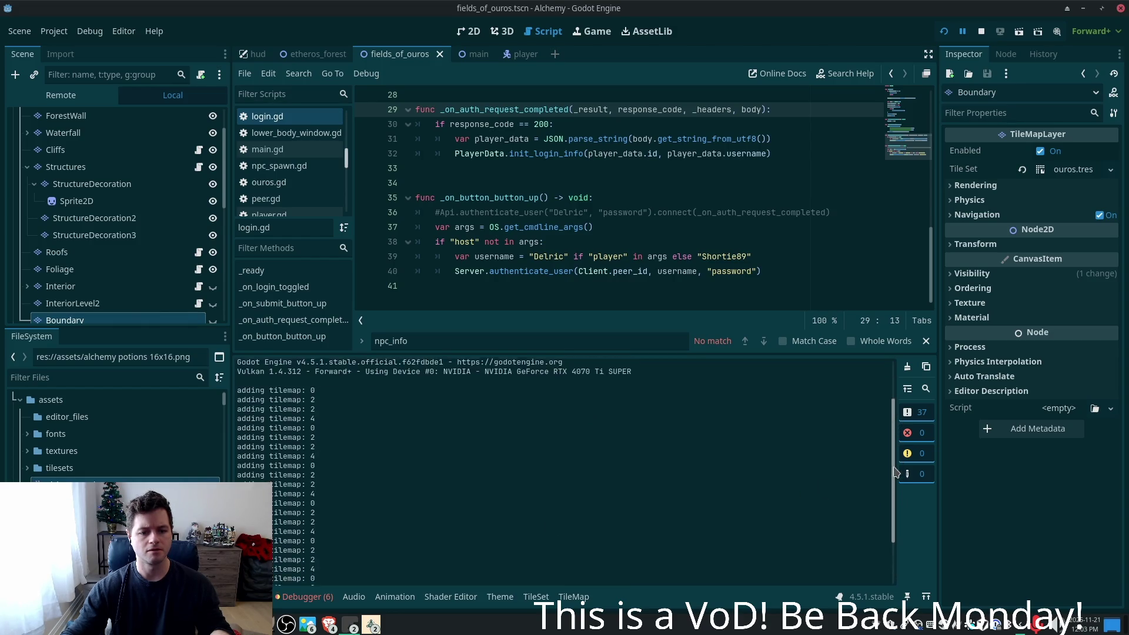
scroll(900, 512, down, 5)
- Walk the player from the fence into the tall grass, then move aside and minimize game windows
key(alt+Tab)
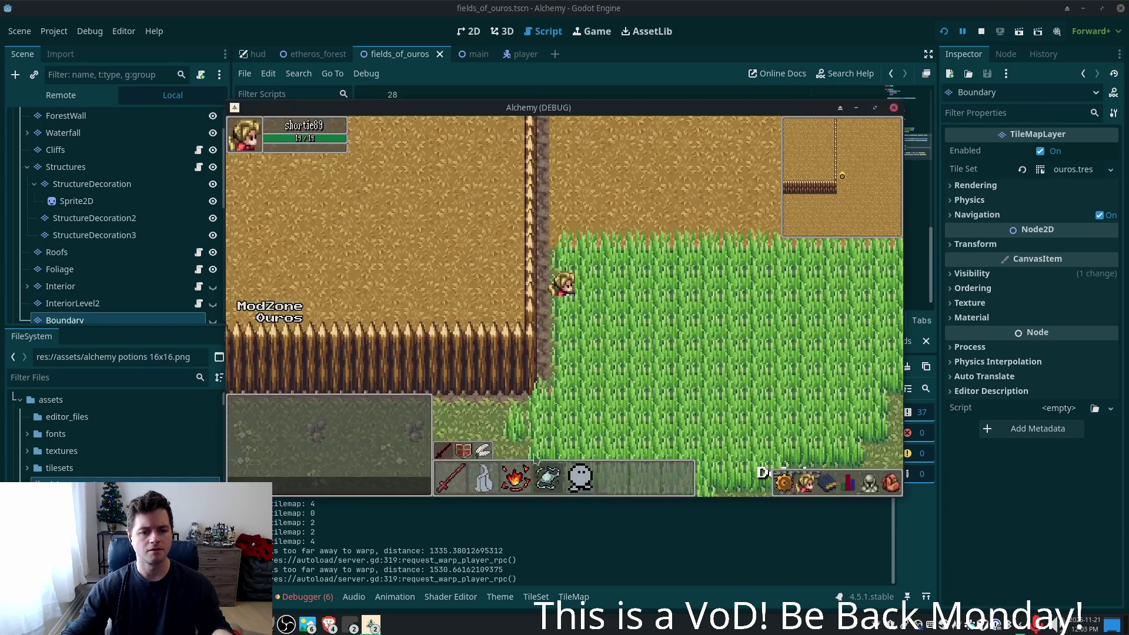
click(677, 294)
click(651, 296)
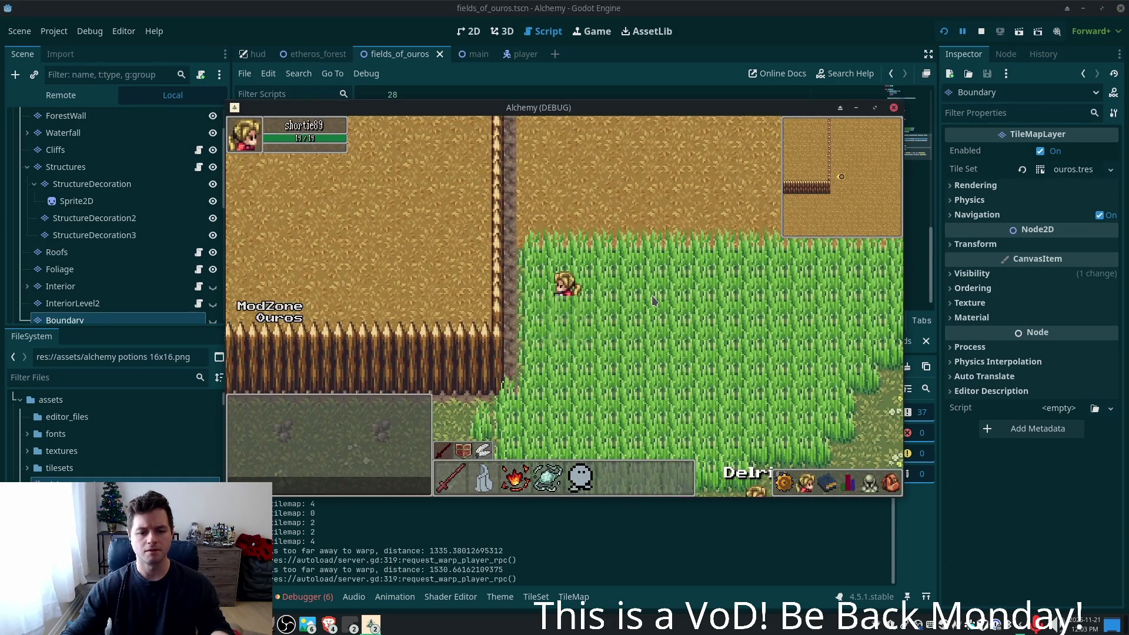
key(Left)
key(Left)
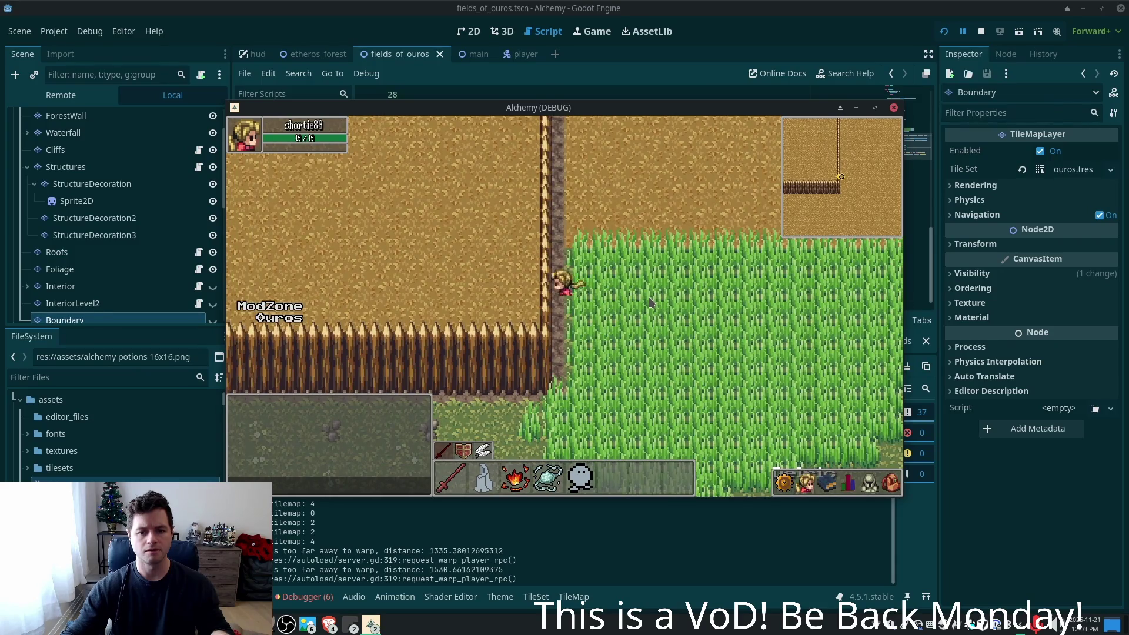
key(Left)
key(Left)
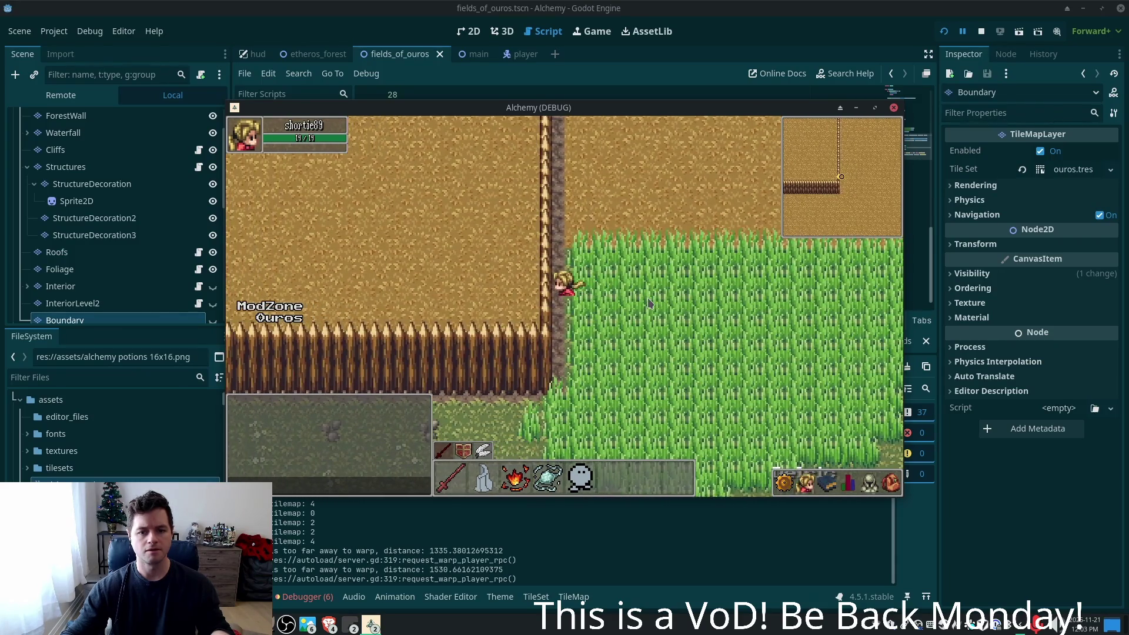
click(648, 303)
click(647, 306)
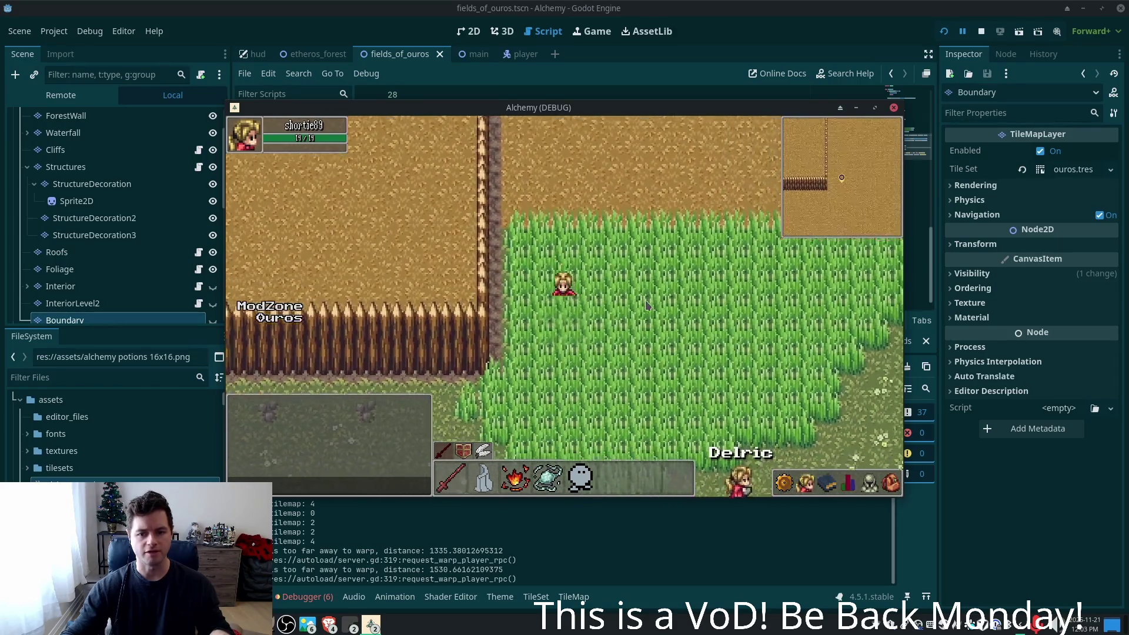
drag(780, 129, 899, 171)
mouse_move(552, 151)
mouse_down()
mouse_move(686, 154)
mouse_move(683, 176)
mouse_up()
mouse_move(373, 624)
click(408, 582)
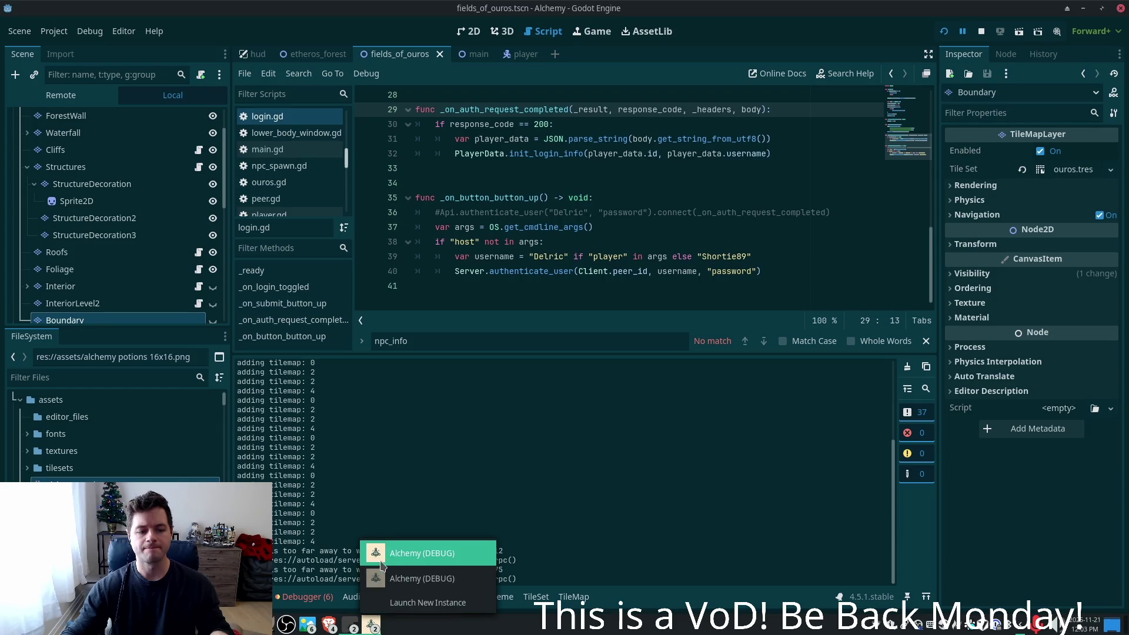
- Place both game windows side by side and walk the second player up into the tall grass
click(392, 576)
click(412, 579)
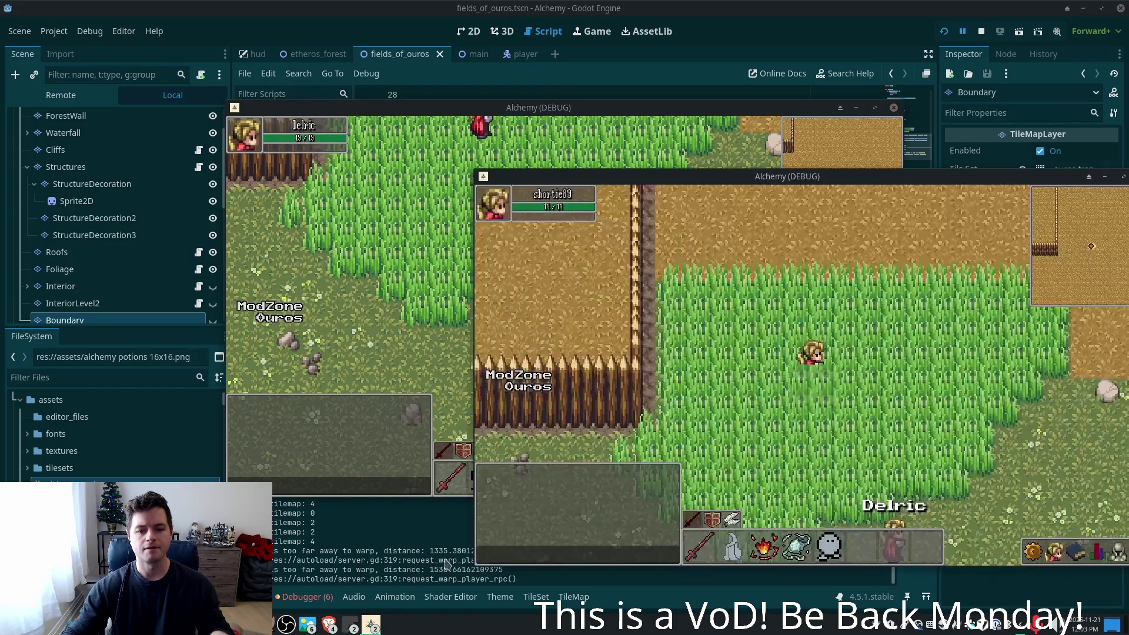
drag(408, 110, 262, 123)
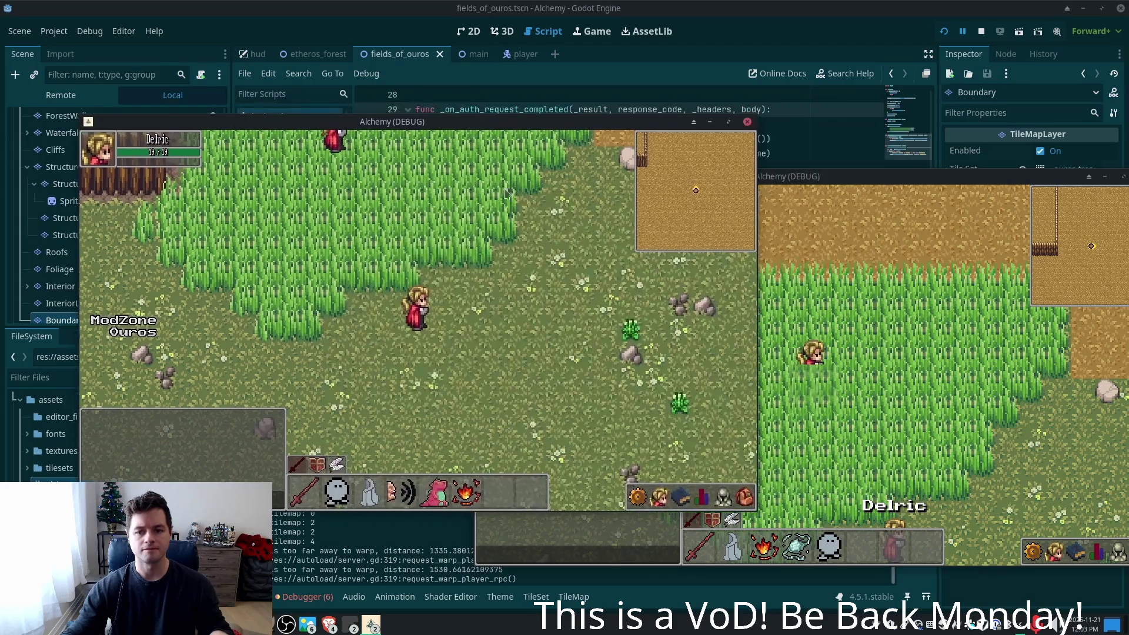
click(246, 298)
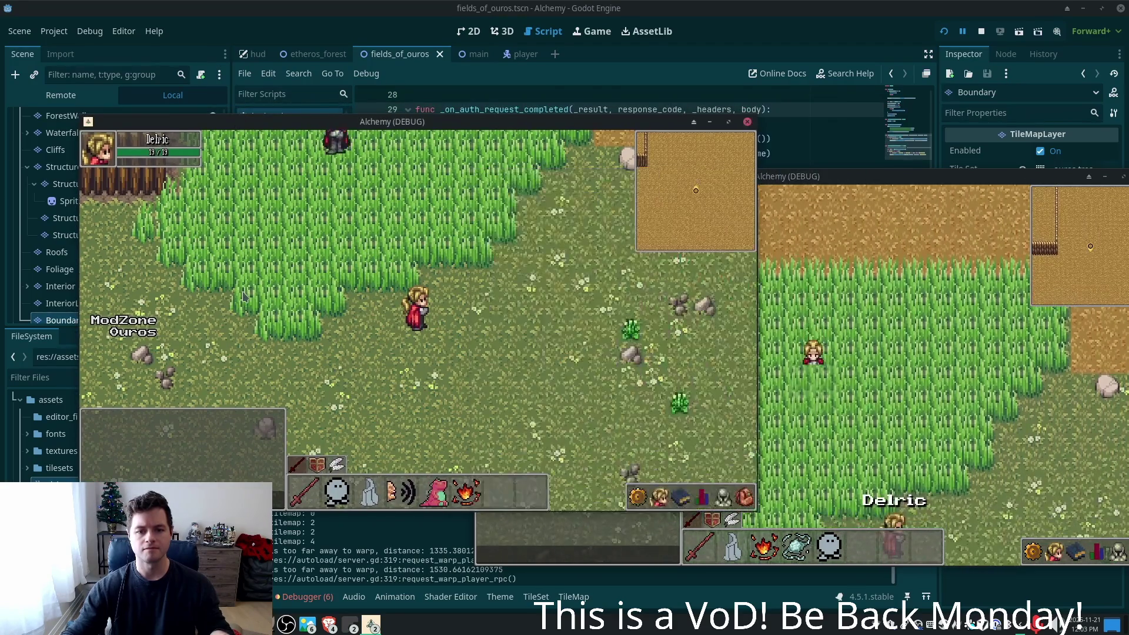
key(Up)
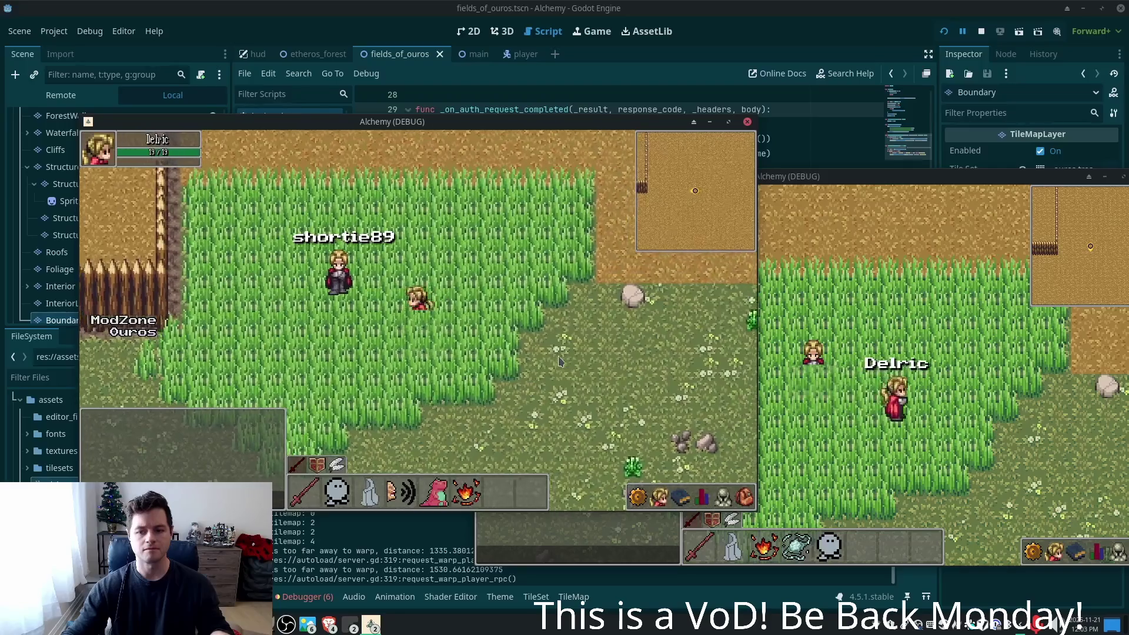